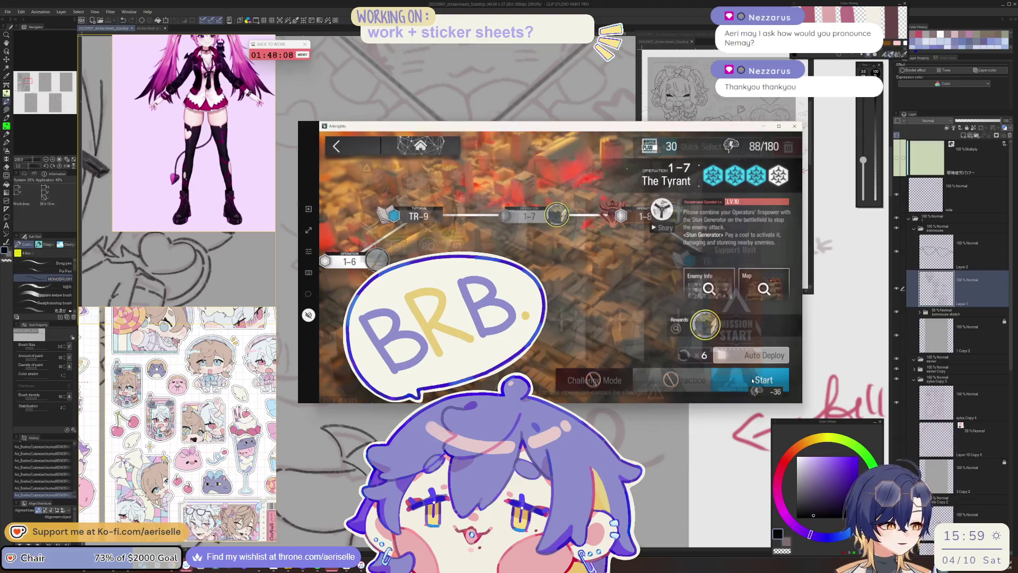
- Launch Arknights stage 1-7, then bring the sticker sheet back in front and zoom out
left_click(780, 321)
left_click(46, 160)
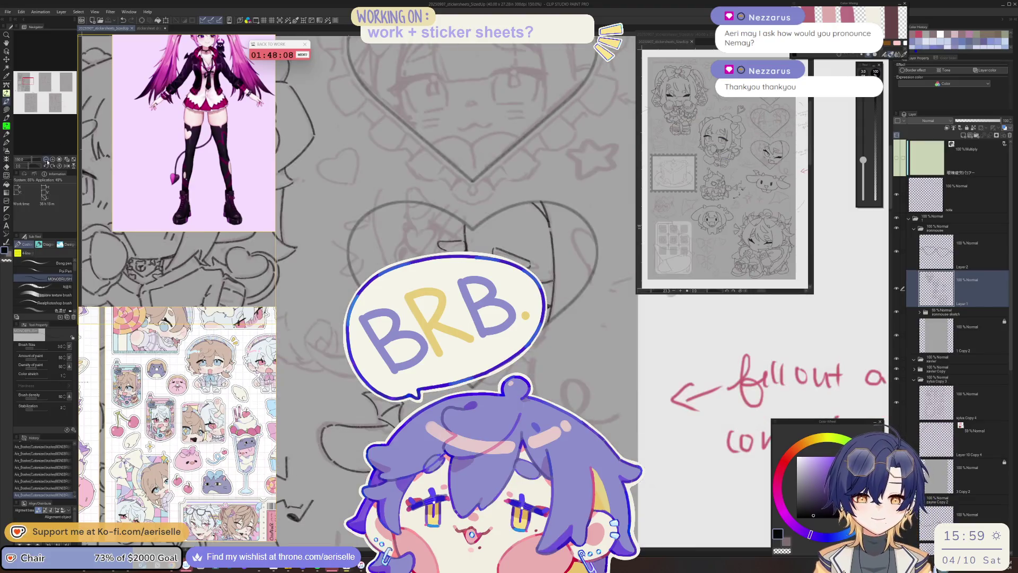
left_click(46, 159)
left_click(46, 160)
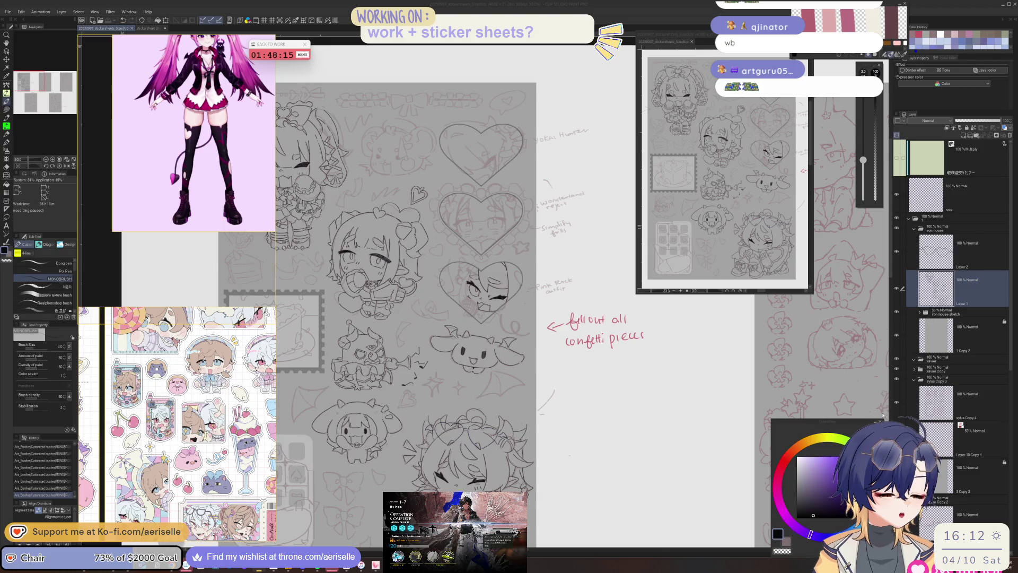
- Zoom in and tilt the canvas, then ink a short strand and a long line down the face's left
left_click(951, 279)
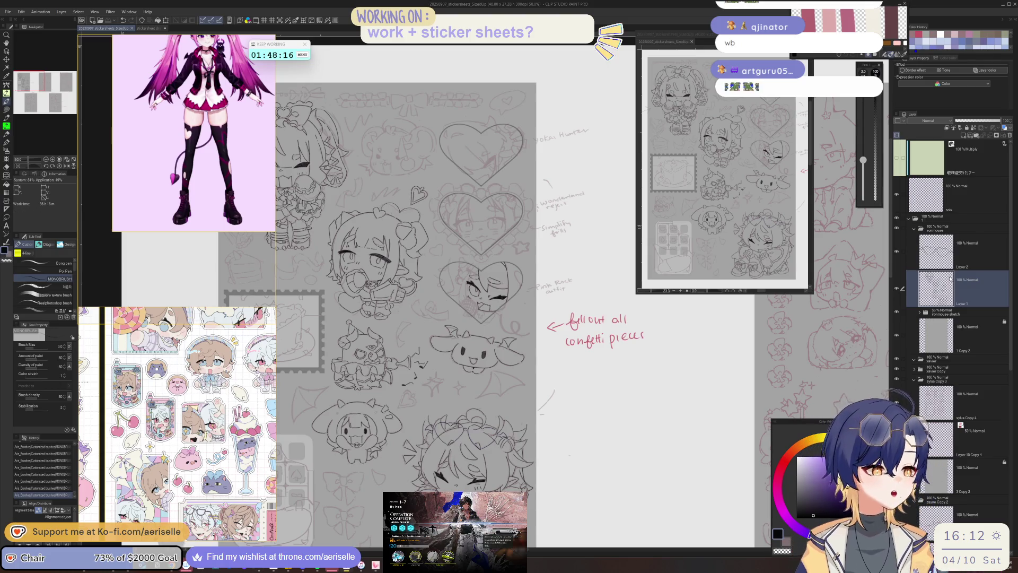
scroll(472, 265, "up", 5)
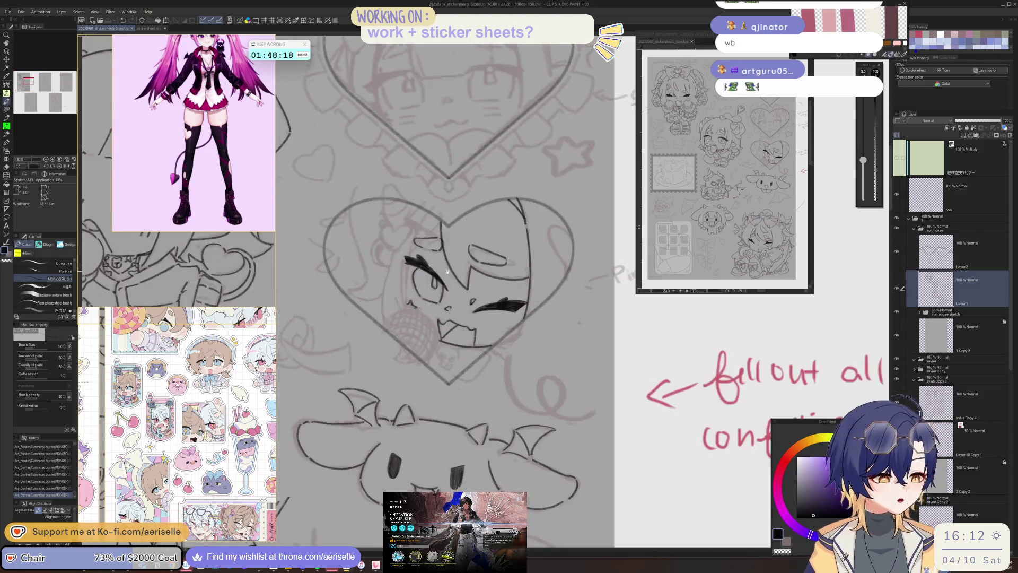
key("minus")
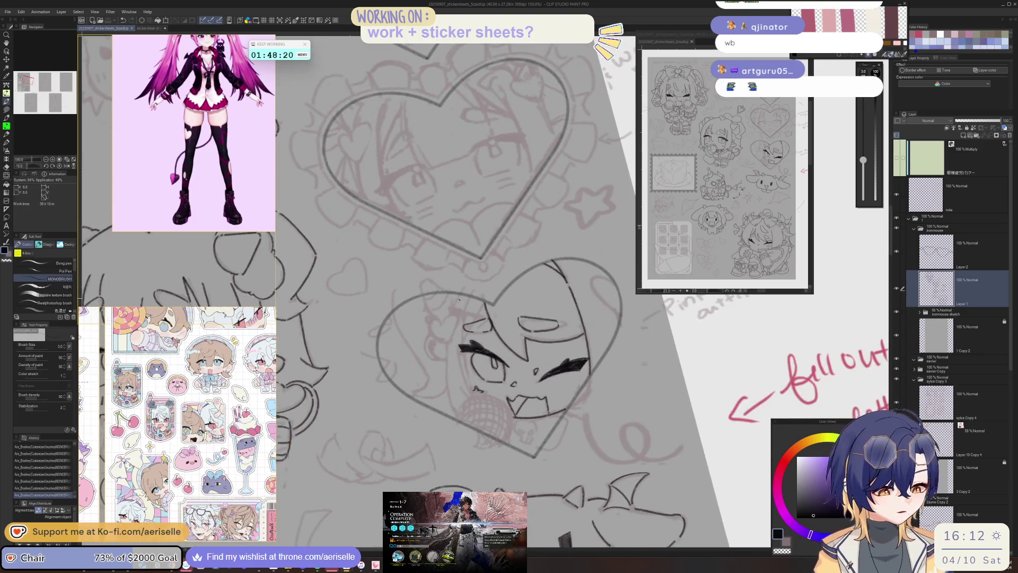
scroll(466, 286, "up", 1)
left_click_drag(462, 290, 448, 318)
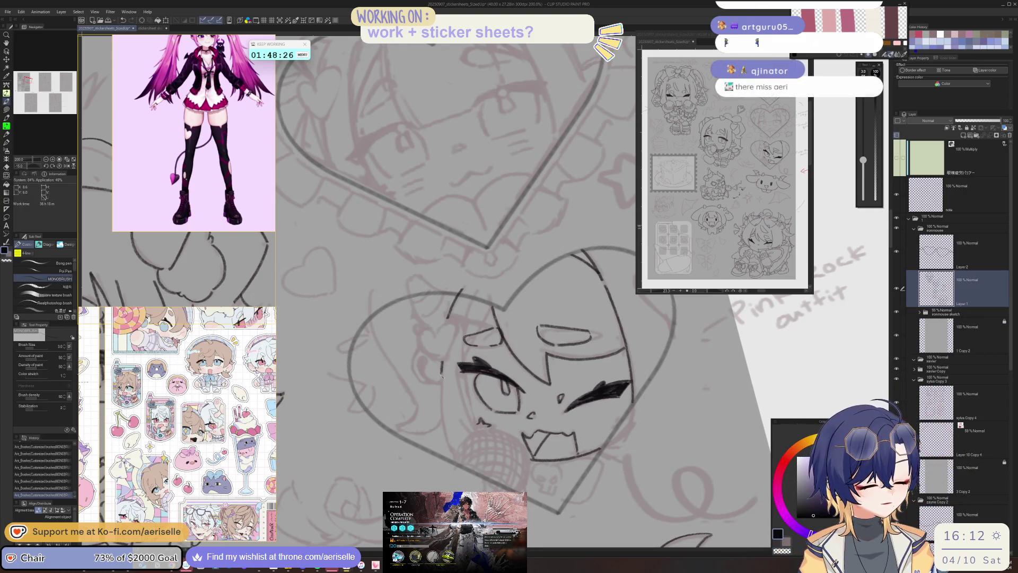
left_click_drag(443, 362, 447, 445)
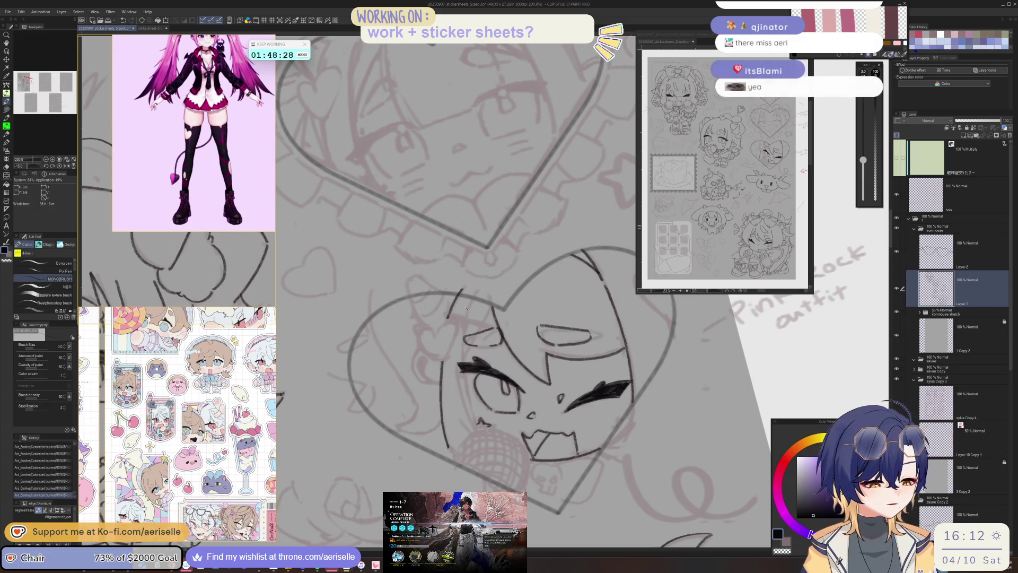
- Add another short strand, a second long left-side line and a short upper stroke, then save
left_click_drag(472, 302, 467, 322)
left_click_drag(464, 373, 475, 431)
key("minus")
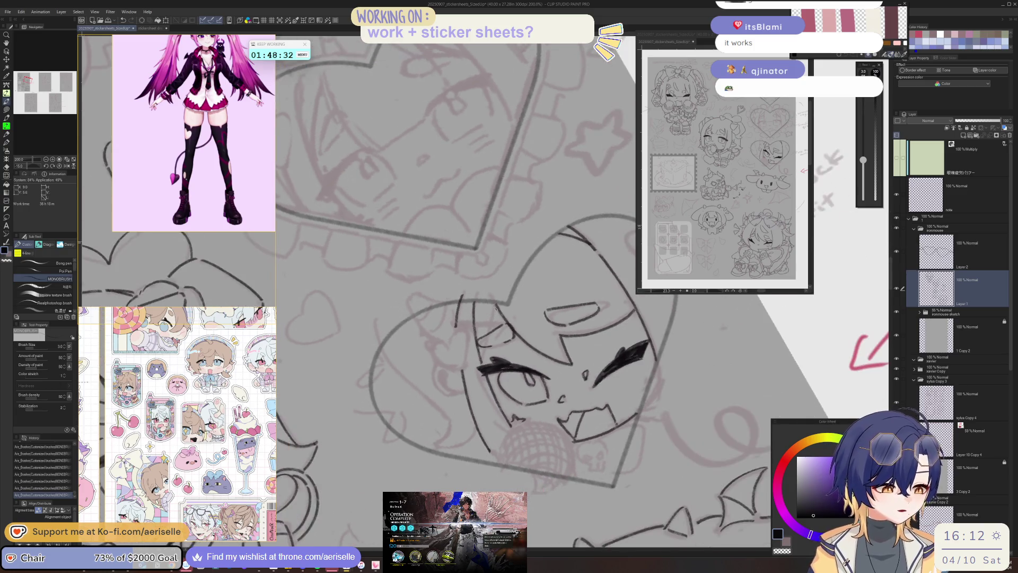
left_click_drag(499, 307, 488, 335)
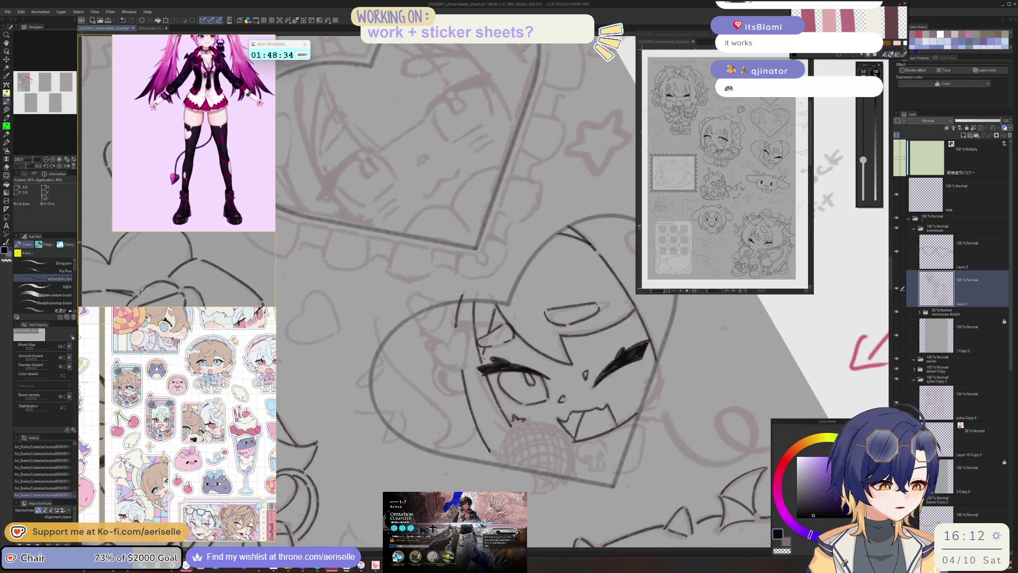
key("ctrl+s")
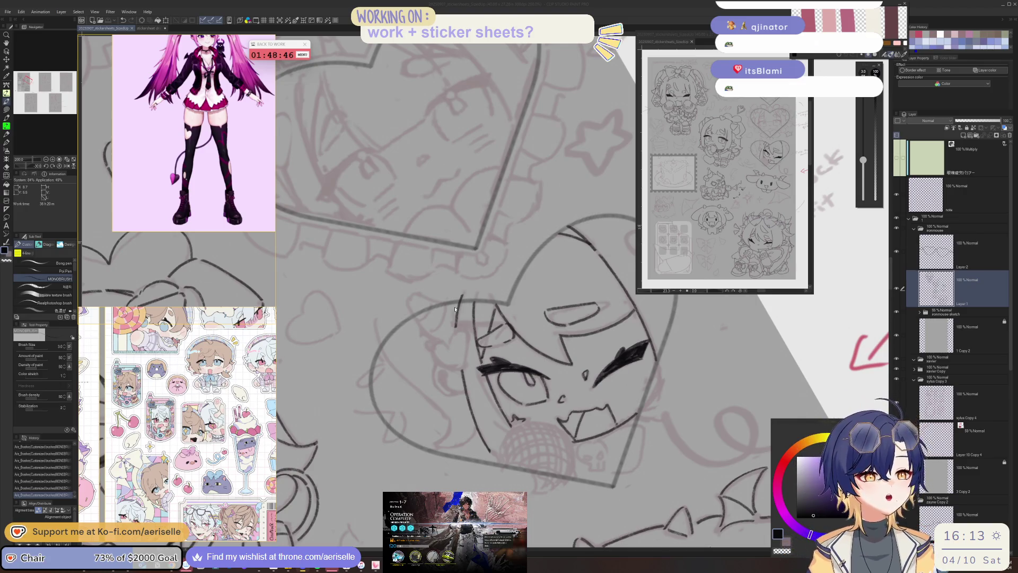
- Scroll down on the canvas to reframe the sticker sheet
scroll(90, 140, "down", 5)
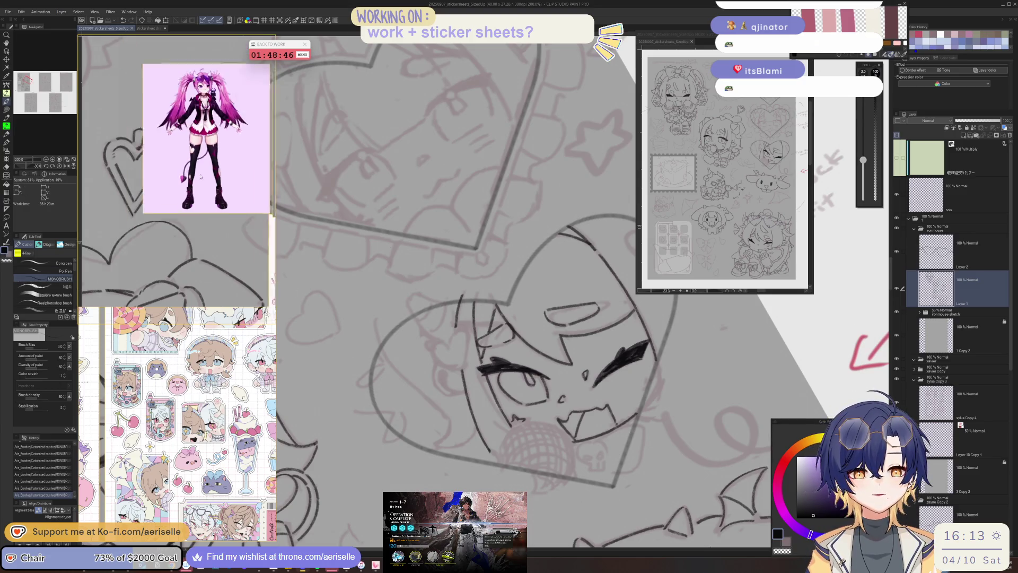
- Check the pink character references and ink short strokes near the hair, mirroring to compare
mouse_move(90, 141)
left_mouse_down()
mouse_move(183, 179)
mouse_move(85, 193)
left_mouse_up()
scroll(176, 194, "up", 5)
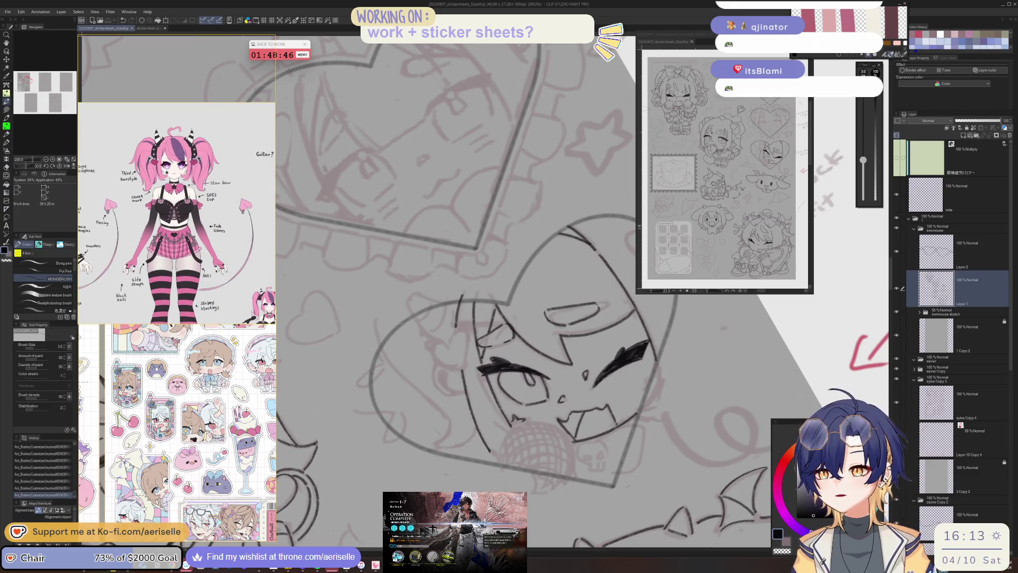
scroll(183, 162, "up", 1)
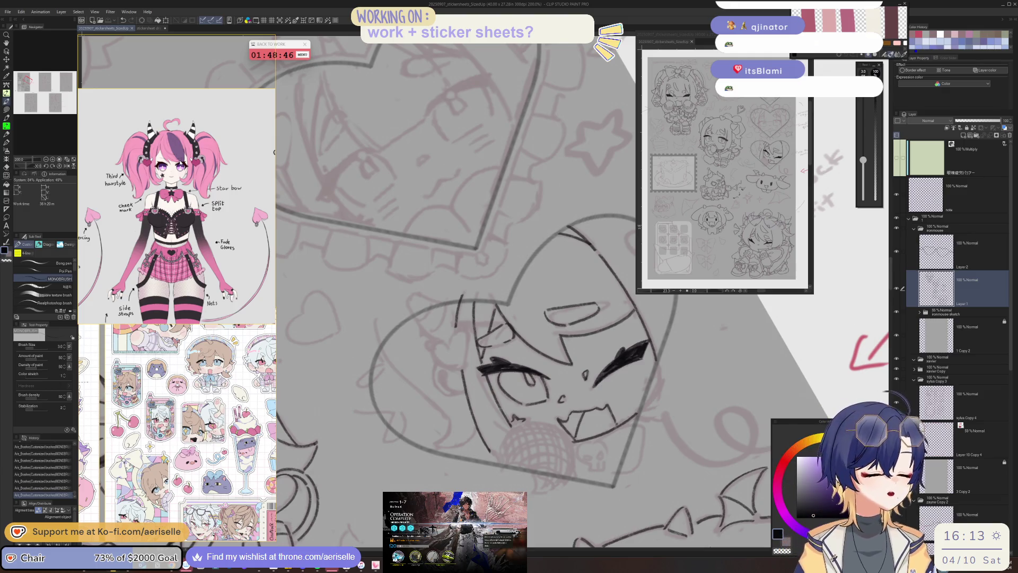
mouse_move(458, 330)
left_mouse_down()
mouse_move(450, 344)
mouse_move(469, 367)
left_mouse_up()
key("h")
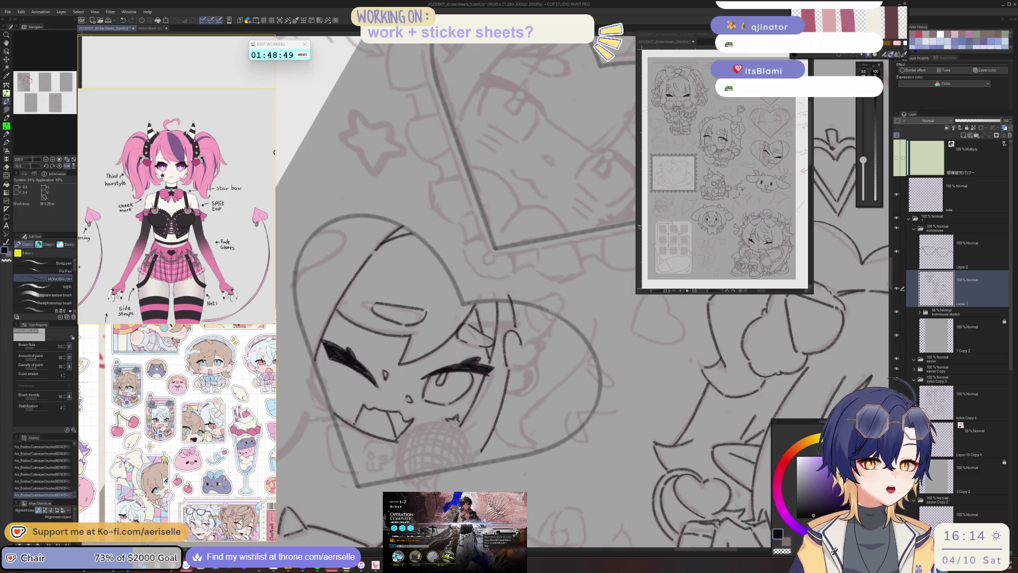
key("h")
scroll(550, 310, "up", 2)
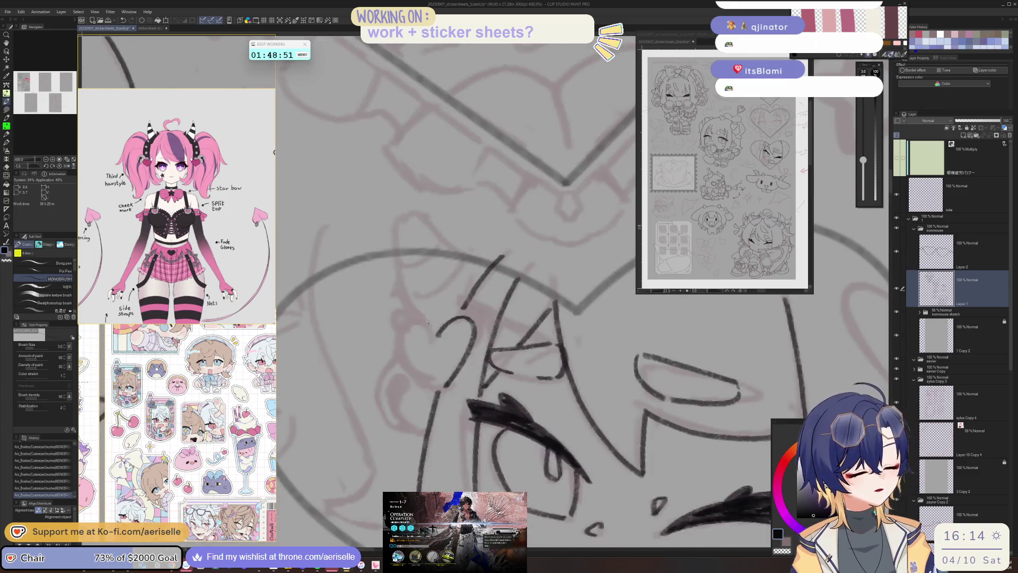
- Draw the heart clip, erasing the right lobe's top and redrawing it with the pen
mouse_move(417, 320)
left_mouse_down()
mouse_move(399, 343)
mouse_move(438, 391)
left_mouse_up()
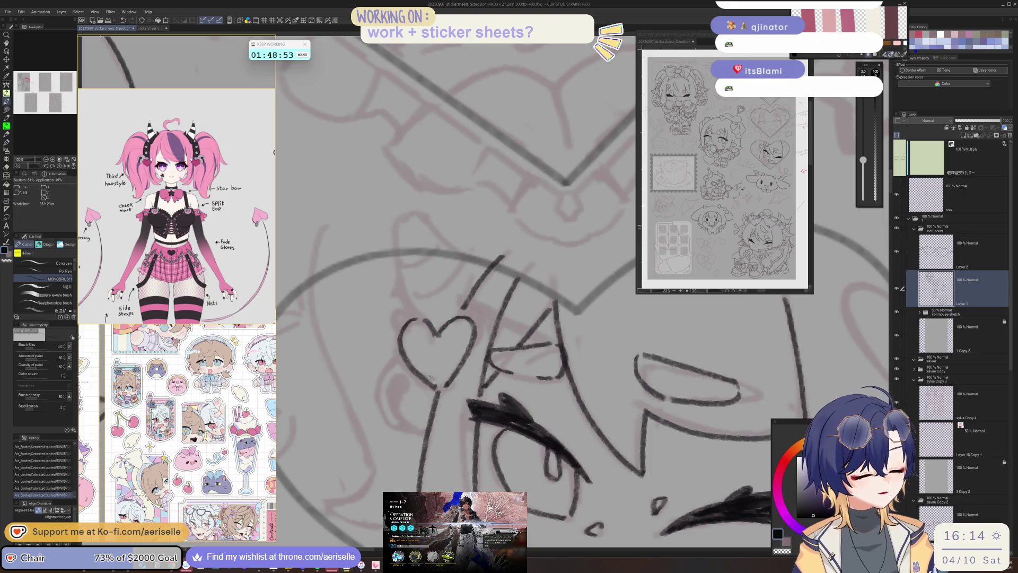
key("e")
left_click(474, 323)
left_click(472, 321)
left_click(471, 322)
key("p")
mouse_move(468, 325)
left_mouse_down()
mouse_move(475, 337)
mouse_move(487, 331)
left_mouse_up()
scroll(618, 375, "up", 2)
mouse_move(536, 367)
left_mouse_down()
mouse_move(547, 360)
mouse_move(550, 380)
left_mouse_up()
- Ink the two curved edges of the horn rising above the heart clip
key("h")
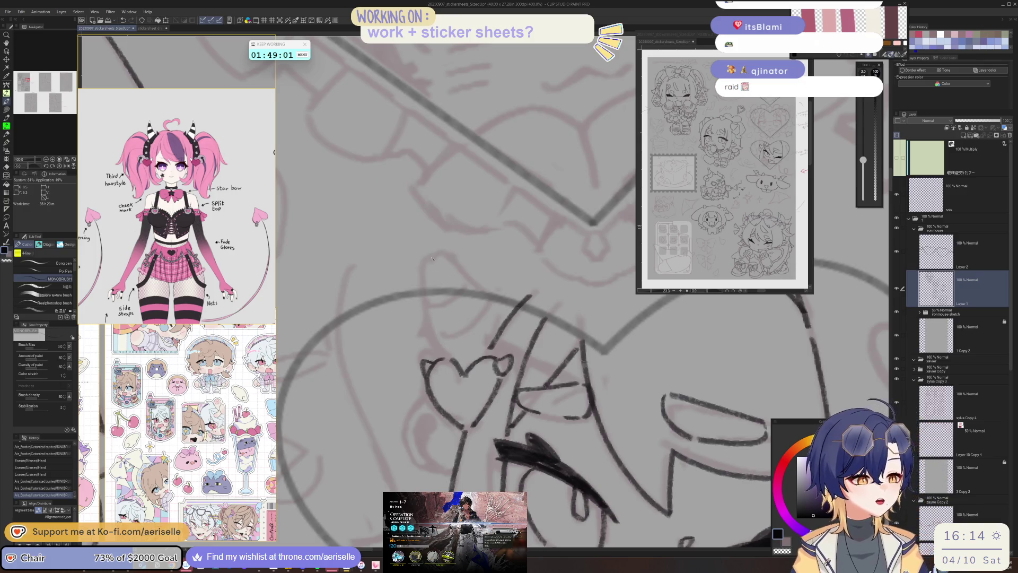
mouse_move(435, 253)
left_mouse_down()
mouse_move(428, 312)
mouse_move(442, 351)
left_mouse_up()
mouse_move(444, 254)
left_mouse_down()
mouse_move(497, 306)
mouse_move(475, 230)
mouse_move(496, 257)
mouse_move(472, 280)
mouse_move(428, 285)
mouse_move(476, 307)
mouse_move(461, 363)
left_mouse_up()
key("h")
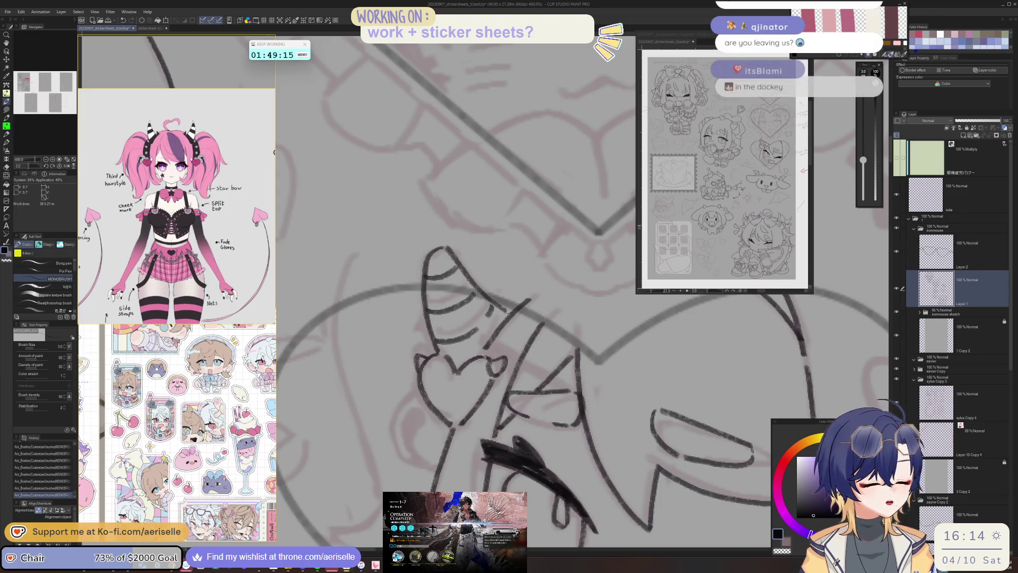
- Ink a small curl inside the ear, then rotate the canvas back upright
mouse_move(461, 362)
left_mouse_down()
mouse_move(426, 393)
mouse_move(421, 428)
mouse_move(439, 443)
left_mouse_up()
mouse_move(438, 404)
left_mouse_down()
mouse_move(452, 394)
mouse_move(445, 406)
left_mouse_up()
key("minus")
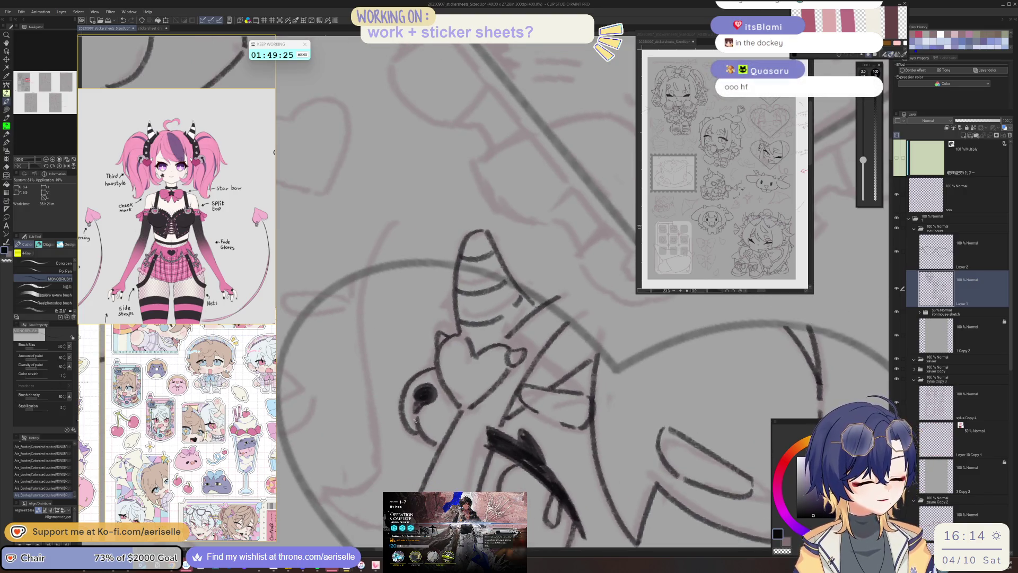
scroll(421, 419, "down", 3)
scroll(421, 404, "up", 2)
key("minus")
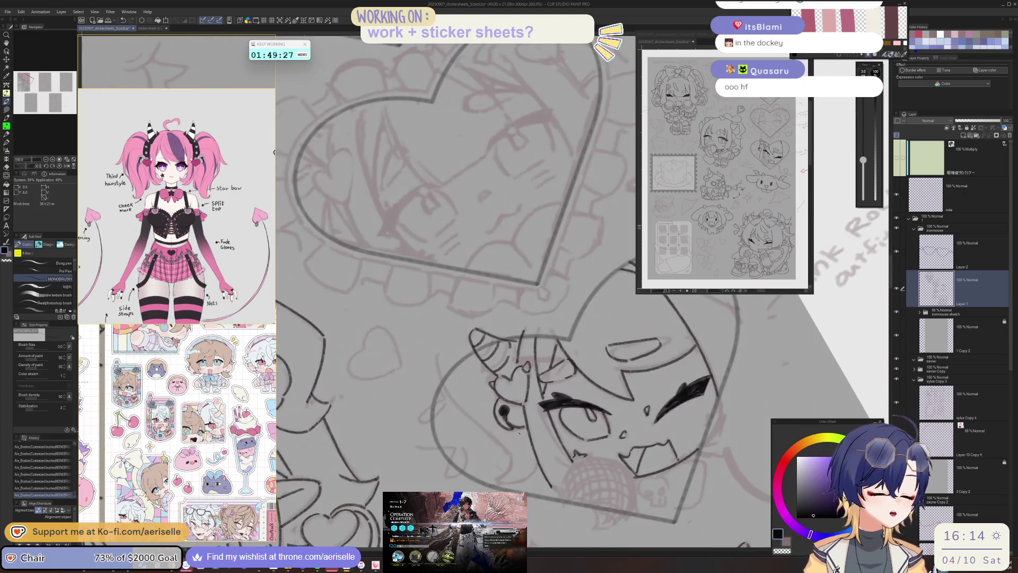
key("minus")
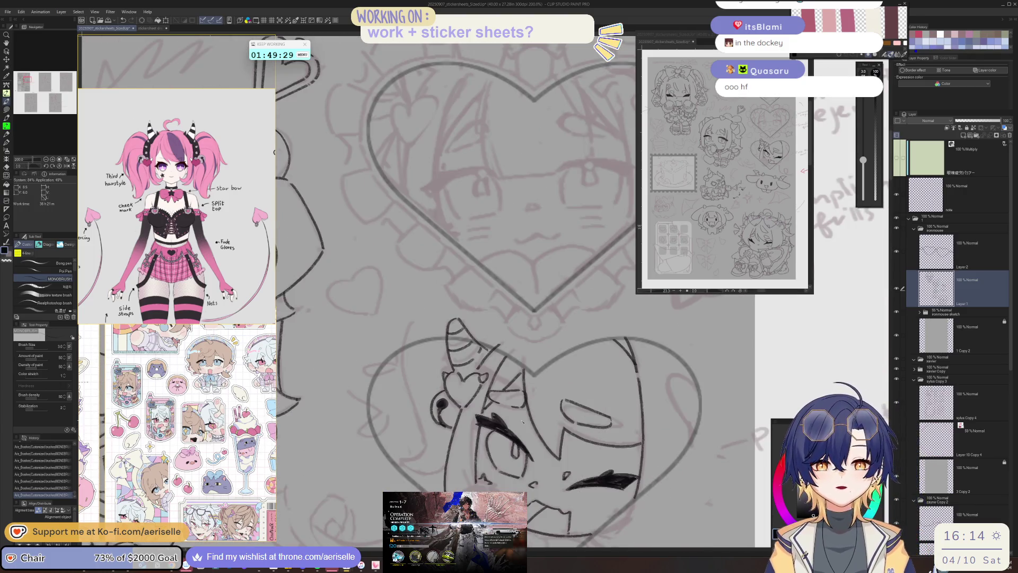
scroll(691, 464, "down", 1)
- Bring the heart sticker into view, rotate the canvas, and extend the mouth line down-left
mouse_move(691, 464)
left_mouse_down()
mouse_move(595, 415)
mouse_move(595, 403)
left_mouse_up()
scroll(417, 404, "up", 2)
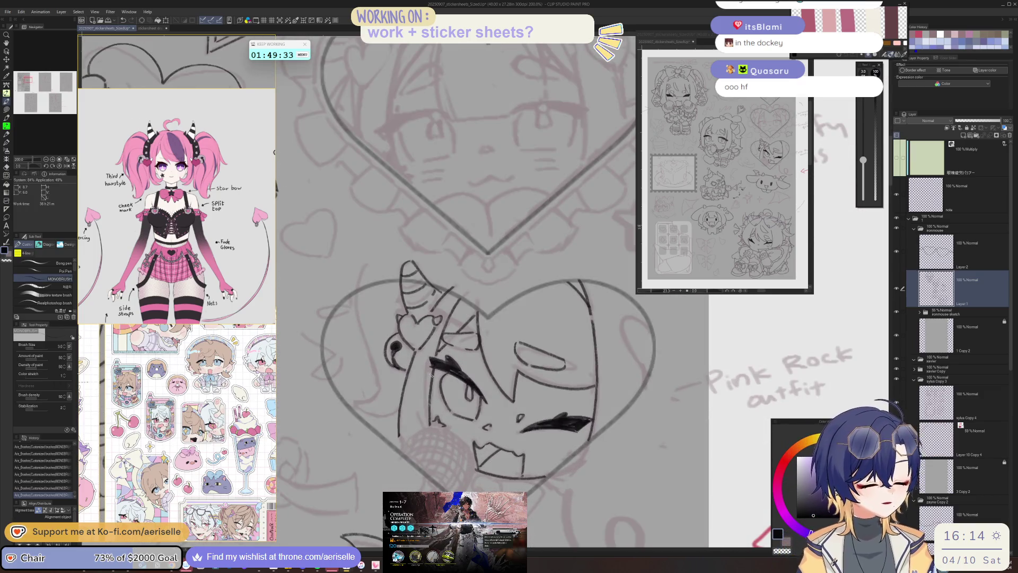
left_click_drag(431, 375, 599, 374)
scroll(663, 405, "up", 2)
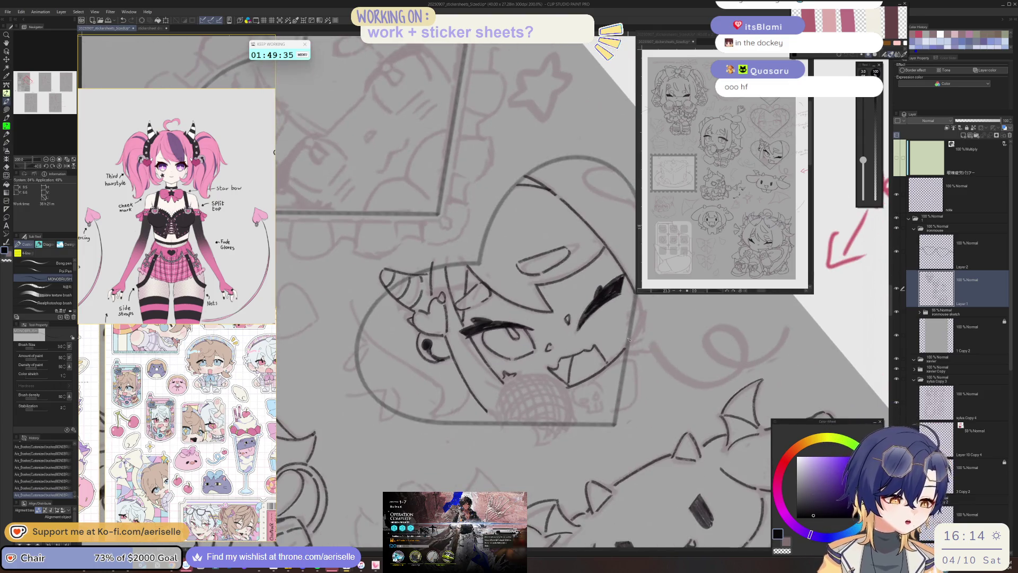
scroll(483, 412, "up", 1)
mouse_move(483, 412)
left_mouse_down()
mouse_move(507, 385)
mouse_move(488, 400)
mouse_move(470, 457)
left_mouse_up()
left_click_drag(470, 457, 392, 438)
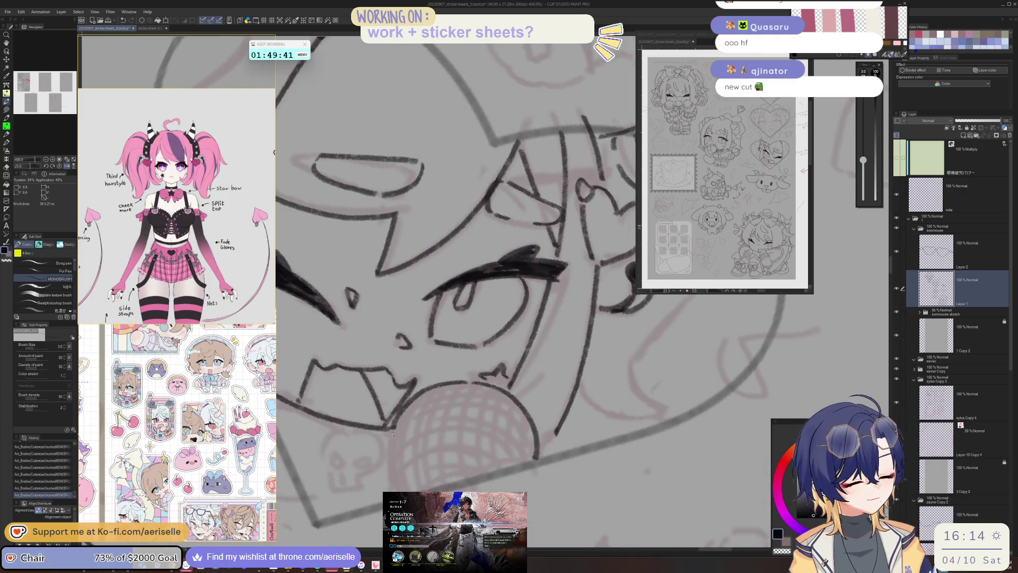
scroll(397, 485, "down", 4)
key("ctrl+@")
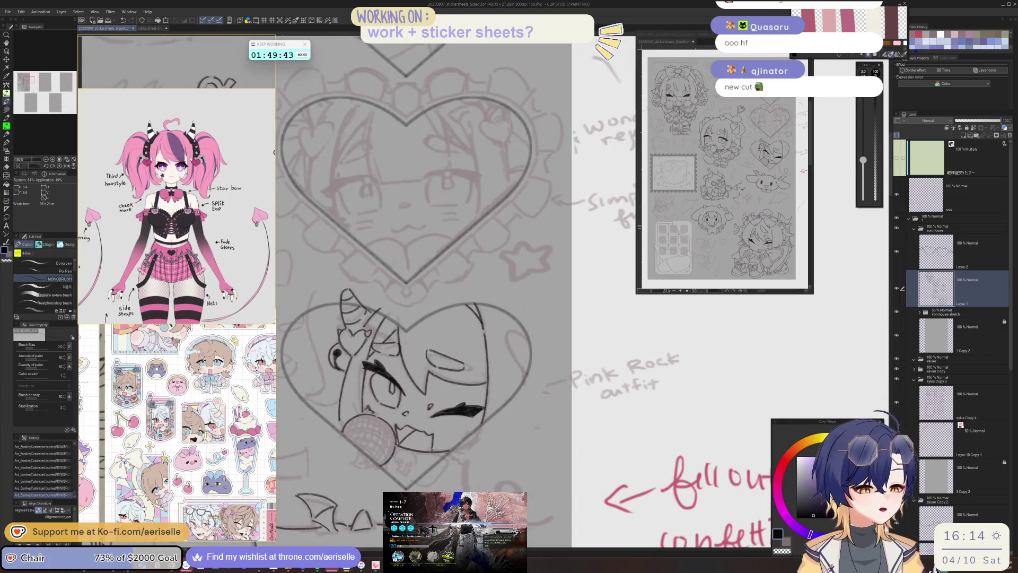
- Reframe and tilt the view around the heart sketch, ending upright on the whole sticker area
scroll(434, 402, "up", 1)
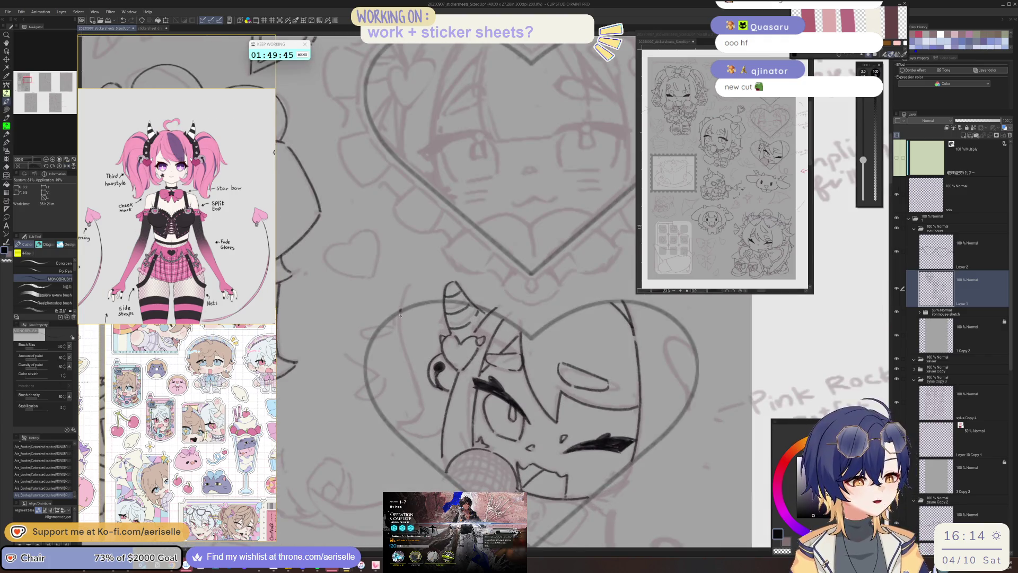
scroll(420, 382, "right", 2)
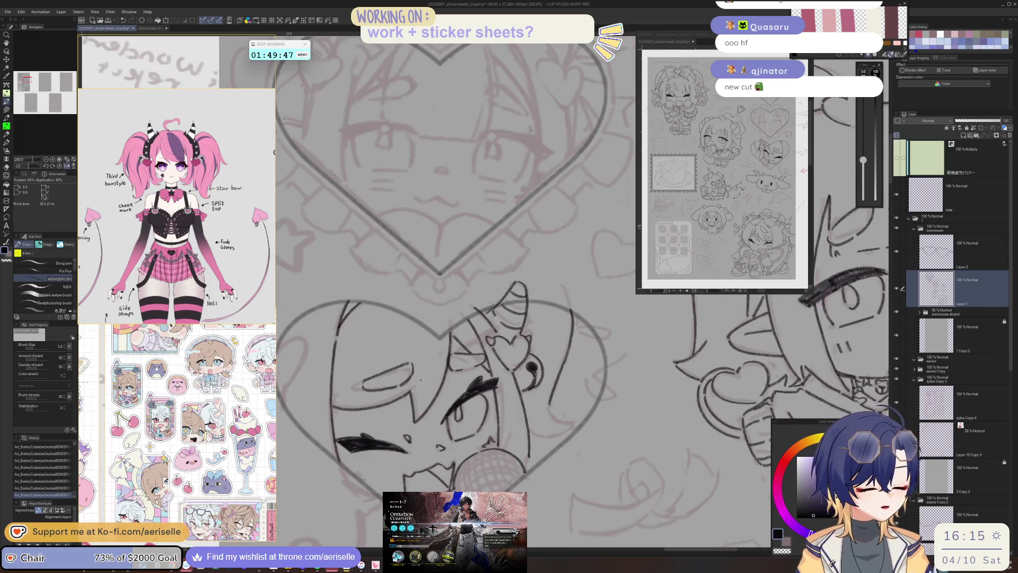
scroll(419, 380, "up", 3)
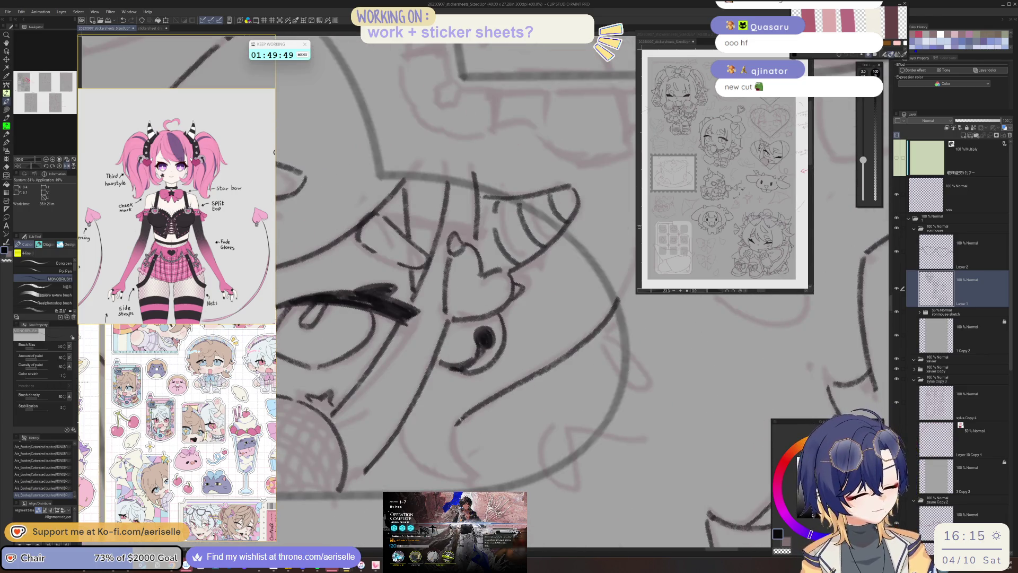
left_click_drag(456, 456, 335, 377)
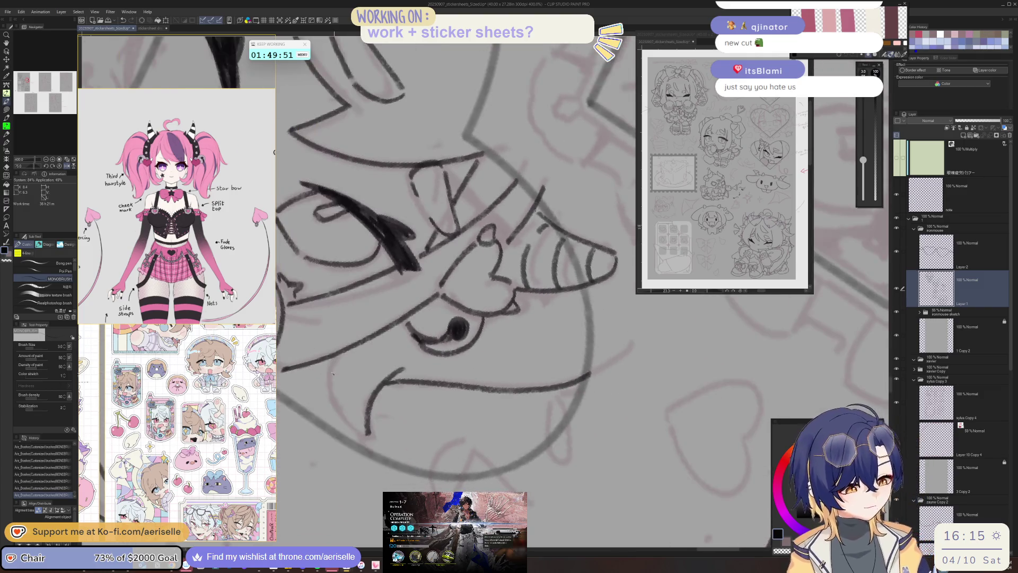
key("ctrl+@")
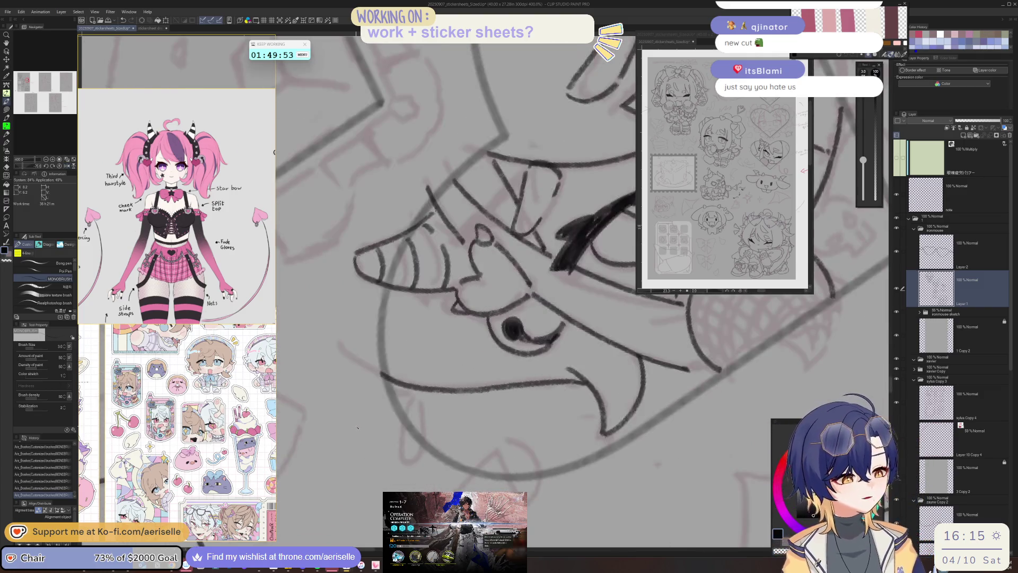
scroll(357, 427, "down", 3)
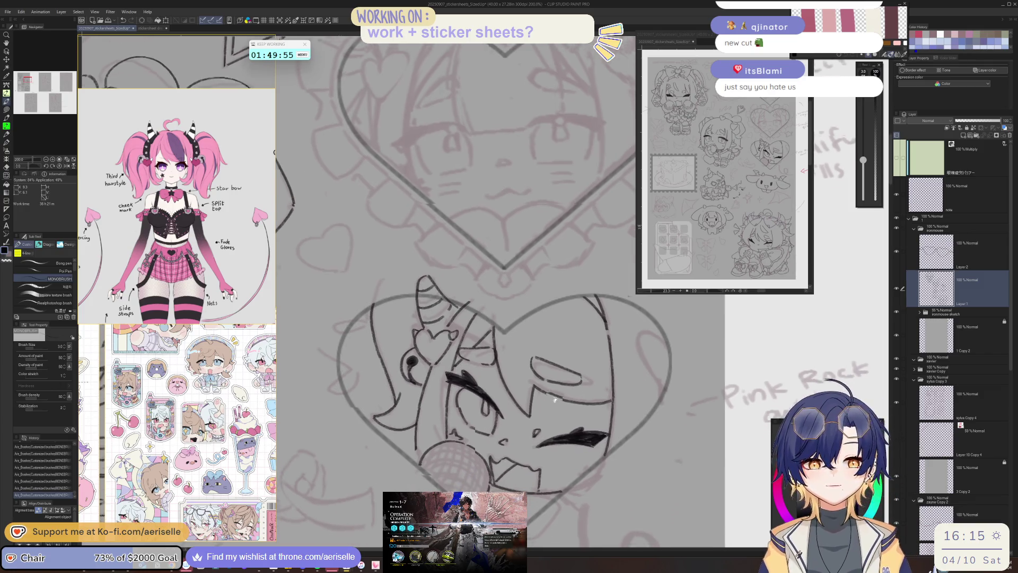
left_click_drag(569, 396, 626, 435)
mouse_move(424, 392)
left_mouse_down()
mouse_move(386, 375)
mouse_move(475, 421)
mouse_move(440, 448)
mouse_move(419, 491)
mouse_move(483, 448)
mouse_move(465, 312)
mouse_move(470, 385)
mouse_move(456, 416)
mouse_move(476, 426)
left_mouse_up()
scroll(475, 421, "up", 5)
scroll(480, 415, "down", 5)
scroll(465, 312, "up", 3)
key("-")
scroll(615, 454, "down", 3)
key("ctrl+at")
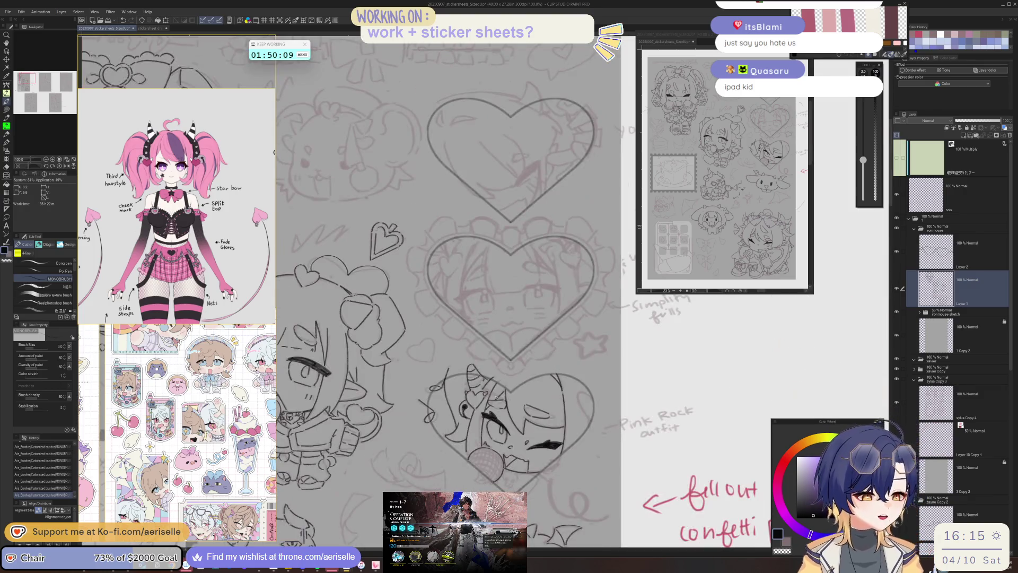
scroll(616, 454, "down", 3)
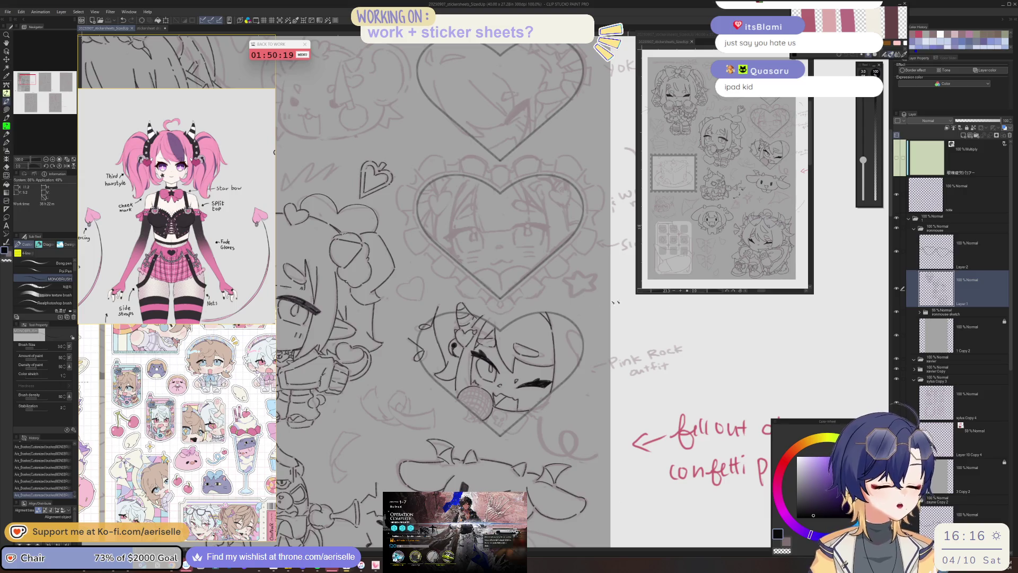
scroll(569, 387, "up", 4)
mouse_move(569, 388)
left_mouse_down()
mouse_move(554, 413)
mouse_move(515, 404)
mouse_move(514, 448)
mouse_move(549, 503)
left_mouse_up()
- Angle the canvas around the microphone and hatch it with five vertical strokes
scroll(584, 424, "down", 5)
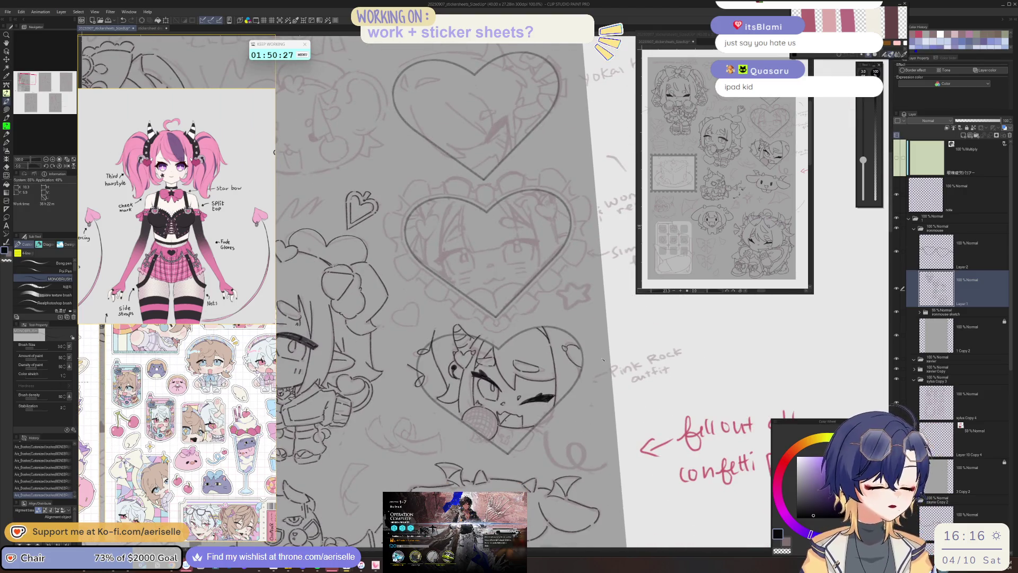
scroll(505, 426, "up", 3)
left_click_drag(527, 444, 507, 381)
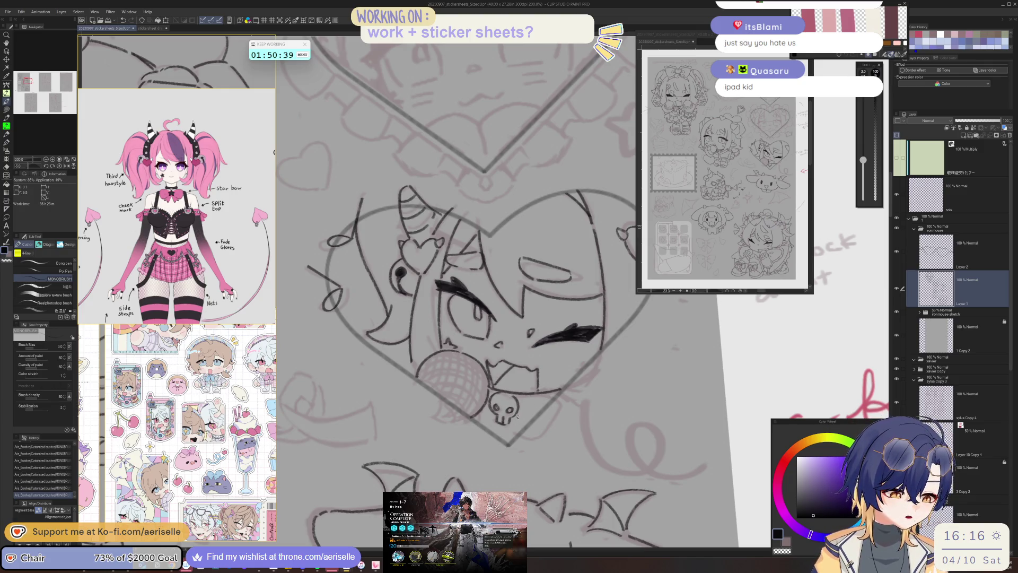
left_click_drag(517, 433, 514, 371)
key("ctrl+@")
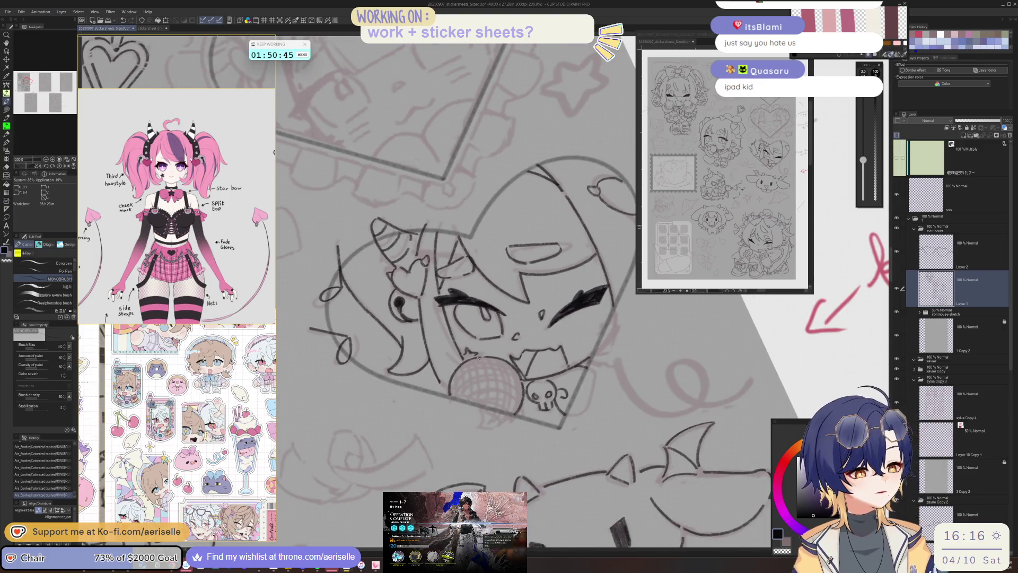
scroll(511, 354, "up", 2)
mouse_move(519, 354)
left_mouse_down()
mouse_move(465, 374)
mouse_move(462, 396)
mouse_move(474, 399)
left_mouse_up()
left_click_drag(480, 359, 492, 406)
left_click_drag(498, 361, 502, 409)
left_click_drag(507, 360, 513, 412)
left_click_drag(516, 360, 519, 411)
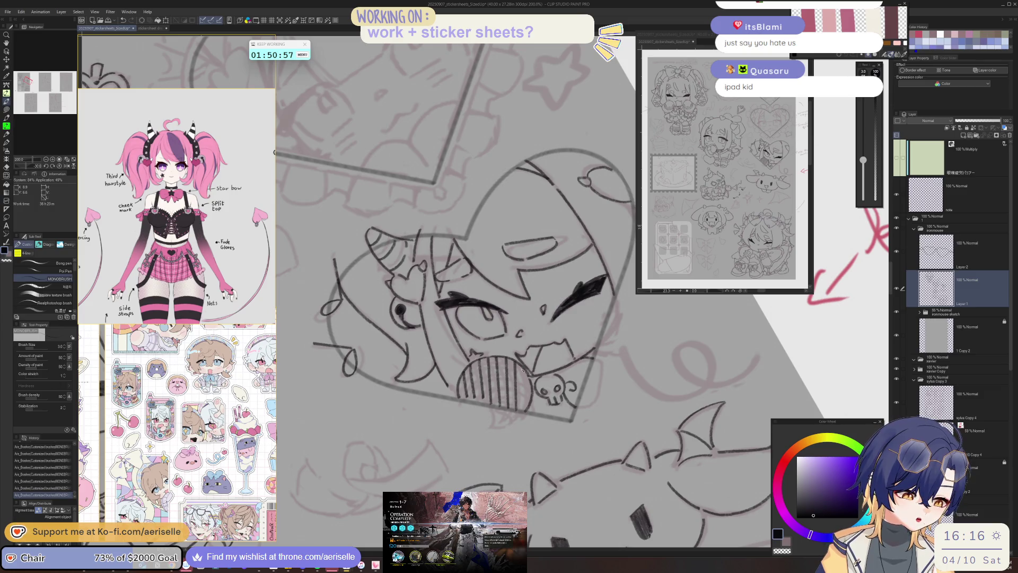
left_click_drag(523, 369, 525, 411)
- Rotate the canvas and cross-hatch the microphone diagonally, filling the light gaps
key("minus")
key("minus")
key("minus")
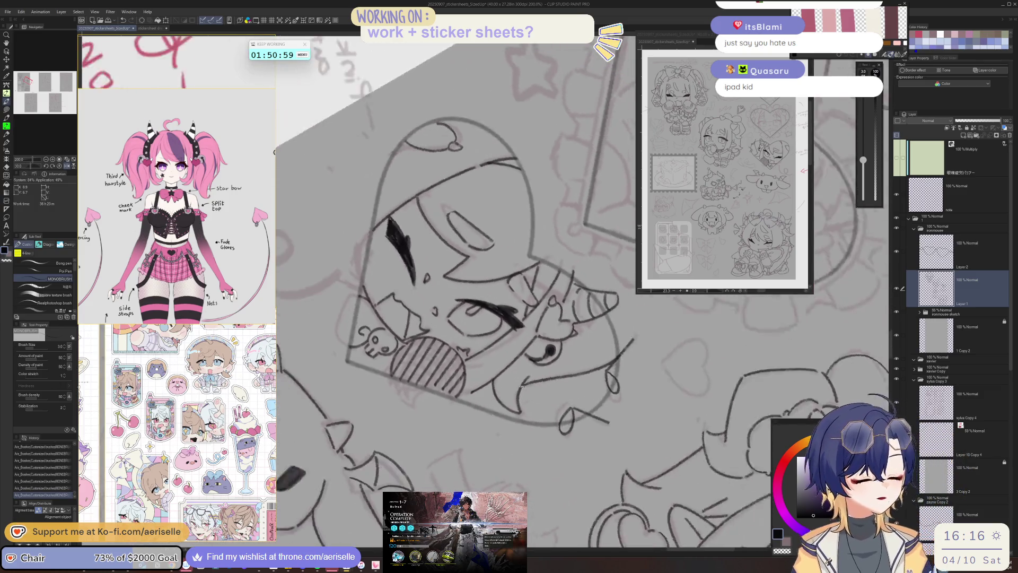
mouse_move(374, 316)
left_mouse_down()
mouse_move(387, 340)
mouse_move(375, 360)
mouse_move(393, 364)
left_mouse_up()
mouse_move(413, 310)
left_mouse_down()
mouse_move(381, 372)
mouse_move(393, 328)
mouse_move(390, 374)
left_mouse_up()
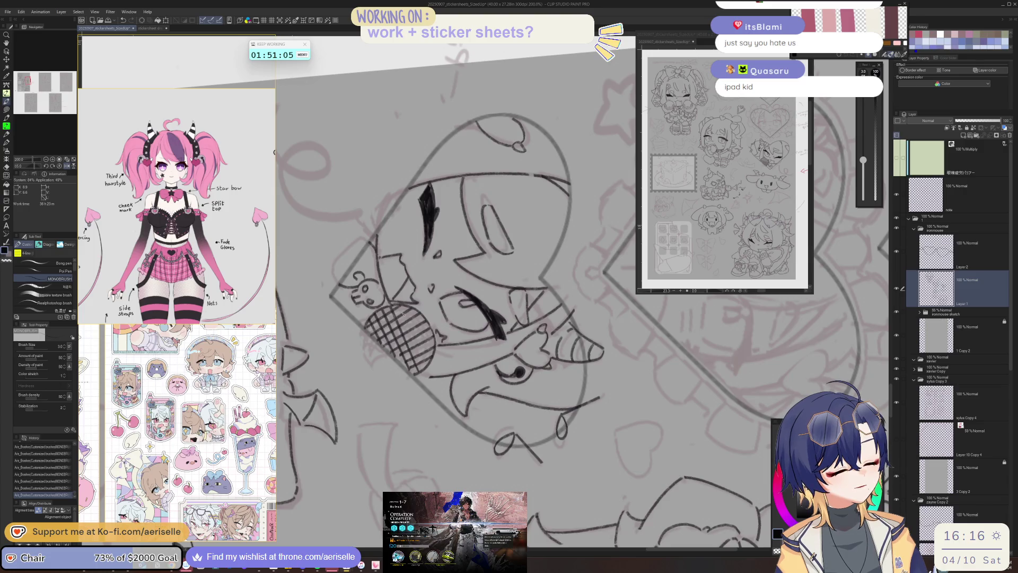
left_click_drag(420, 329, 408, 357)
left_click_drag(427, 307, 398, 368)
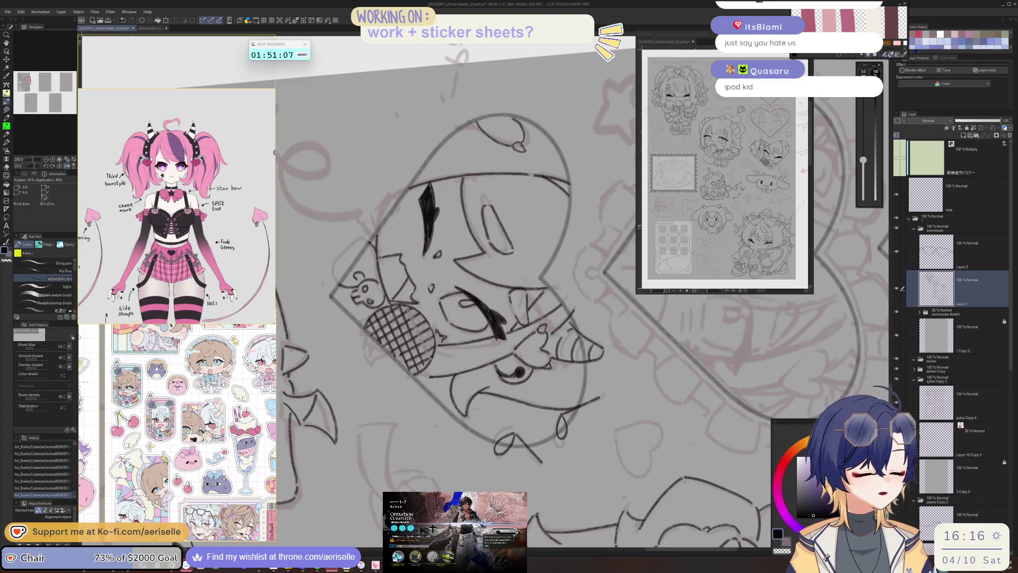
left_click_drag(430, 306, 407, 361)
left_click_drag(421, 309, 416, 352)
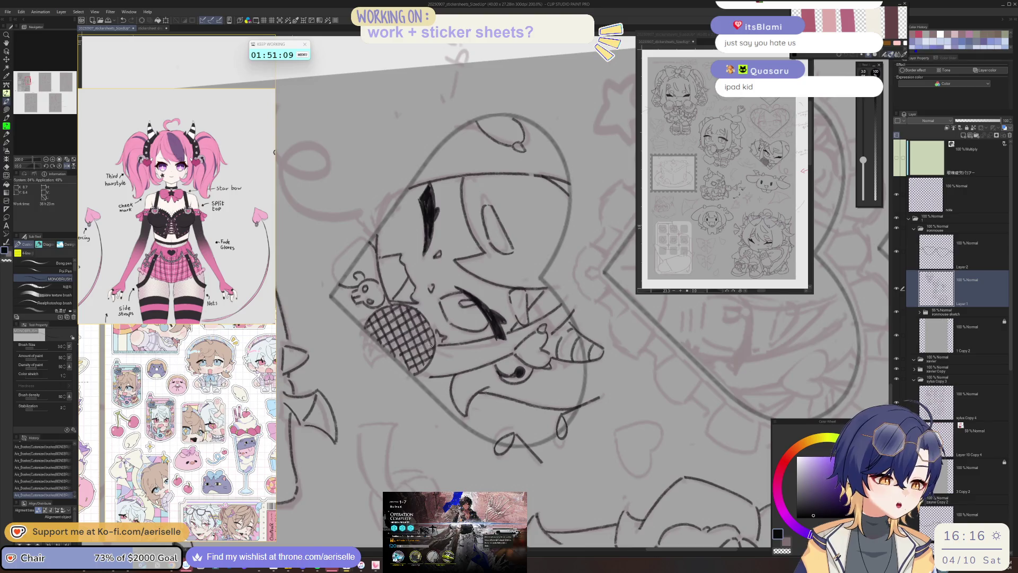
- Mirror the canvas to check the hatching, then return it upright and zoom out slightly
key("h")
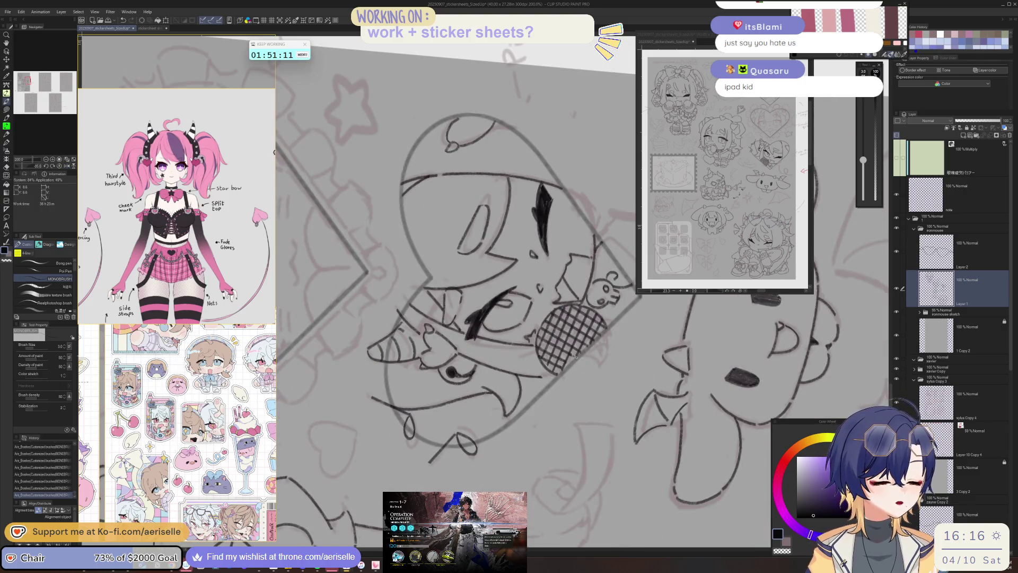
key("minus")
key("minus")
key("minus")
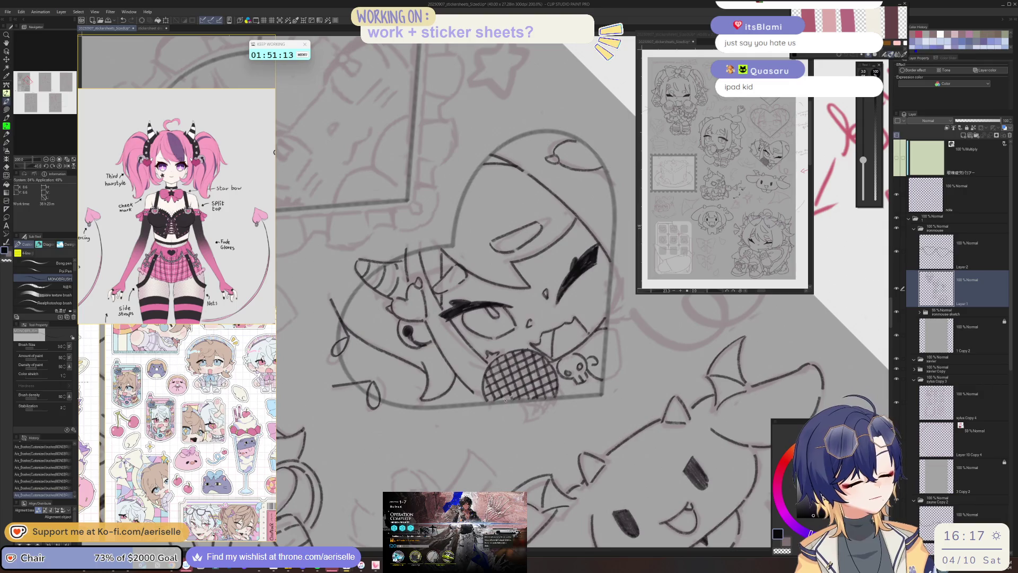
key("equal")
key("equal")
key("equal")
key("ctrl+minus")
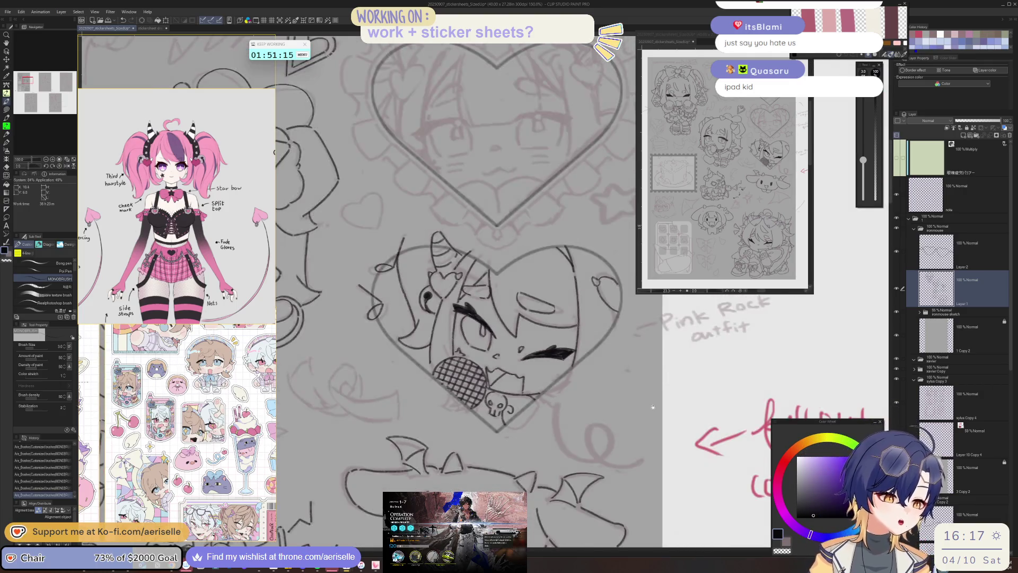
scroll(484, 355, "up", 1)
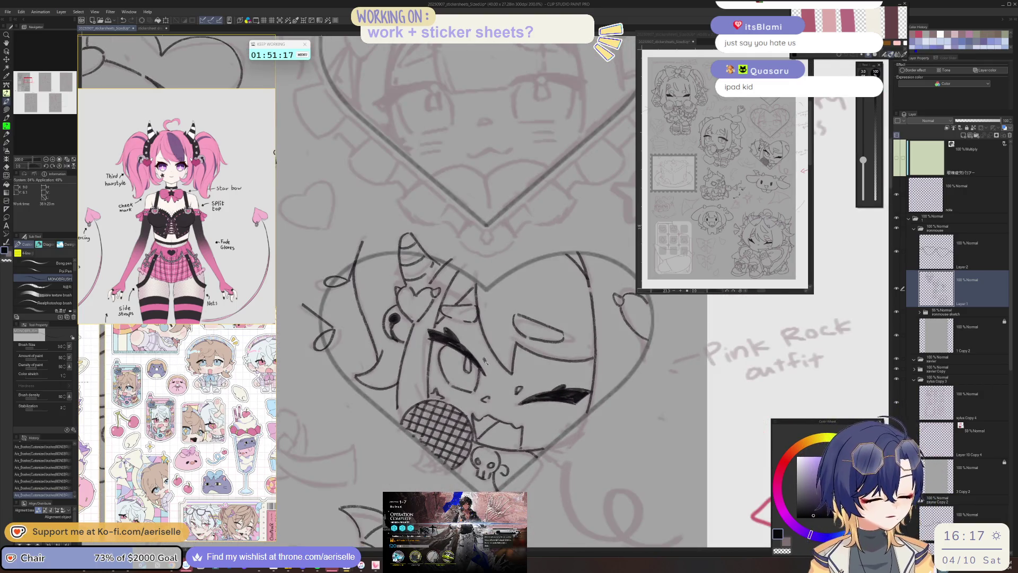
scroll(484, 359, "down", 3)
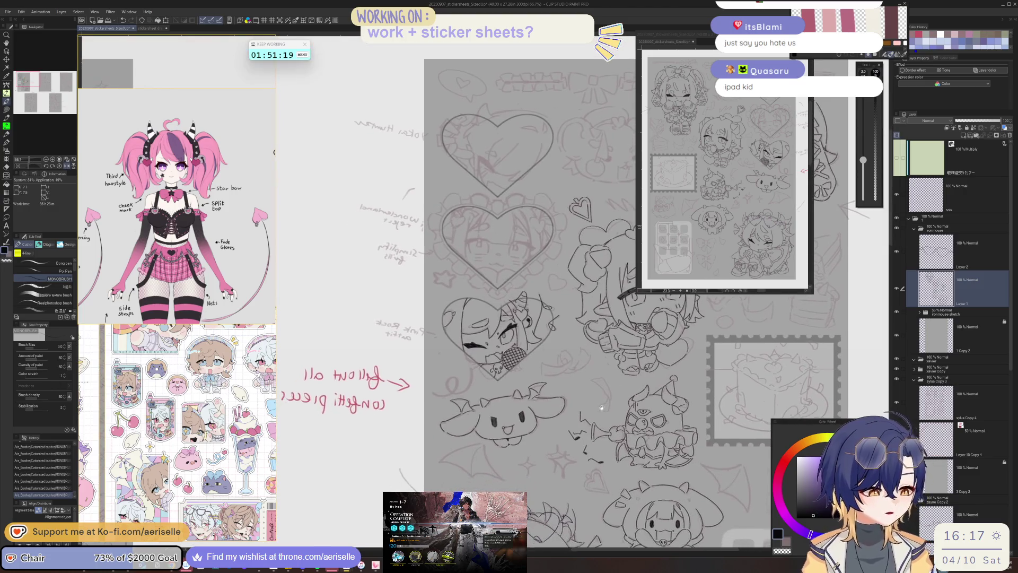
- Flip the canvas back to normal and adjust the zoom on the sticker sheet
key("h")
scroll(601, 398, "up", 1)
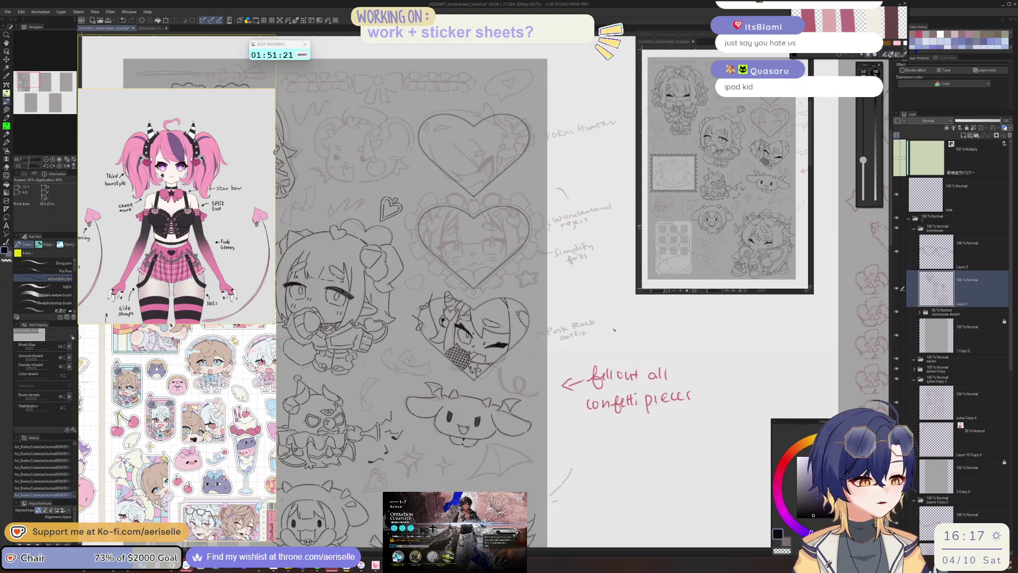
scroll(530, 329, "up", 2)
scroll(532, 328, "down", 2)
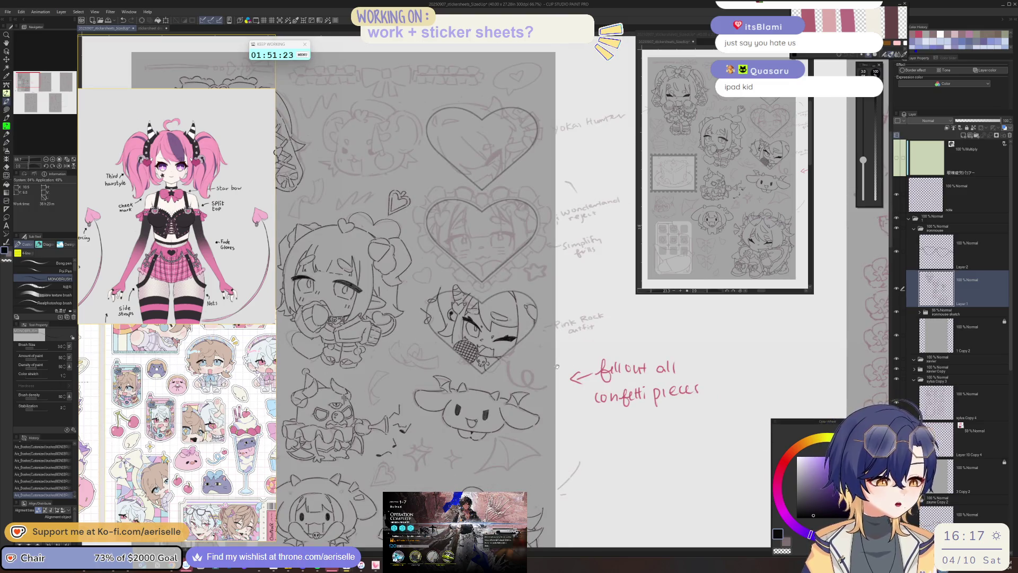
scroll(460, 368, "up", 3)
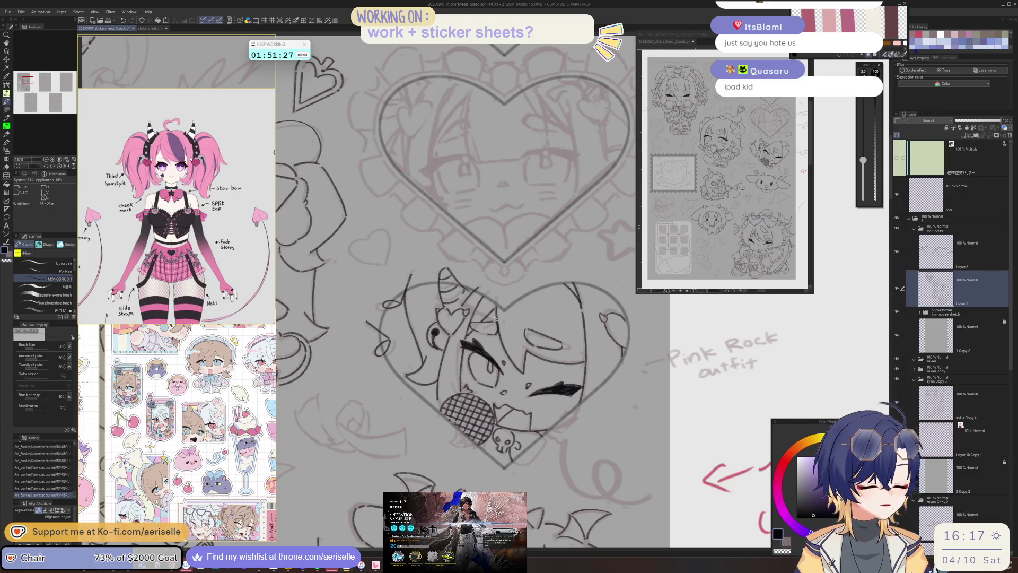
- Dismiss the Arknights operation results screen, then tilt the view of the heart sketches
key("alt+Tab")
left_click(599, 316)
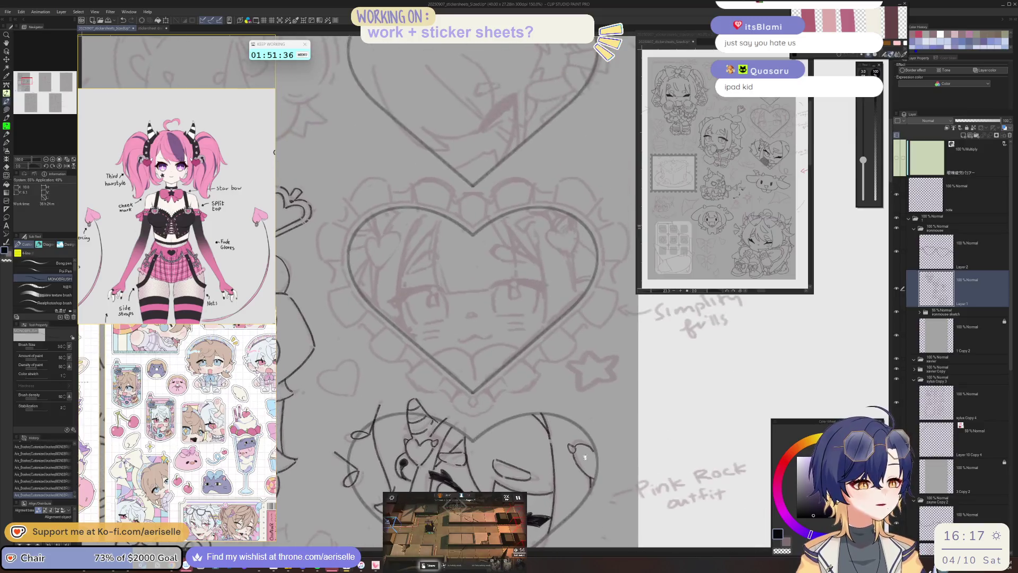
mouse_move(561, 289)
left_mouse_down()
mouse_move(518, 406)
mouse_move(541, 351)
mouse_move(545, 361)
left_mouse_up()
- Close the horn shape and darken its tip, undoing one misplaced stroke
scroll(518, 406, "up", 2)
scroll(508, 393, "up", 3)
mouse_move(594, 325)
left_mouse_down()
mouse_move(536, 359)
mouse_move(471, 376)
mouse_move(494, 382)
mouse_move(467, 411)
mouse_move(516, 367)
left_mouse_up()
key("ctrl+z")
mouse_move(470, 408)
left_mouse_down()
mouse_move(547, 345)
mouse_move(562, 349)
mouse_move(516, 368)
left_mouse_up()
mouse_move(556, 330)
left_mouse_down()
mouse_move(578, 321)
mouse_move(587, 337)
mouse_move(557, 348)
mouse_move(587, 334)
mouse_move(589, 320)
left_mouse_up()
- Outline a thick eyelid over the eye and fill it solid black
key("ctrl+minus")
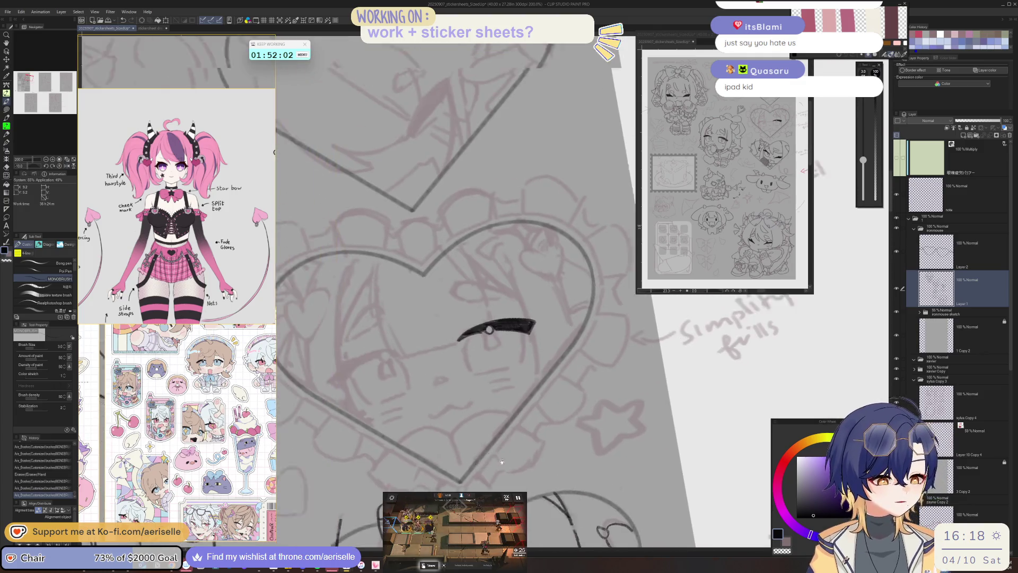
key("ctrl+plus")
mouse_move(452, 376)
left_mouse_down()
mouse_move(487, 367)
mouse_move(459, 375)
mouse_move(467, 370)
mouse_move(393, 457)
mouse_move(387, 483)
left_mouse_up()
mouse_move(449, 393)
left_mouse_down()
mouse_move(414, 457)
mouse_move(482, 362)
left_mouse_up()
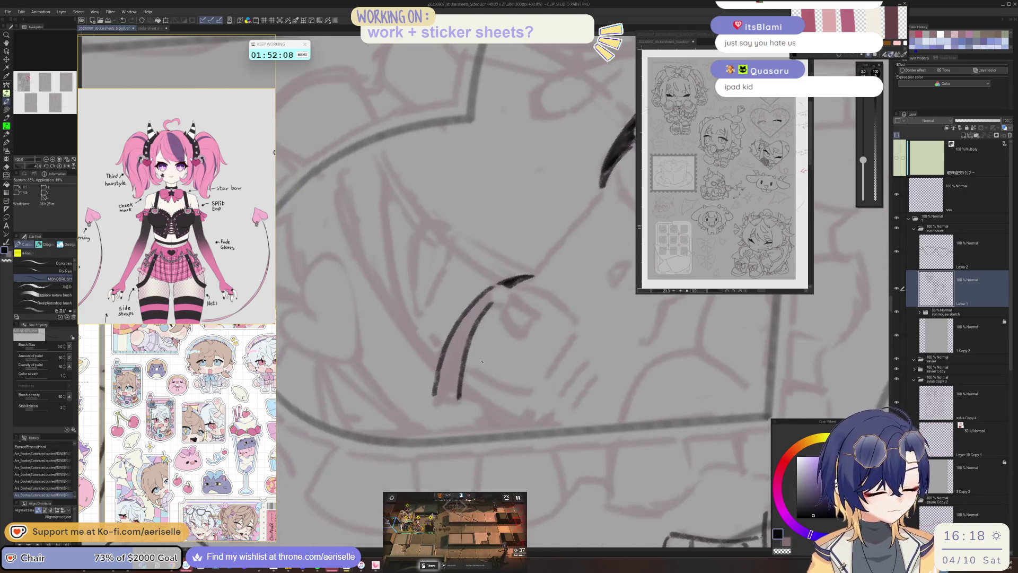
left_click_drag(433, 400, 459, 400)
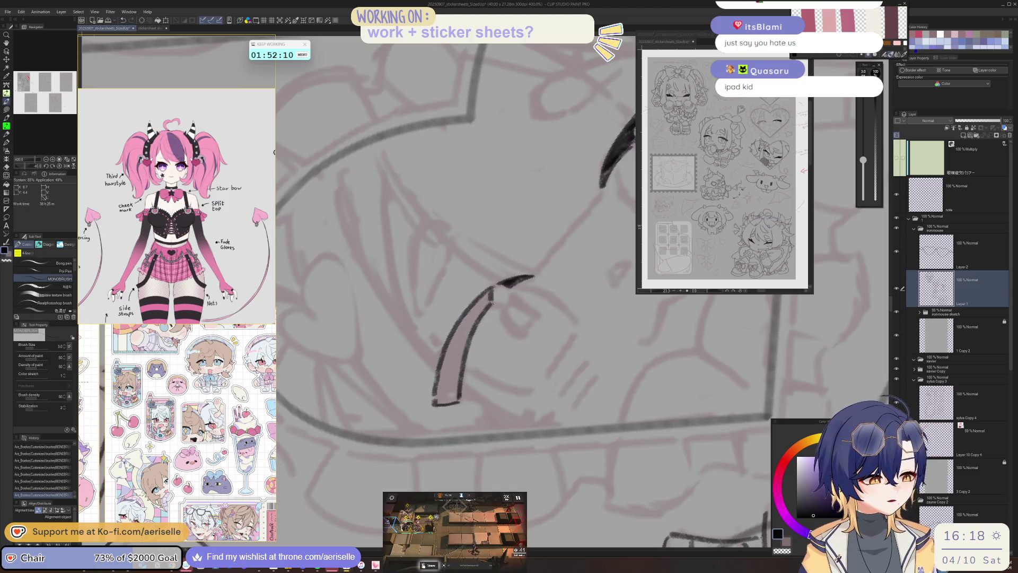
left_click_drag(491, 295, 499, 307)
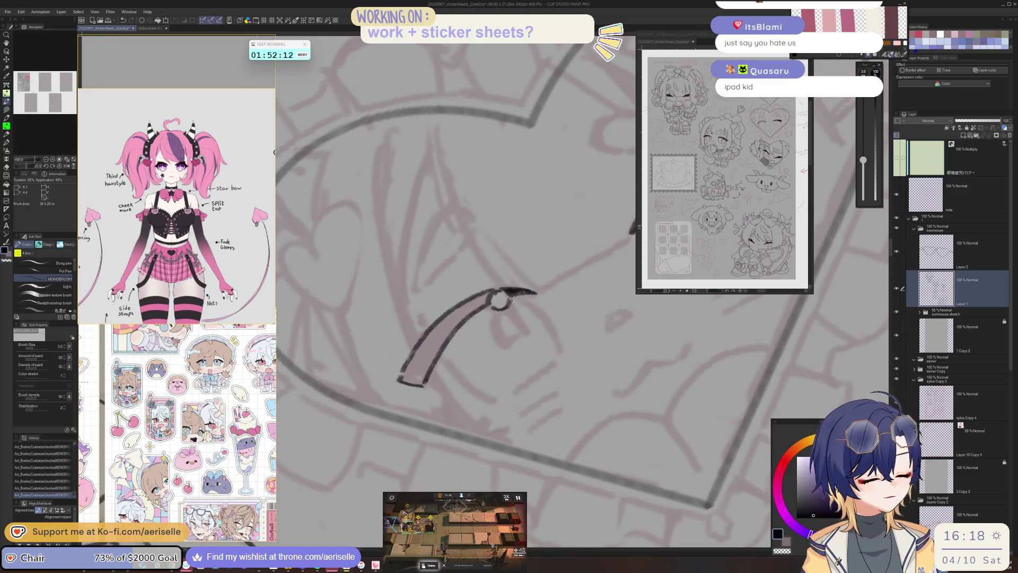
mouse_move(482, 298)
left_mouse_down()
mouse_move(431, 337)
mouse_move(481, 305)
mouse_move(437, 346)
mouse_move(422, 379)
left_mouse_up()
key("ctrl+z")
mouse_move(443, 340)
left_mouse_down()
mouse_move(421, 379)
mouse_move(438, 338)
mouse_move(408, 380)
left_mouse_up()
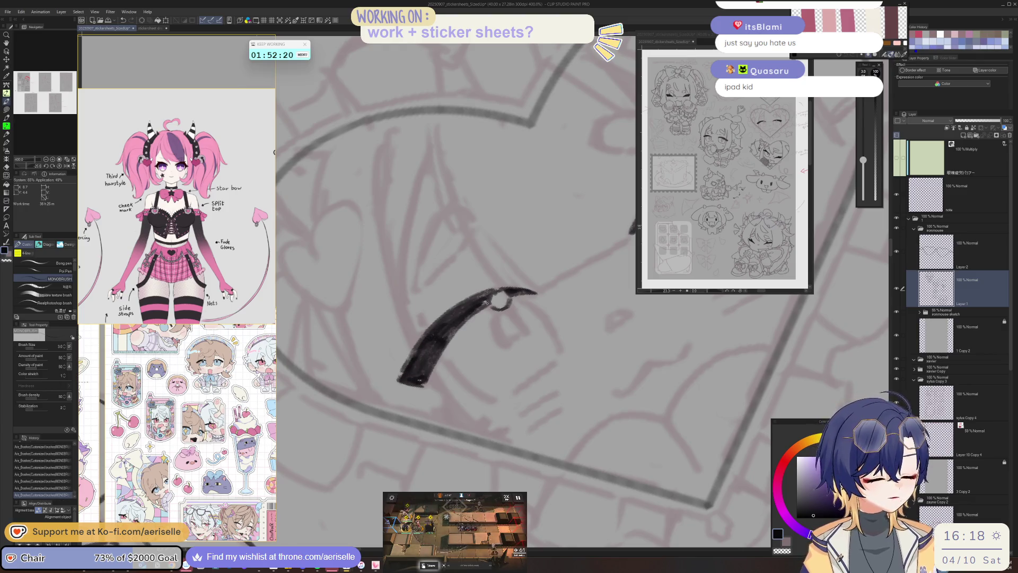
- Straighten the view on the heart face and draw the pupil under the right eyelid
scroll(491, 335, "down", 4)
key("ctrl+@")
left_click_drag(612, 361, 589, 381)
scroll(468, 339, "up", 2)
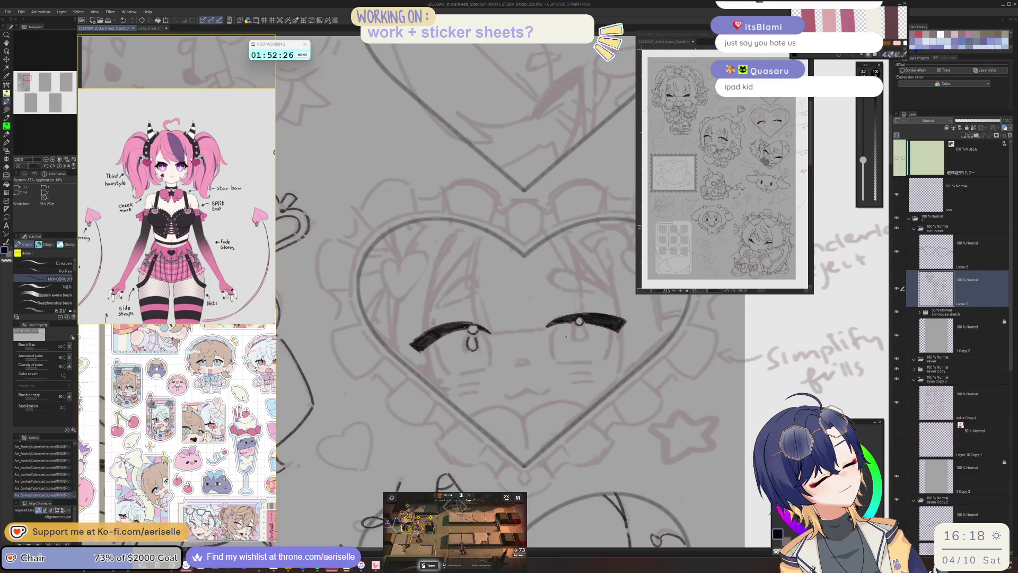
left_click_drag(578, 328, 584, 340)
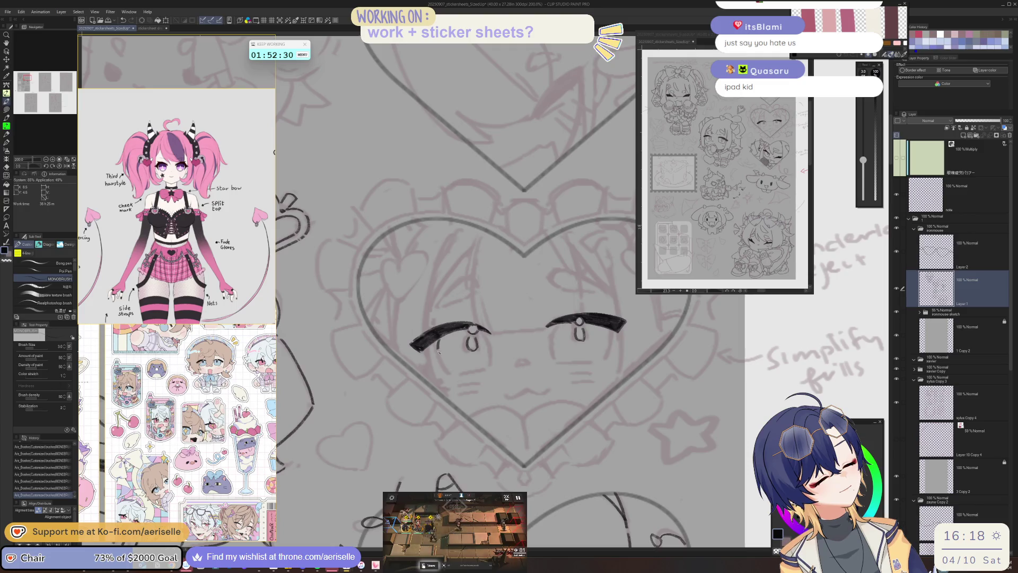
- Ink the inner outlines of both eyes, then return the view upright
left_click_drag(485, 333, 491, 366)
left_click_drag(555, 327, 555, 359)
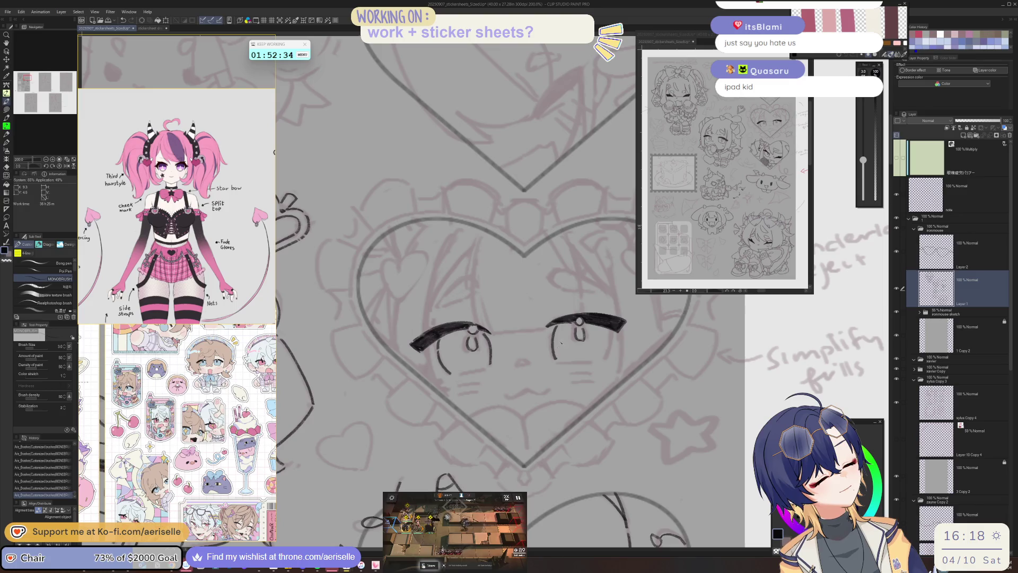
mouse_move(493, 352)
left_mouse_down()
mouse_move(557, 333)
mouse_move(549, 349)
mouse_move(574, 306)
left_mouse_up()
key("ctrl+at")
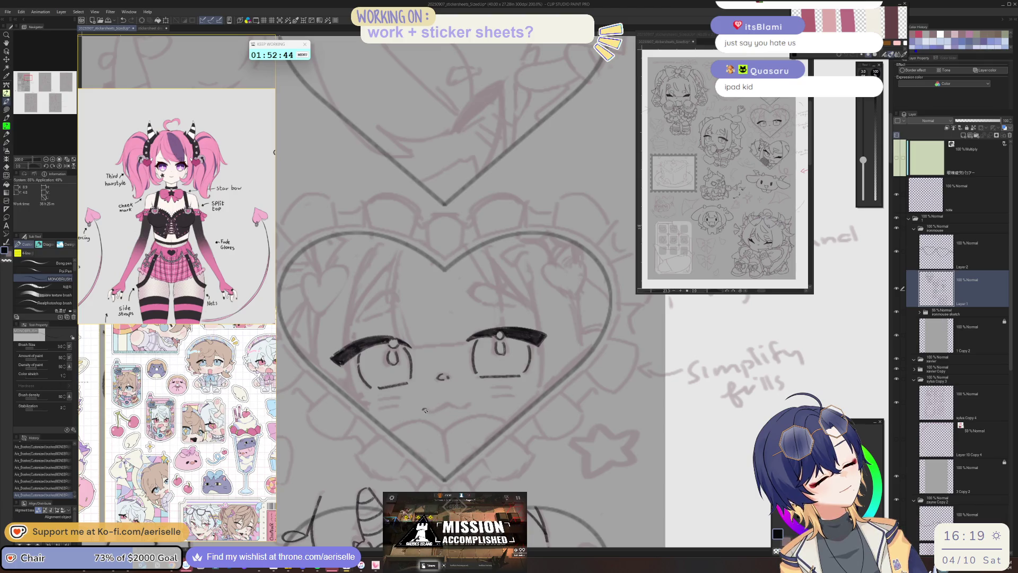
- Add the tiny mark for the wavy mouth, tilting and straightening the view around it
left_click(470, 407)
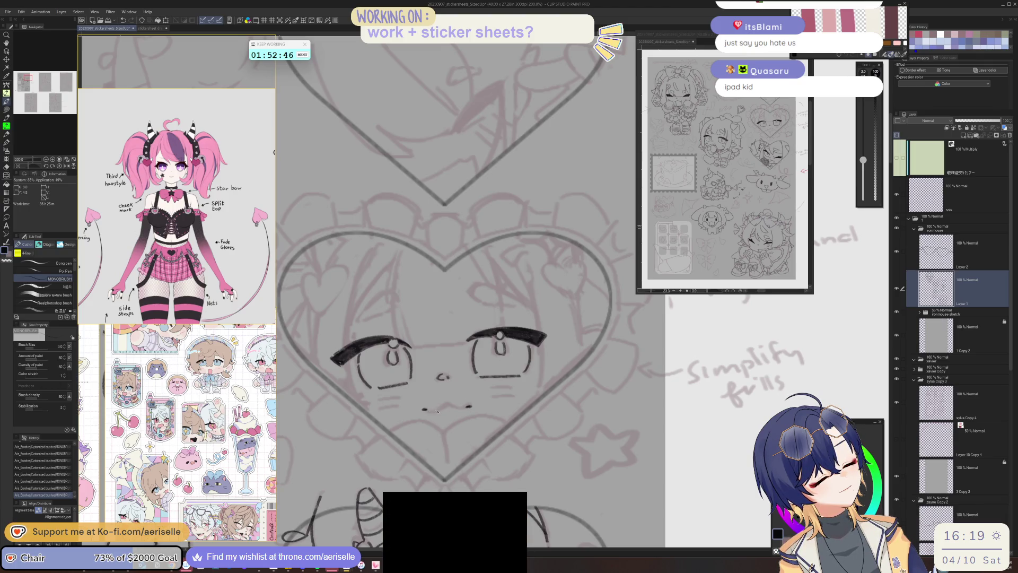
left_click_drag(469, 390, 399, 371)
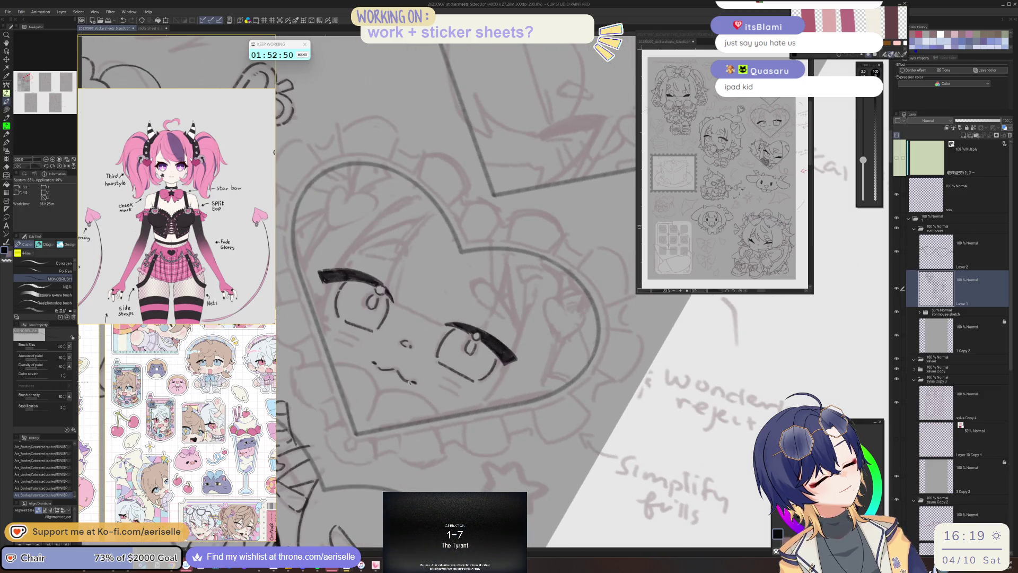
key("ctrl+@")
key("ctrl+plus")
key("ctrl+z")
key("ctrl+y")
scroll(512, 411, "right", 3)
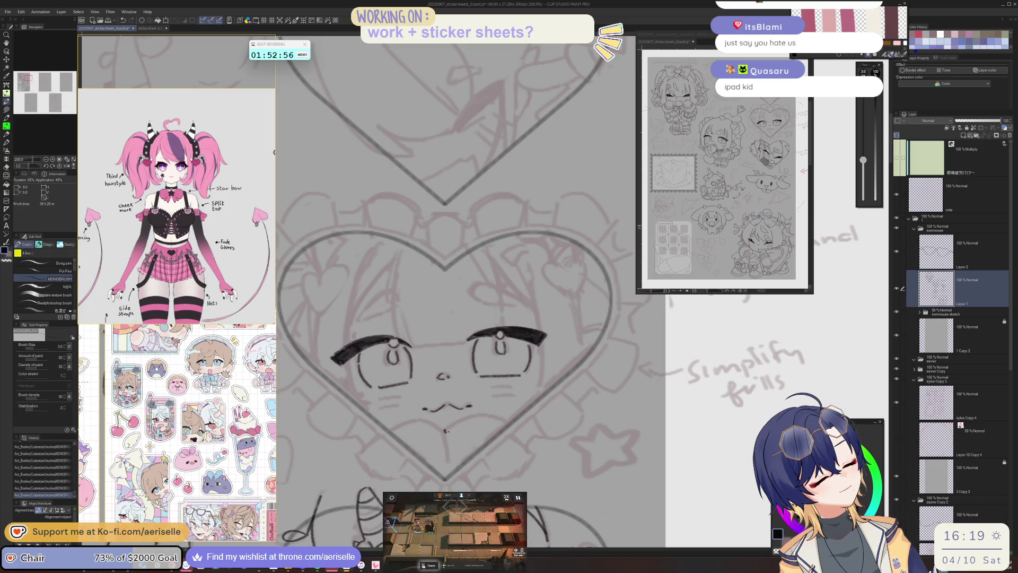
mouse_move(463, 422)
left_mouse_down()
mouse_move(536, 411)
mouse_move(598, 364)
left_mouse_up()
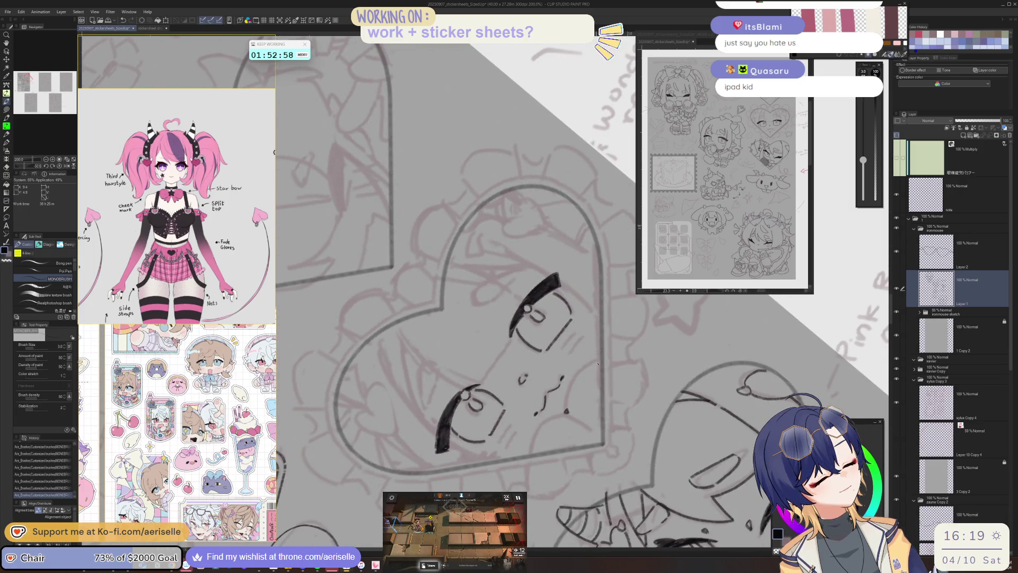
key("ctrl+at")
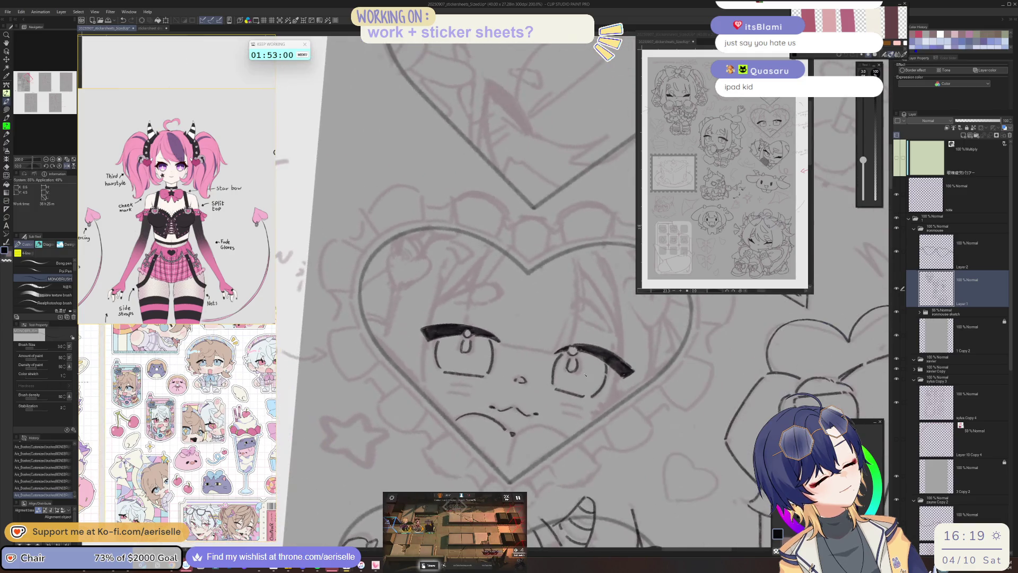
mouse_move(511, 456)
left_mouse_down()
mouse_move(572, 411)
mouse_move(547, 427)
left_mouse_up()
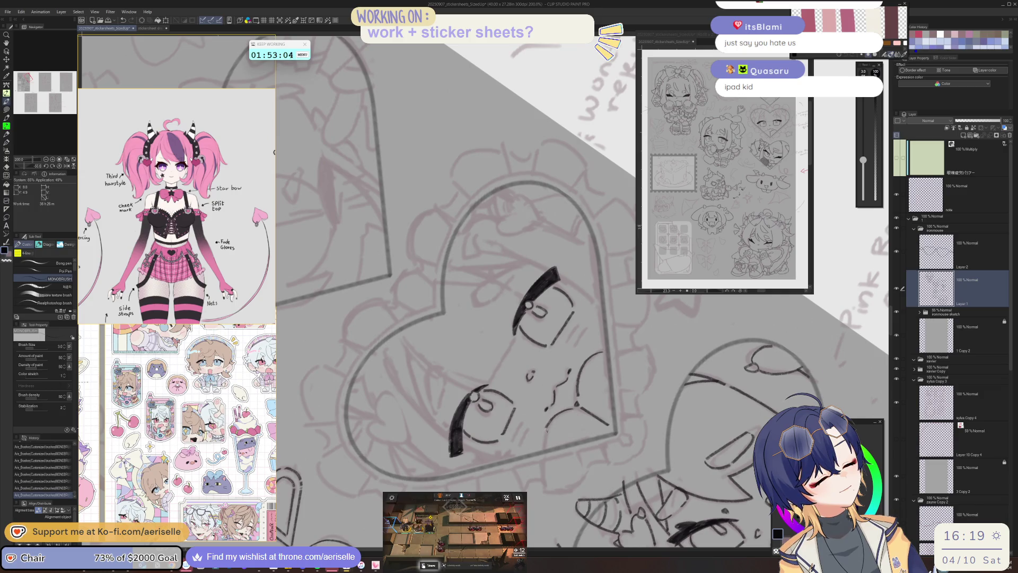
- Draw a hatched blush line beside the eye
mouse_move(580, 321)
left_mouse_down()
mouse_move(566, 344)
mouse_move(576, 348)
mouse_move(565, 403)
left_mouse_up()
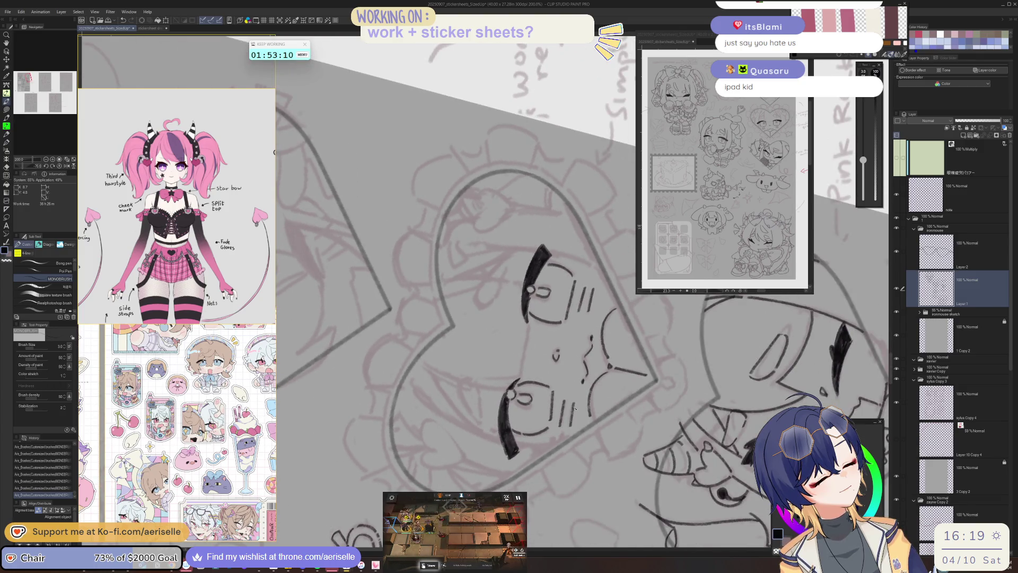
key("ctrl+shift+r")
key("minus")
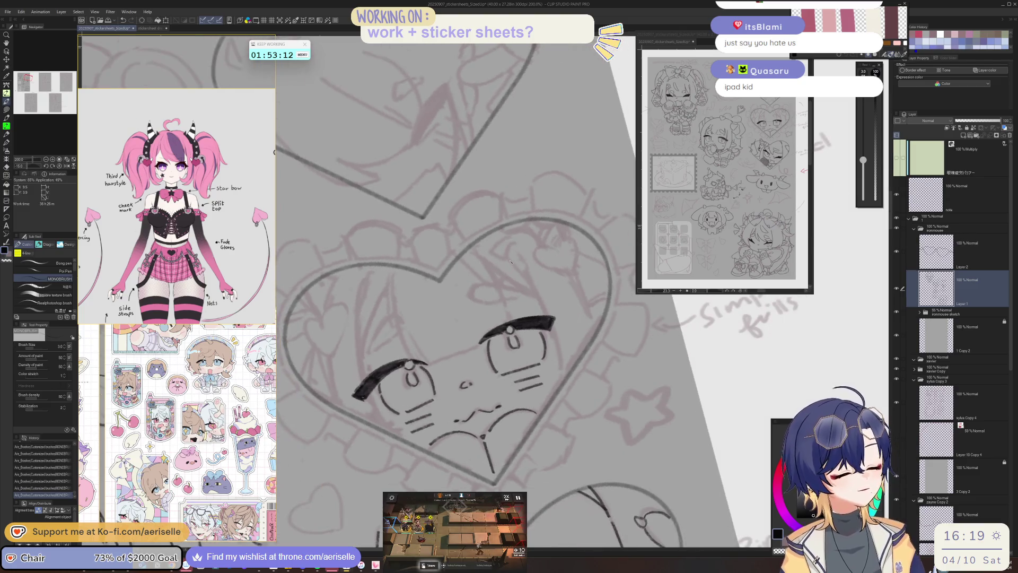
scroll(402, 312, "up", 2)
- Draw the small left eyebrow arc and the curved left eye outline, then zoom back out
mouse_move(413, 344)
left_mouse_down()
mouse_move(379, 324)
mouse_move(345, 391)
left_mouse_up()
key("ctrl+z")
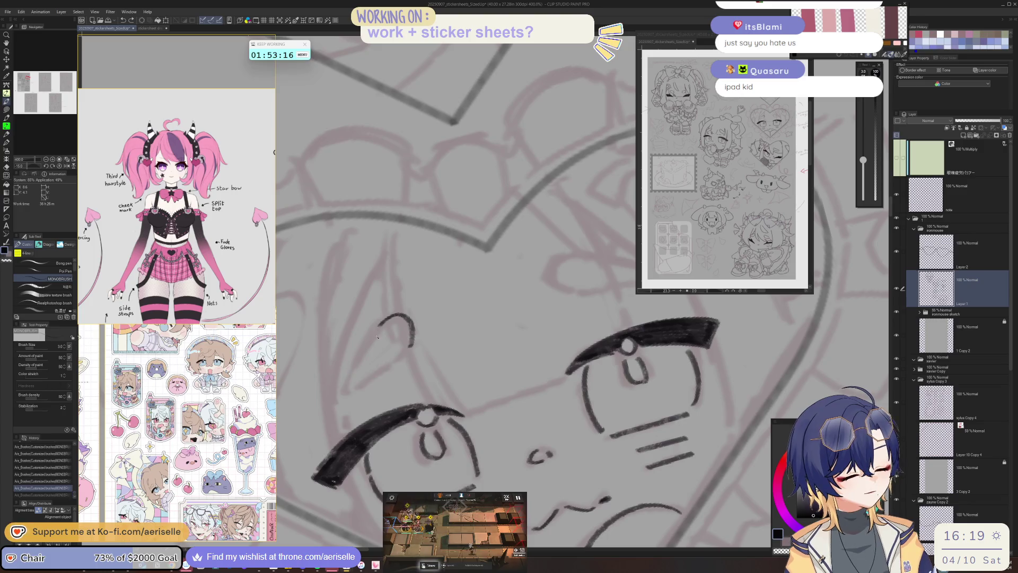
left_click_drag(375, 332, 349, 391)
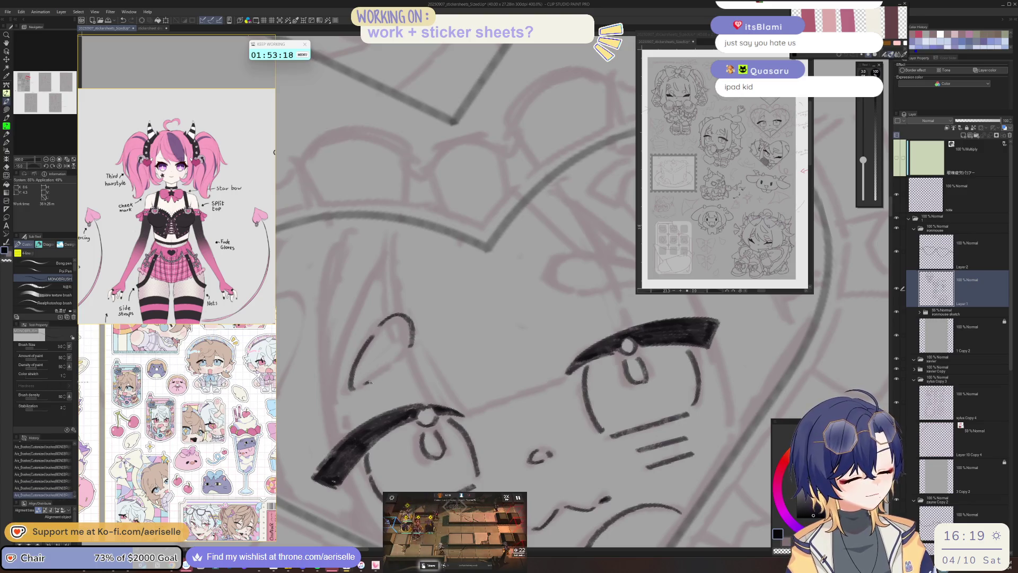
key("-")
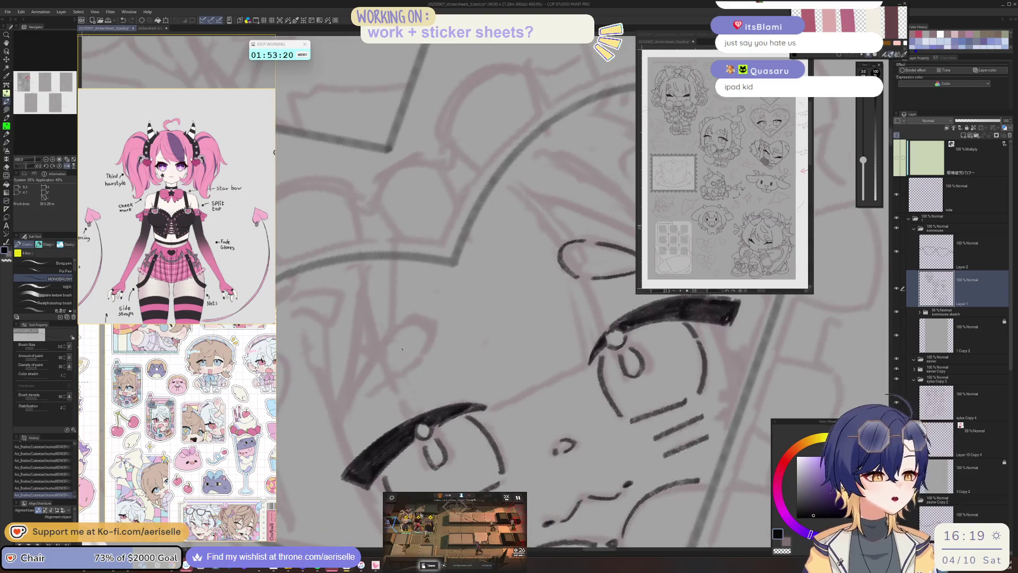
mouse_move(408, 321)
left_mouse_down()
mouse_move(378, 345)
mouse_move(356, 398)
mouse_move(372, 397)
left_mouse_up()
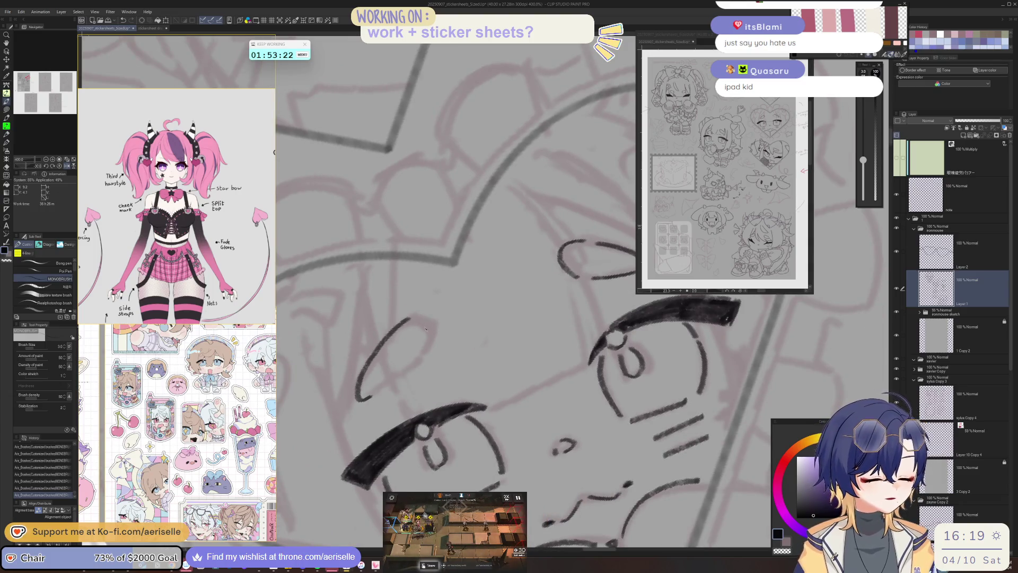
left_click_drag(414, 321, 424, 356)
key("-")
left_click_drag(451, 389, 437, 417)
key("ctrl+minus")
key("ctrl+minus")
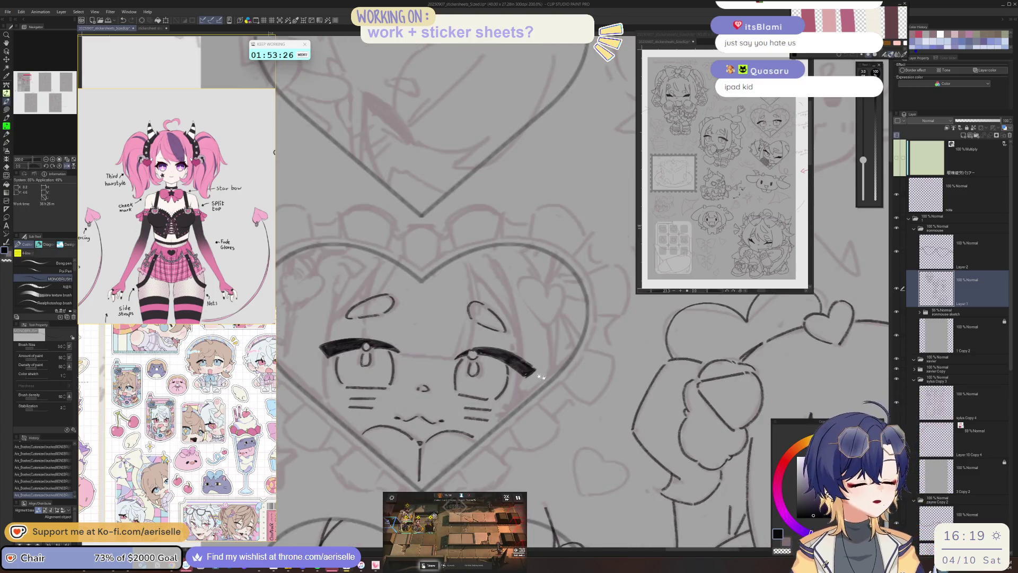
key("ctrl+minus")
key("ctrl+minus")
key("ctrl+minus")
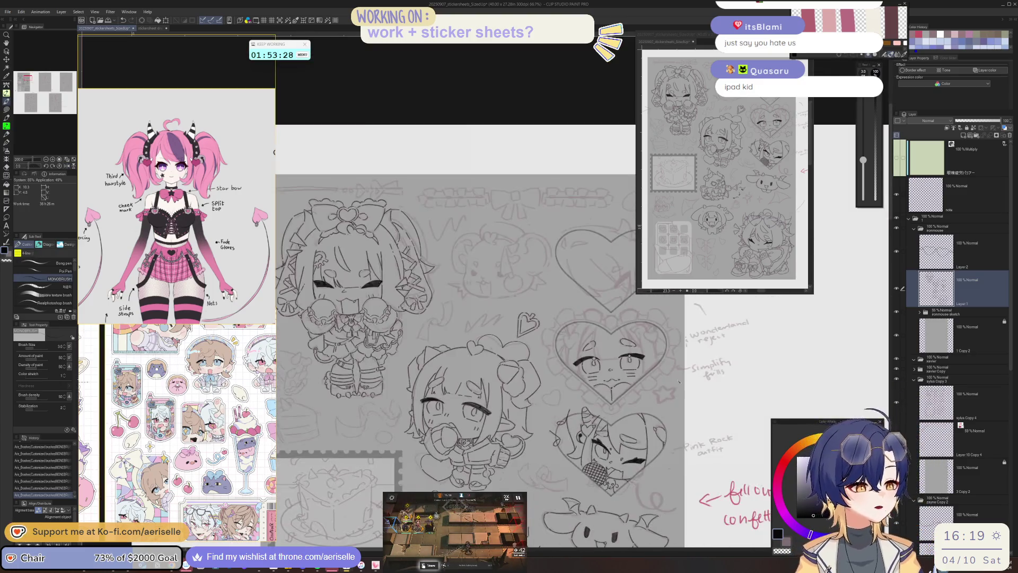
- Zoom in on the heart face and thicken the outer end of the left eyebrow
left_click_drag(509, 318, 440, 300)
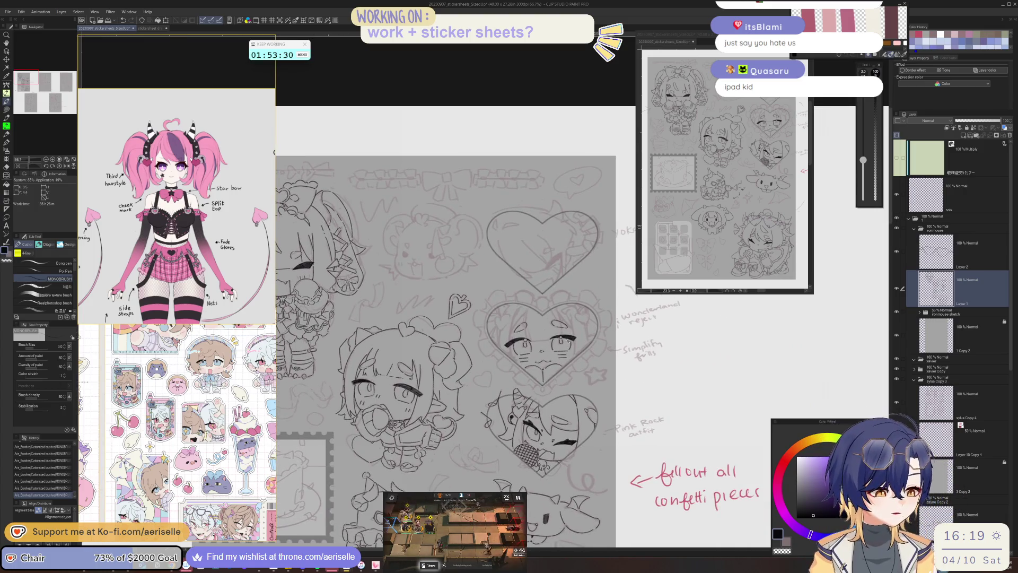
scroll(565, 347, "up", 5)
left_click_drag(565, 348, 452, 361)
key("e")
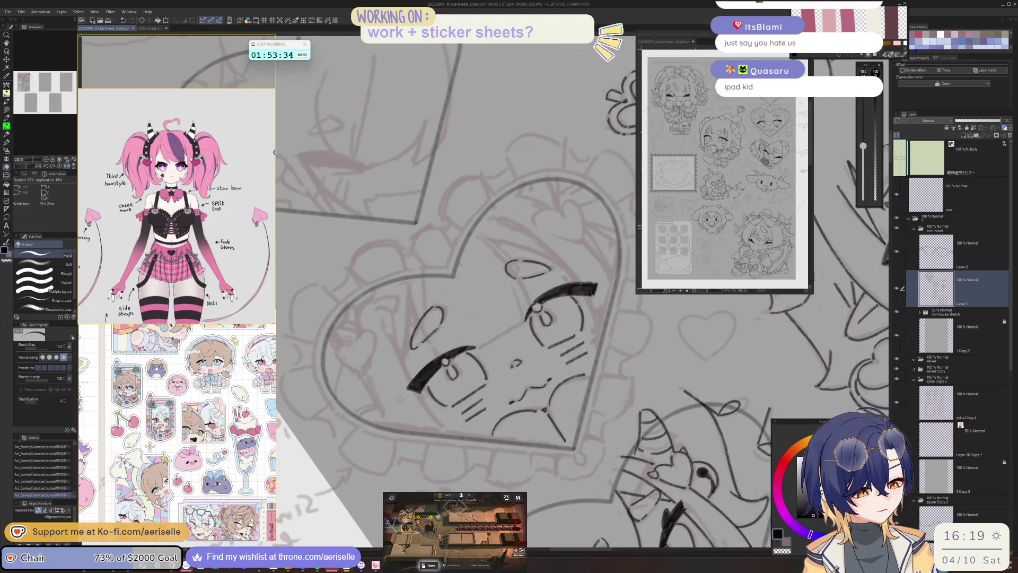
scroll(402, 400, "up", 2)
key("p")
mouse_move(412, 380)
left_mouse_down()
mouse_move(379, 427)
mouse_move(404, 436)
mouse_move(387, 430)
mouse_move(399, 422)
left_mouse_up()
- Erase stray ink next to the eye and zoom out to check the result
key("e")
left_click_drag(435, 386, 446, 395)
scroll(440, 389, "down", 5)
scroll(603, 422, "down", 4)
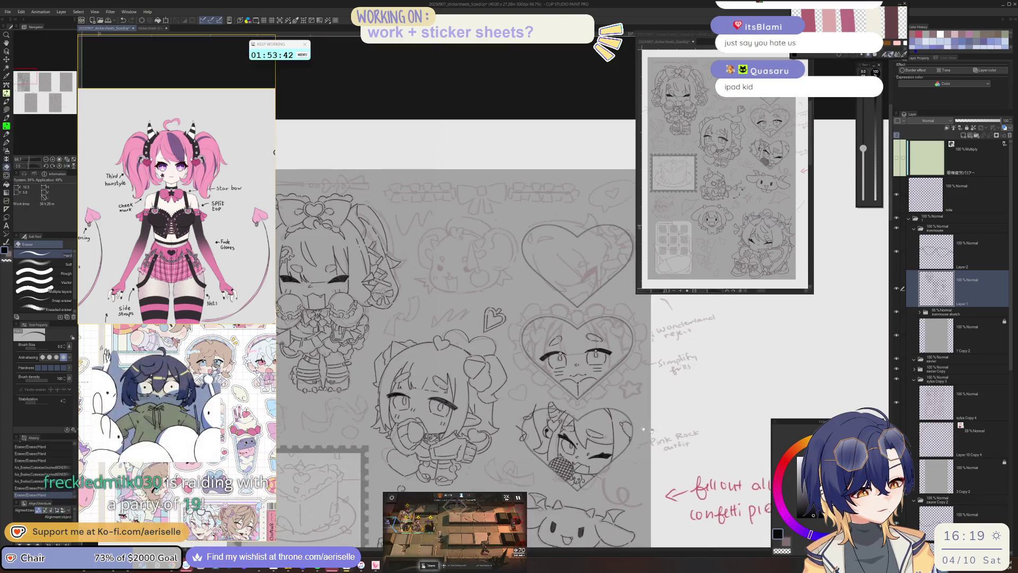
left_click_drag(602, 421, 598, 418)
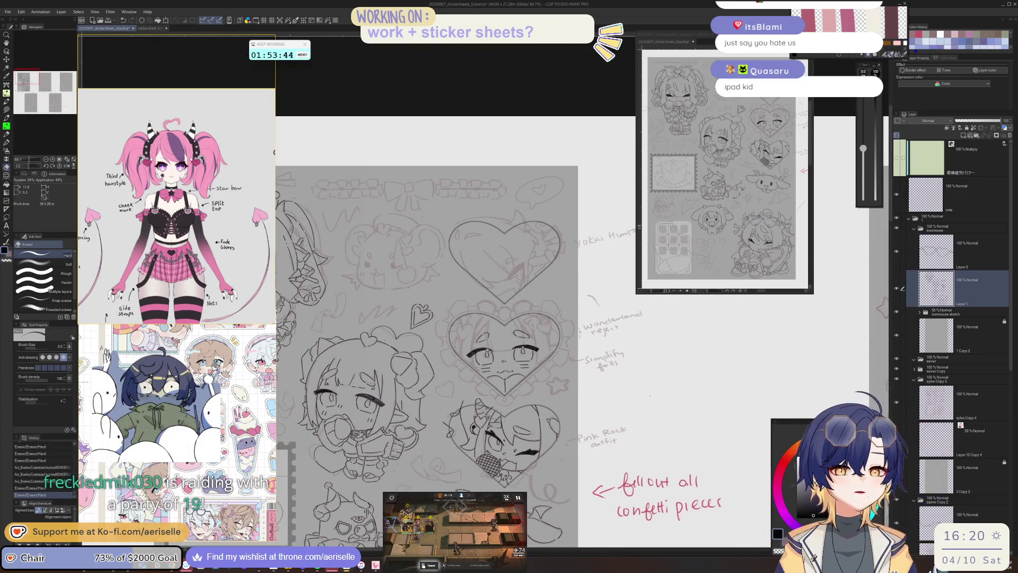
scroll(511, 345, "up", 4)
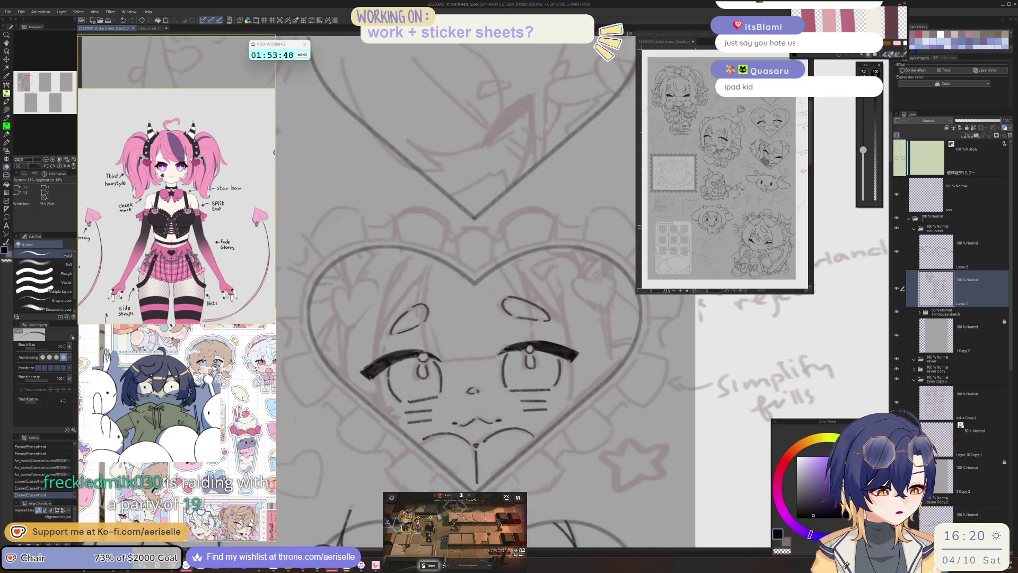
key("p")
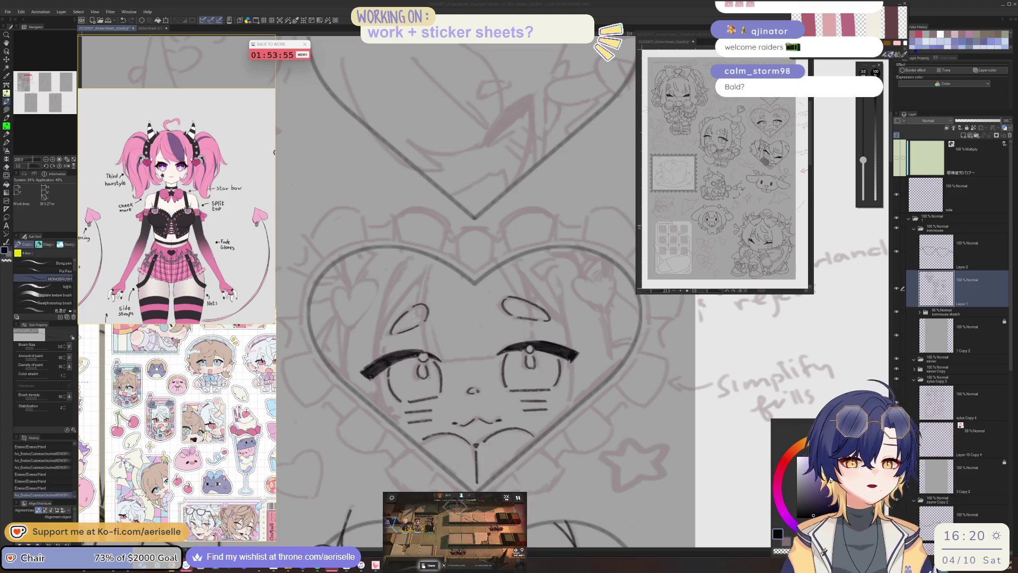
scroll(520, 346, "up", 3)
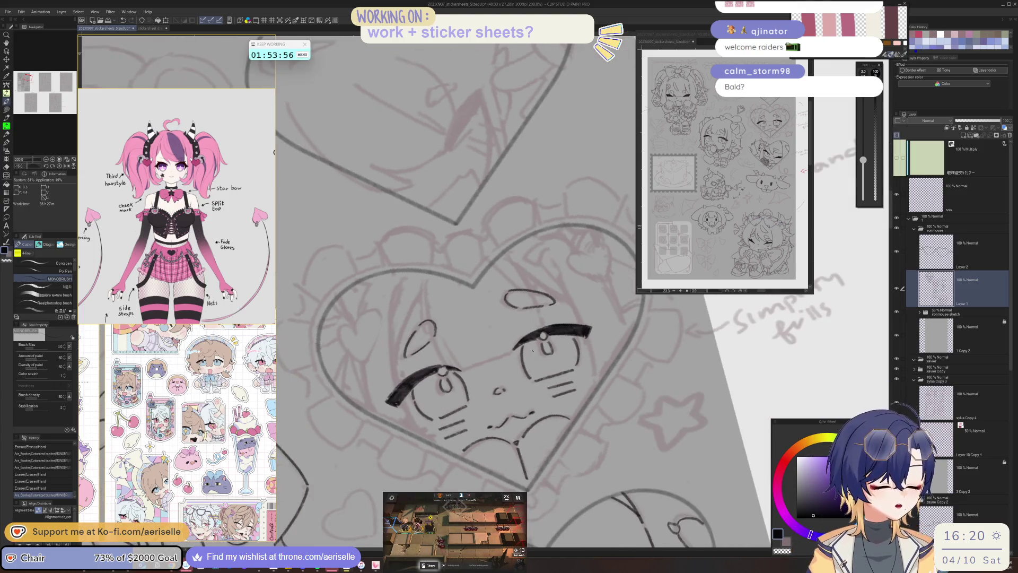
- Erase stray ink near the left eye
key("e")
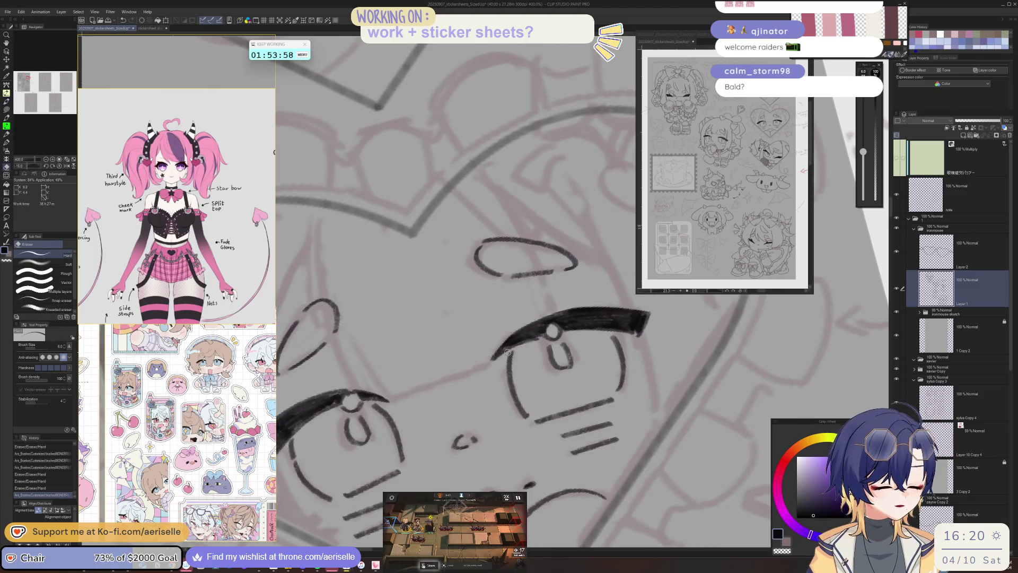
mouse_move(516, 345)
left_mouse_down()
mouse_move(537, 339)
mouse_move(420, 336)
left_mouse_up()
scroll(537, 337, "down", 4)
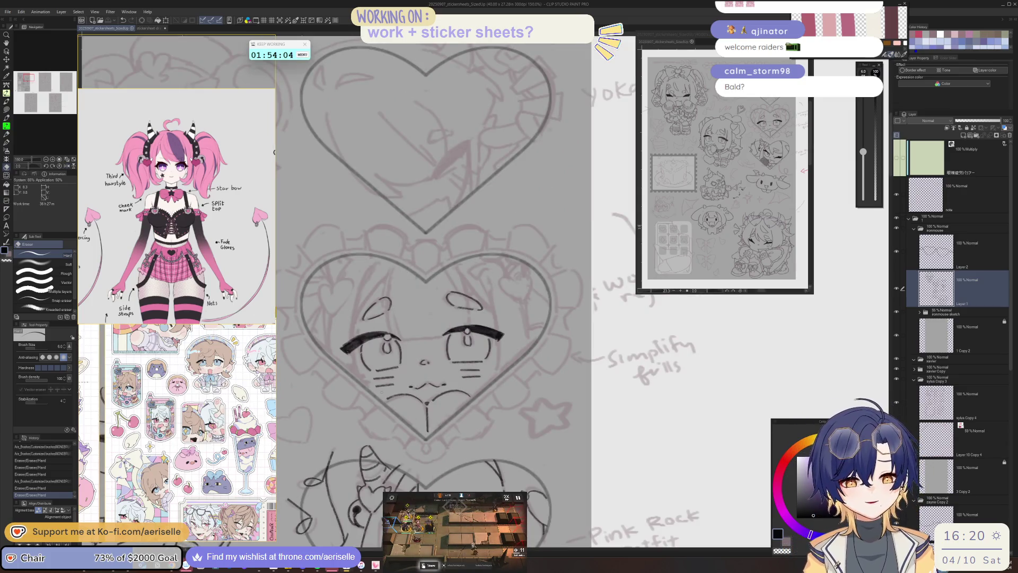
scroll(207, 213, "down", 5)
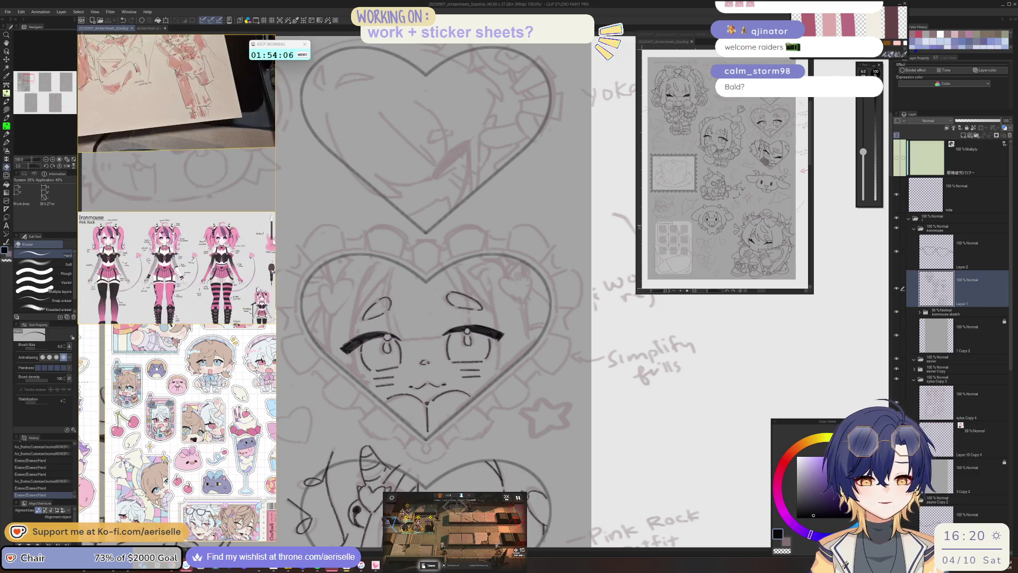
- Bring the pink character model sheet into view in the reference panel
scroll(207, 213, "up", 5)
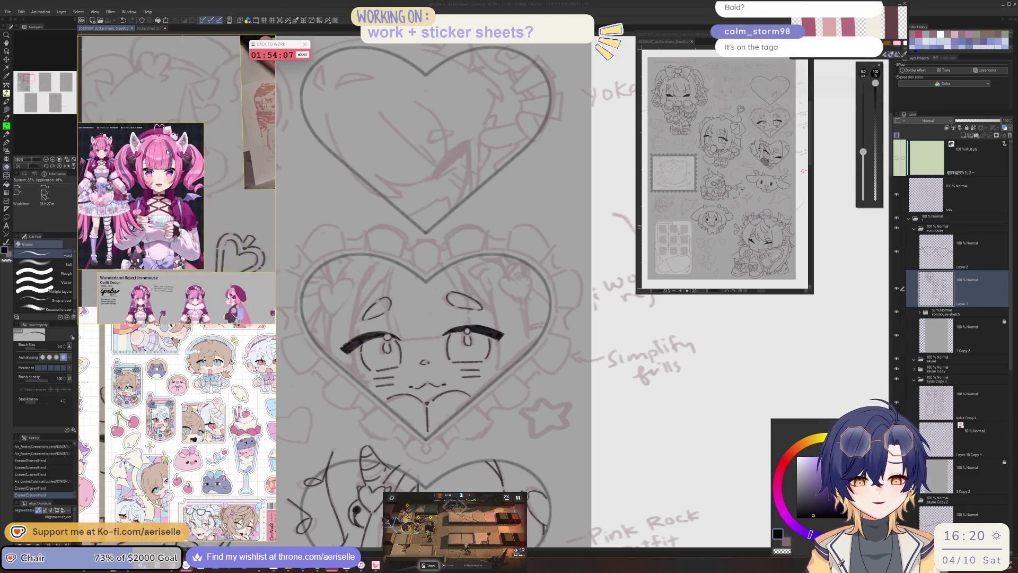
left_click_drag(184, 167, 194, 166)
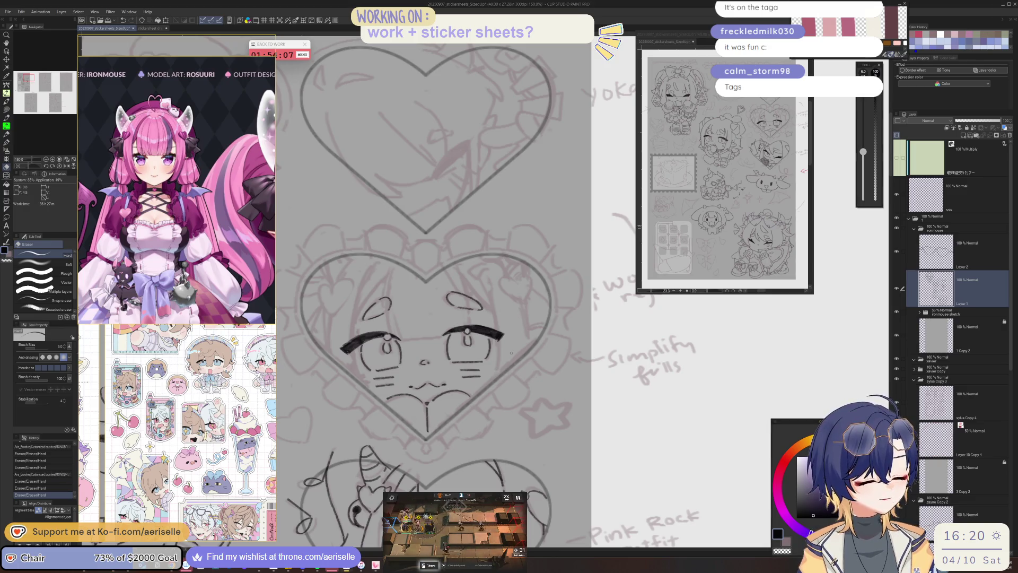
scroll(356, 339, "up", 3)
- Extend the left eye outline downward and try a short line above the eye
key("p")
left_click_drag(356, 358, 370, 424)
scroll(368, 395, "down", 2)
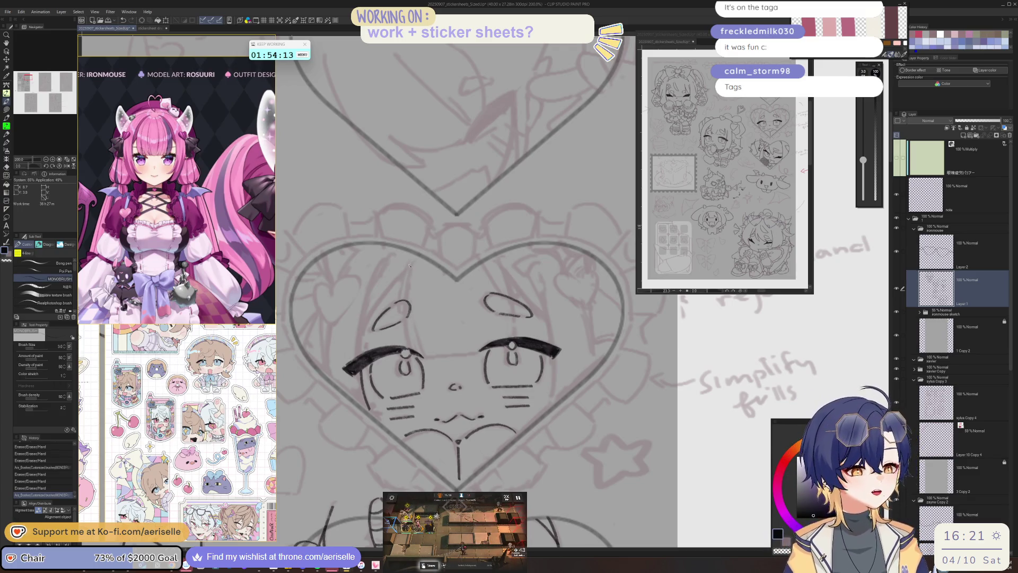
left_click_drag(410, 263, 401, 300)
key("ctrl+z")
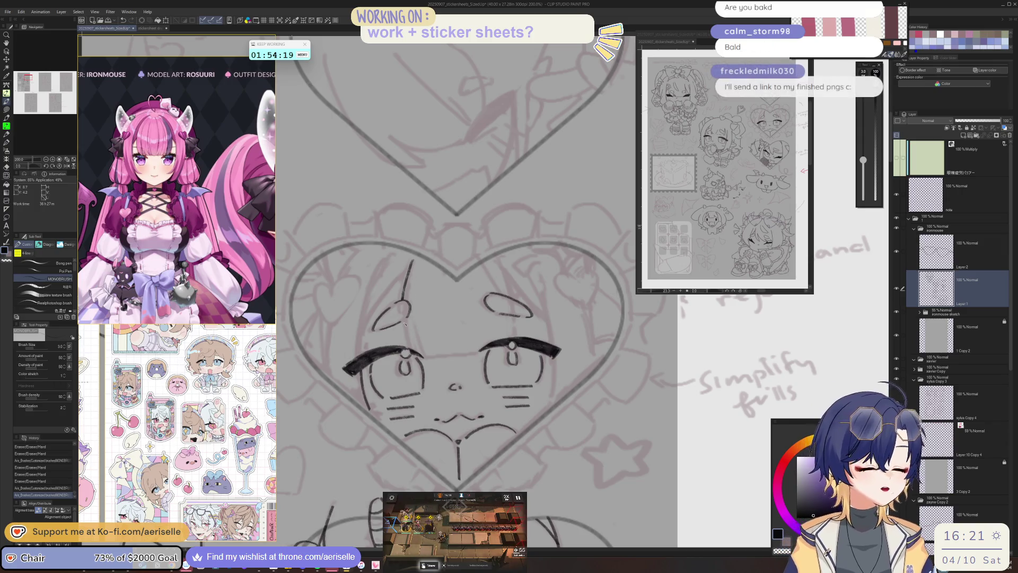
- Ink short strands near the left brow and a long hair strand across the forehead
scroll(404, 321, "up", 2)
left_click_drag(401, 317, 410, 369)
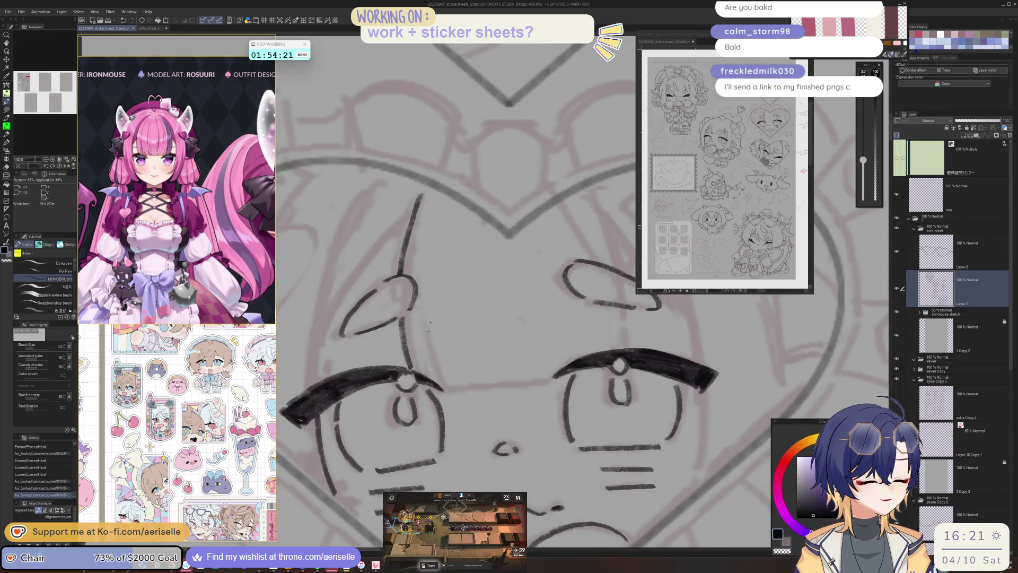
left_click_drag(421, 318, 451, 388)
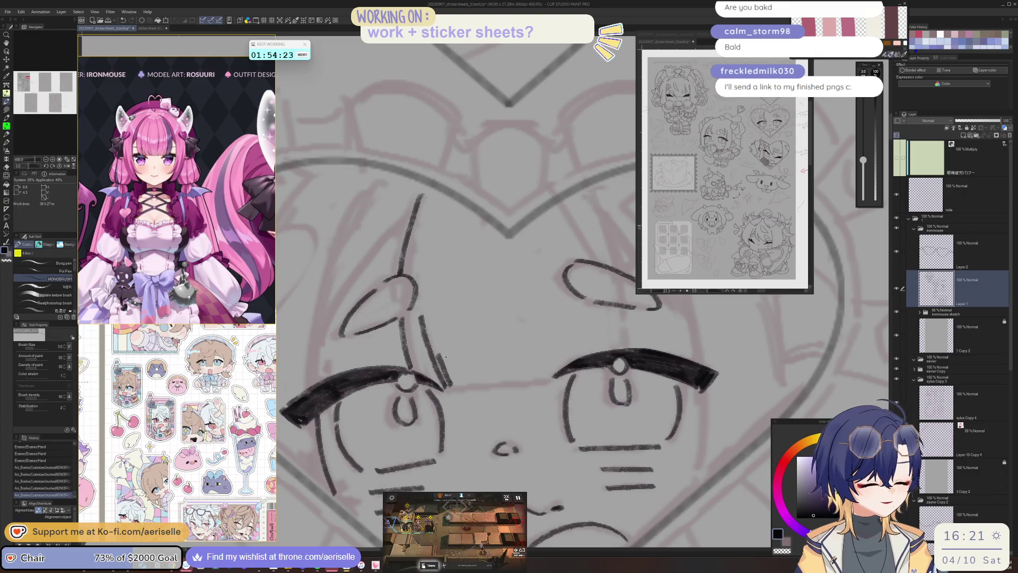
key("asciicircum")
key("asciicircum")
left_click_drag(397, 339, 462, 401)
key("minus")
key("minus")
key("minus")
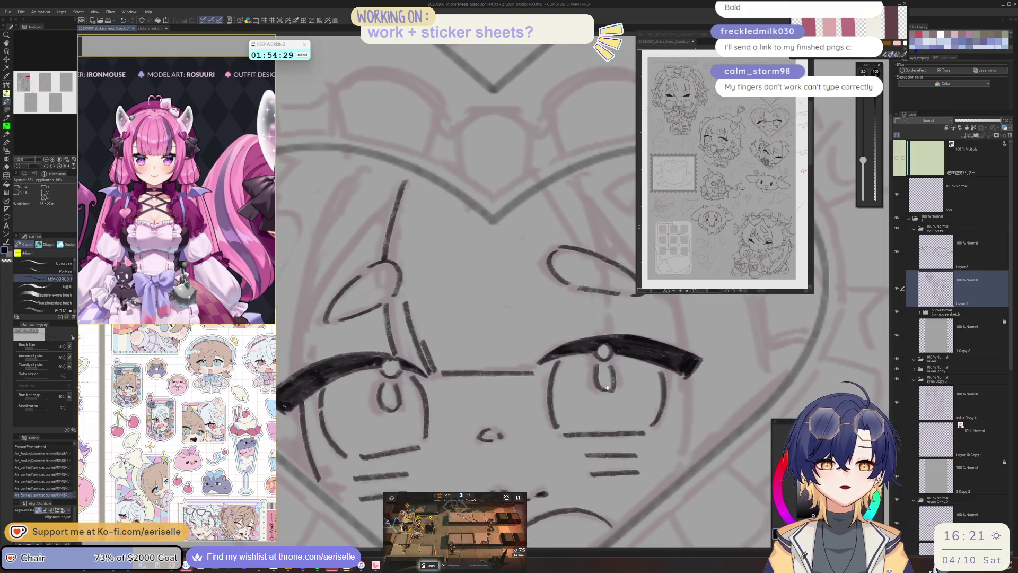
key("asciicircum")
key("minus")
key("minus")
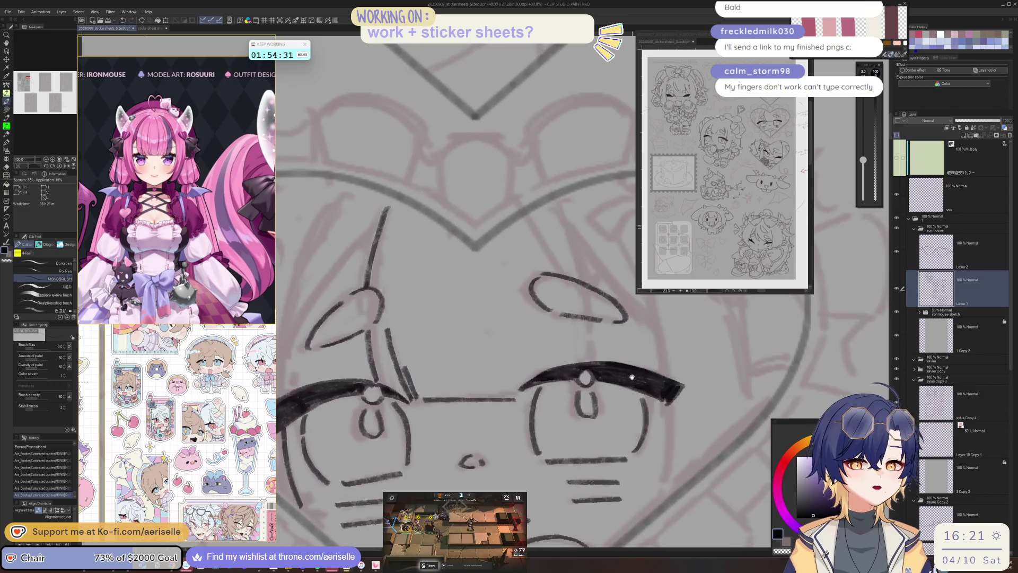
key("minus")
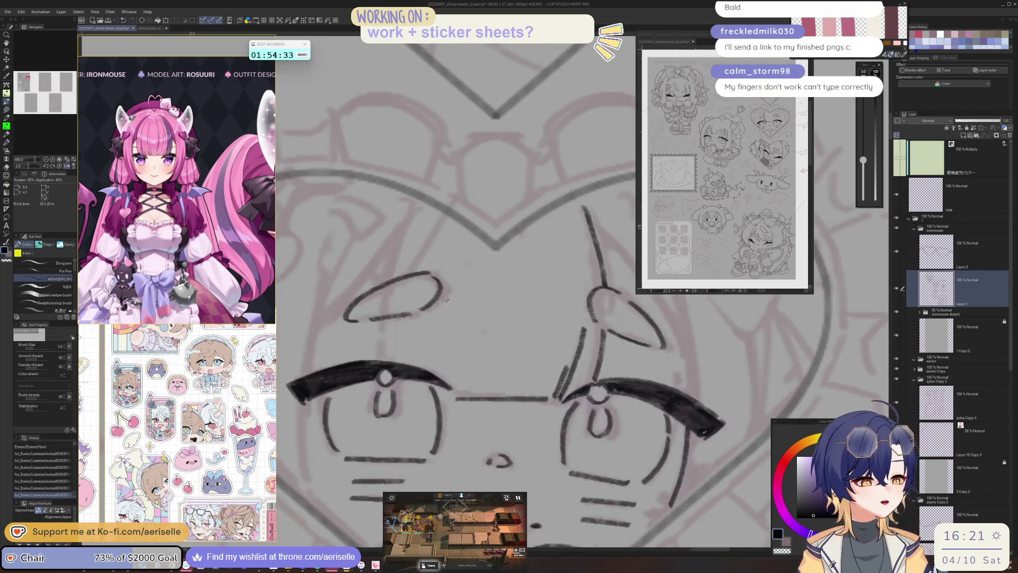
key("minus")
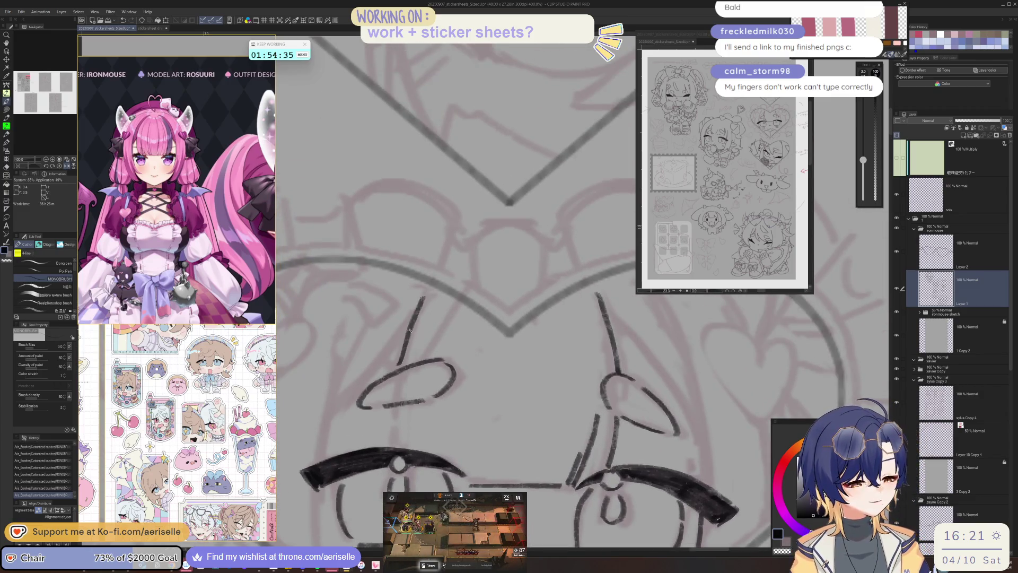
key("minus")
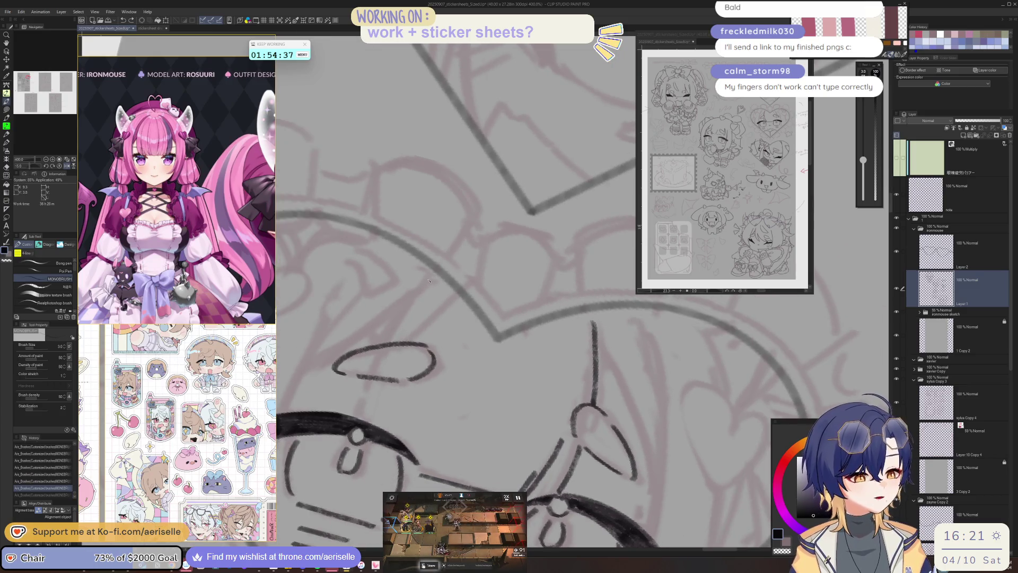
- After several retries, draw a hair strand over the right eye and a short strand below it
left_click_drag(430, 278, 386, 338)
key("ctrl+z")
left_click_drag(436, 276, 386, 337)
key("ctrl+z")
left_click_drag(432, 278, 383, 346)
key("ctrl+z")
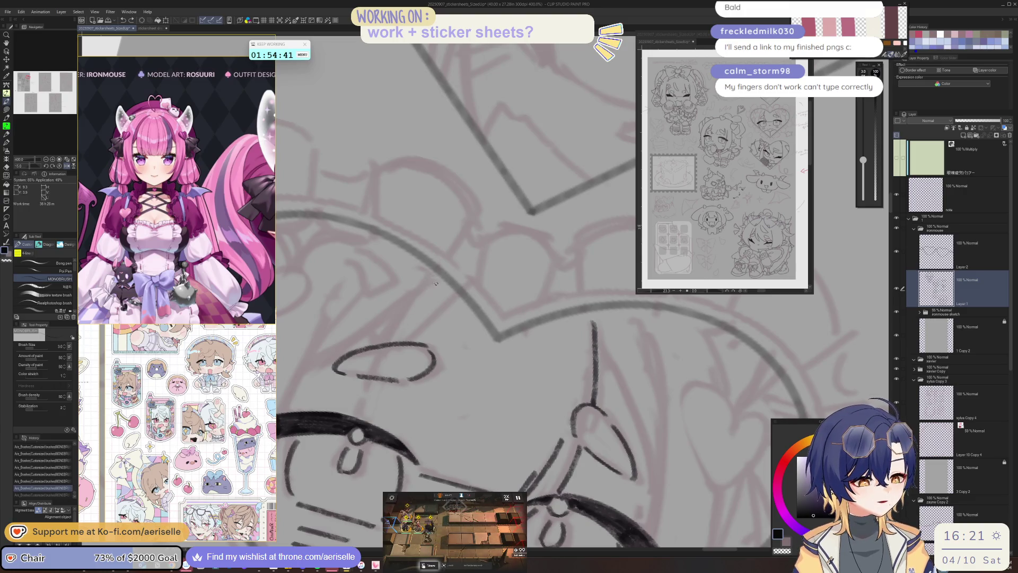
left_click_drag(433, 277, 378, 341)
left_click_drag(365, 377, 353, 419)
scroll(444, 306, "down", 4)
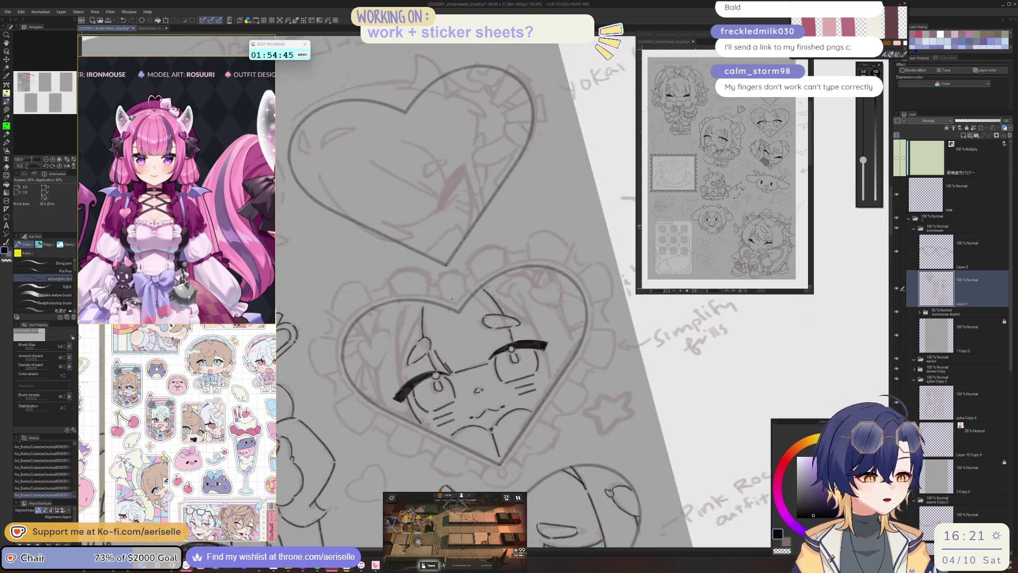
- Ink a short stroke and a strand down along the left eye
key("ctrl+z")
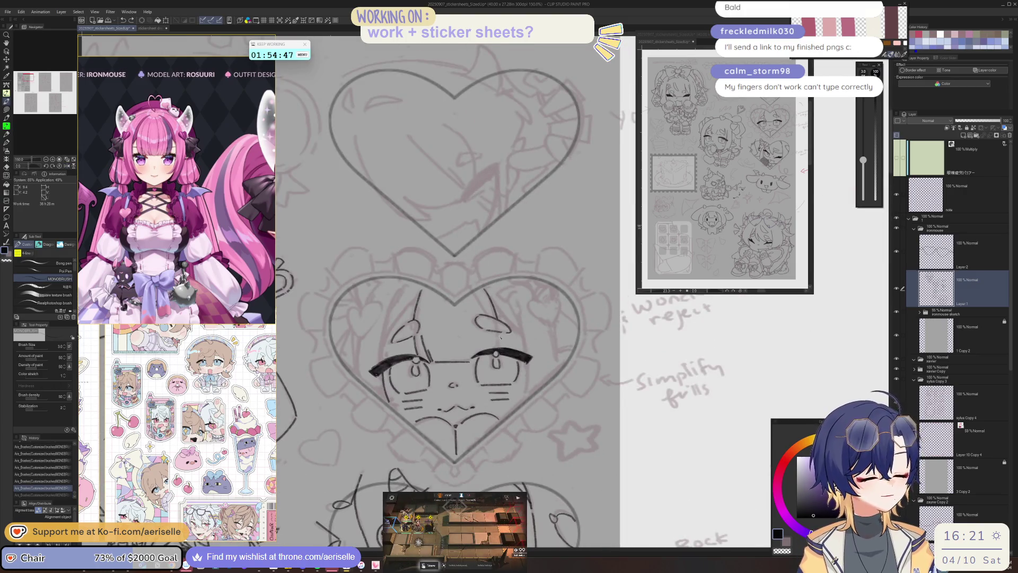
mouse_move(493, 305)
left_mouse_down()
mouse_move(512, 327)
mouse_move(417, 318)
left_mouse_up()
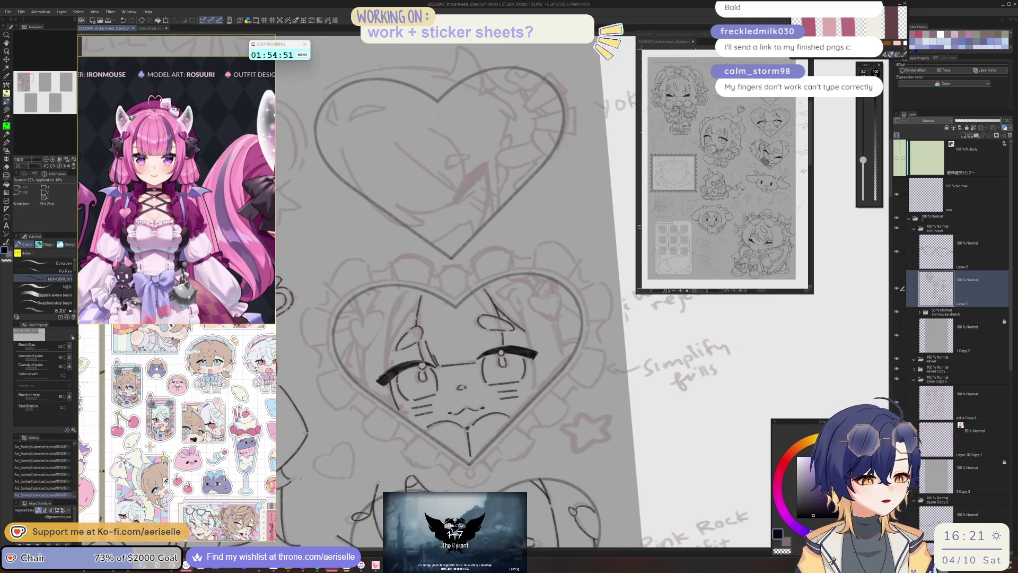
scroll(415, 321, "up", 1)
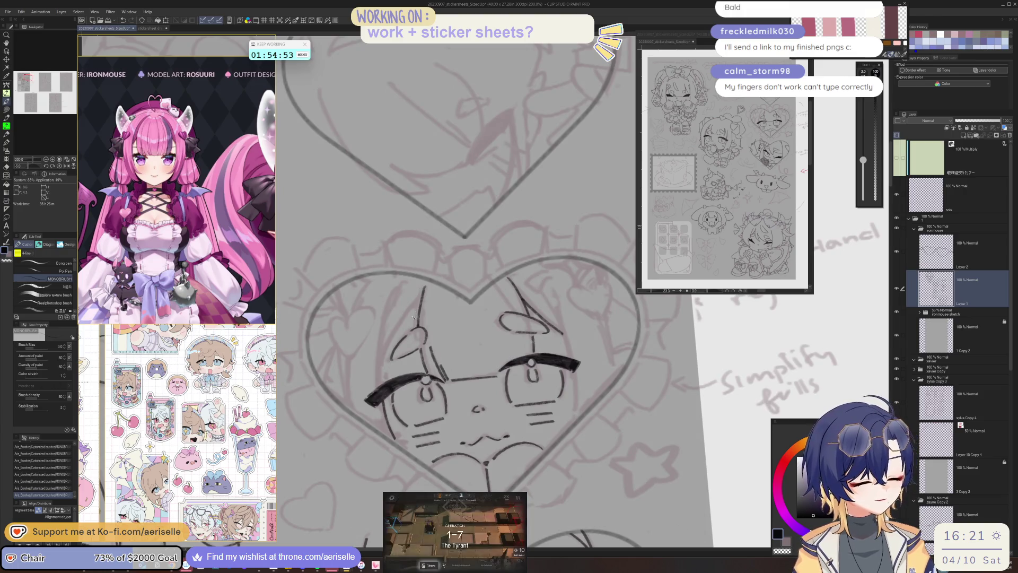
left_click_drag(423, 301, 383, 364)
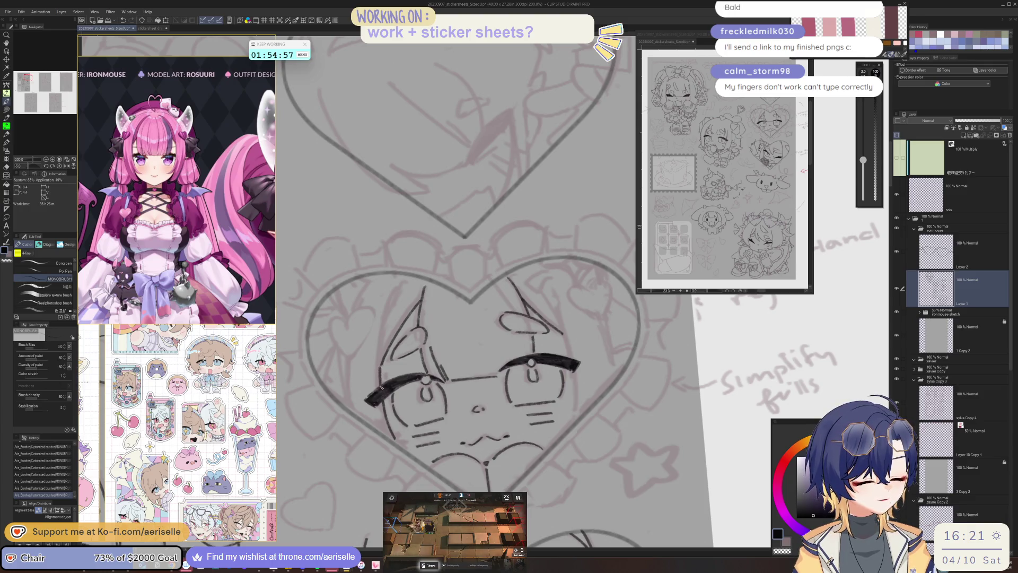
left_click_drag(413, 276, 391, 310)
key("ctrl+z")
key("ctrl+z")
- Add a short stroke beside the left eye and place the new_png_idle.png window near the top centre
left_click_drag(389, 315, 377, 359)
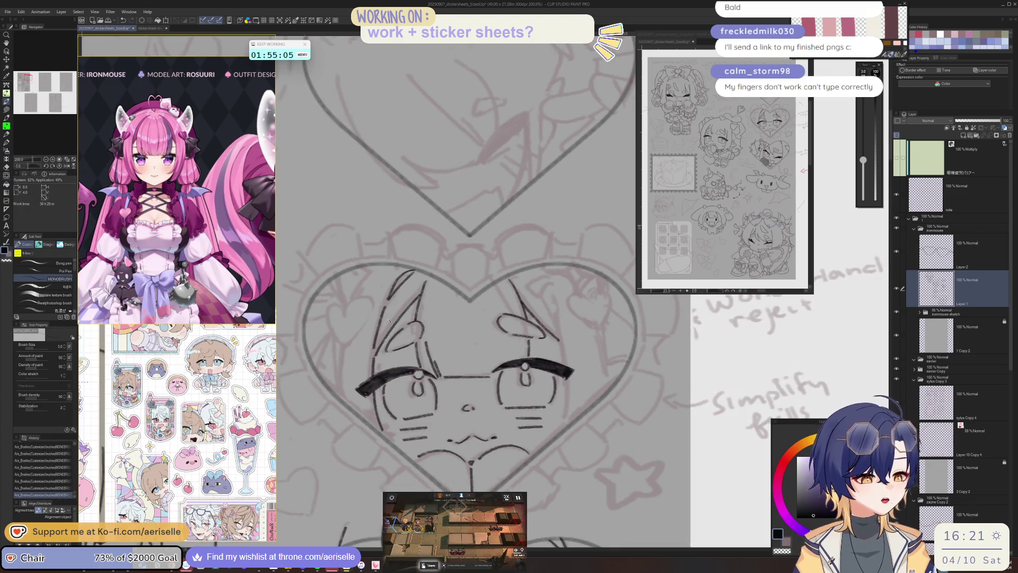
key("ctrl+minus")
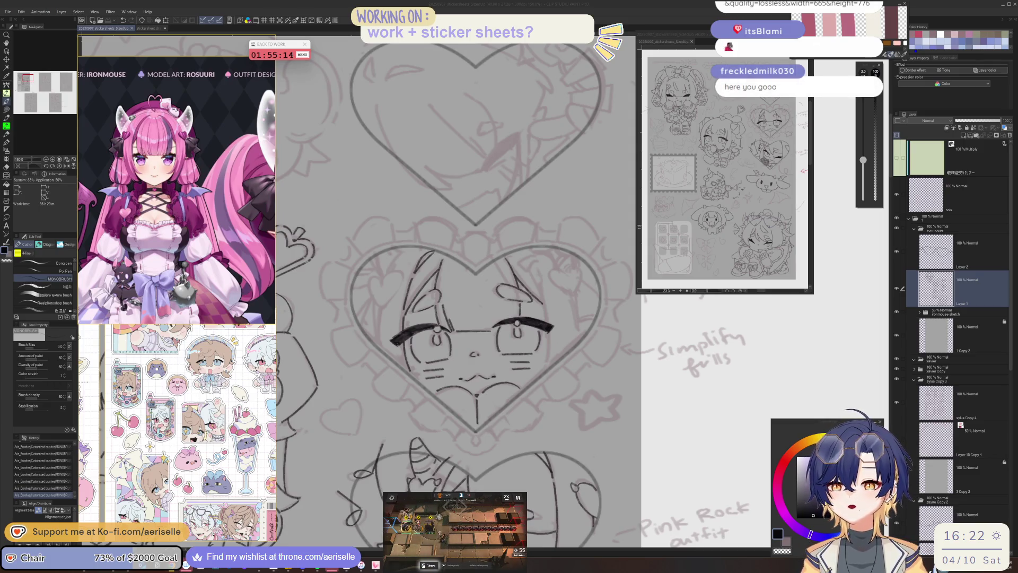
mouse_move(1017, 266)
left_mouse_down()
mouse_move(411, 220)
mouse_move(502, 153)
mouse_move(442, 109)
left_mouse_up()
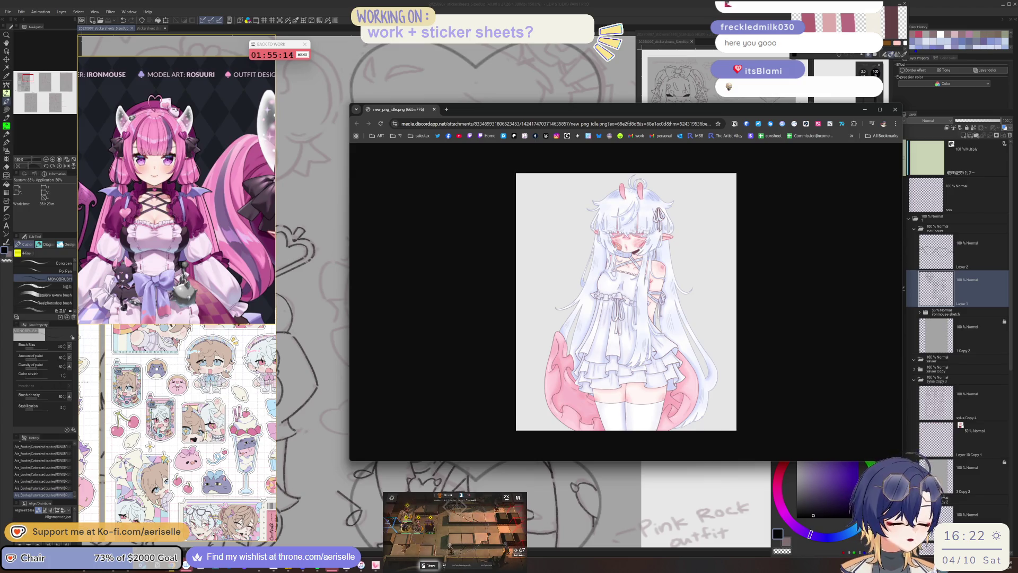
- Resize the Chrome image window, attach the new_png_talk.png tab, and minimize it
left_click_drag(902, 461, 725, 500)
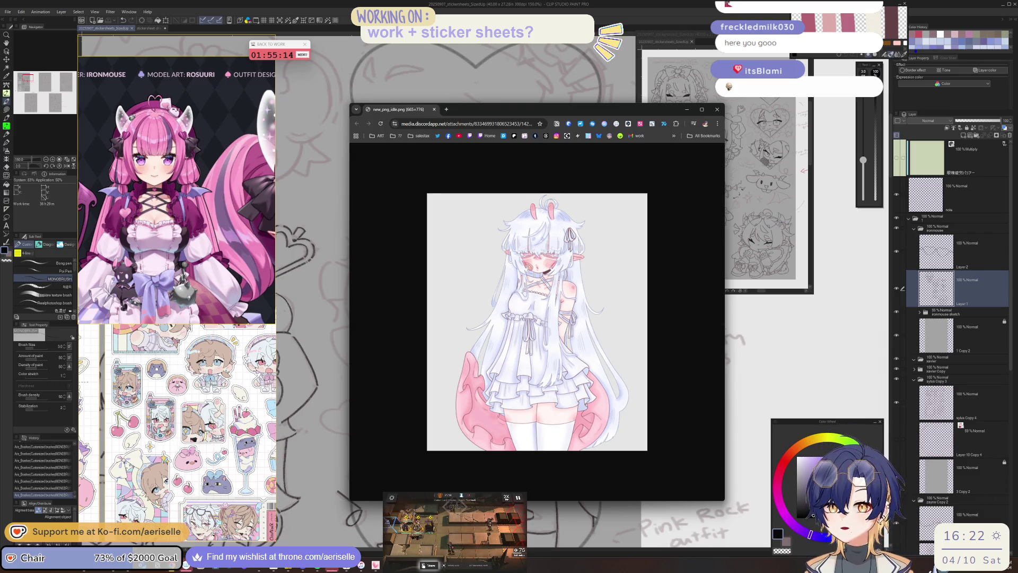
mouse_move(0, 181)
left_mouse_down()
mouse_move(318, 177)
mouse_move(480, 110)
left_mouse_up()
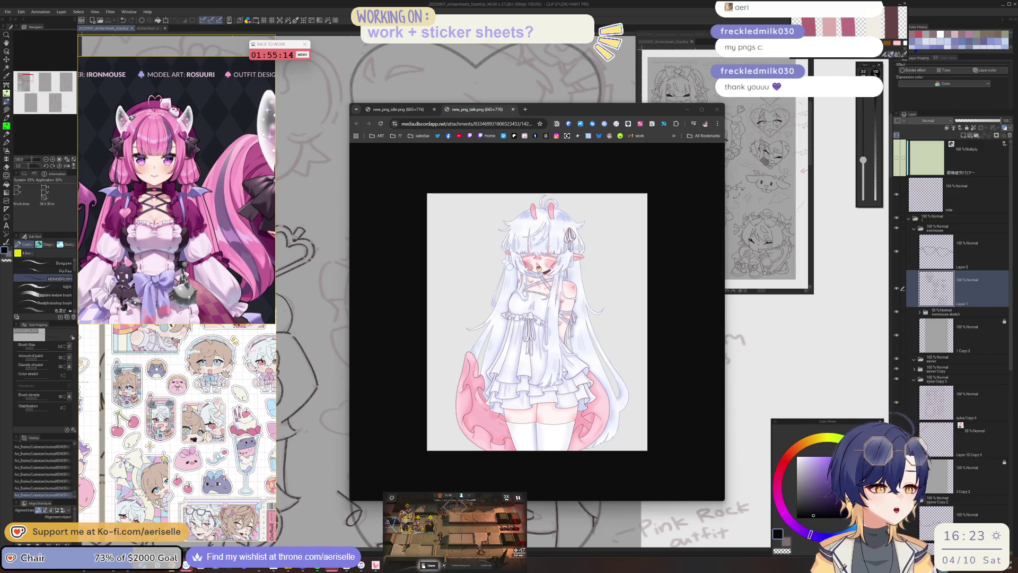
left_click(687, 109)
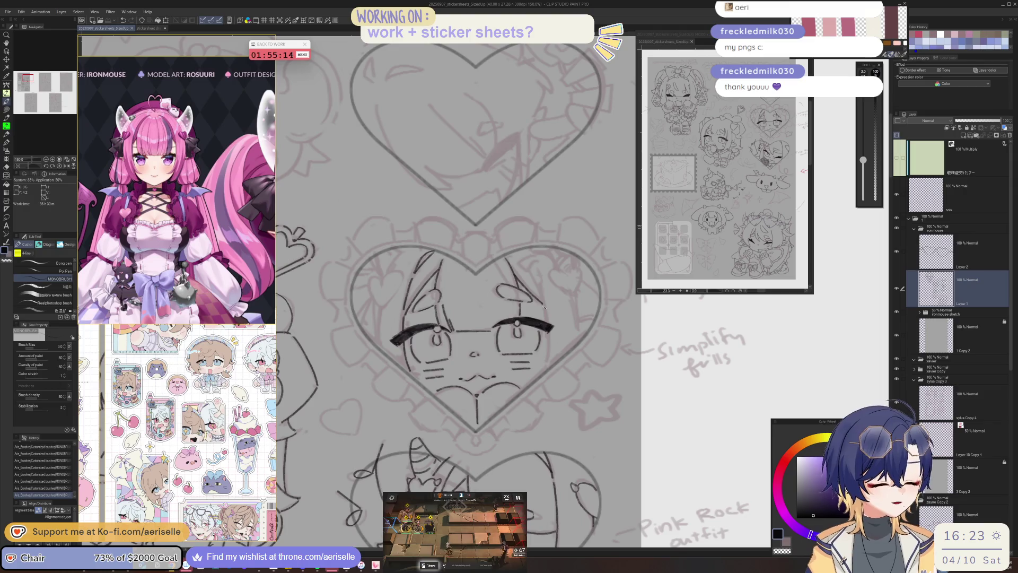
- With the canvas mirrored, touch up the hair line on the face's left side
left_click(548, 338)
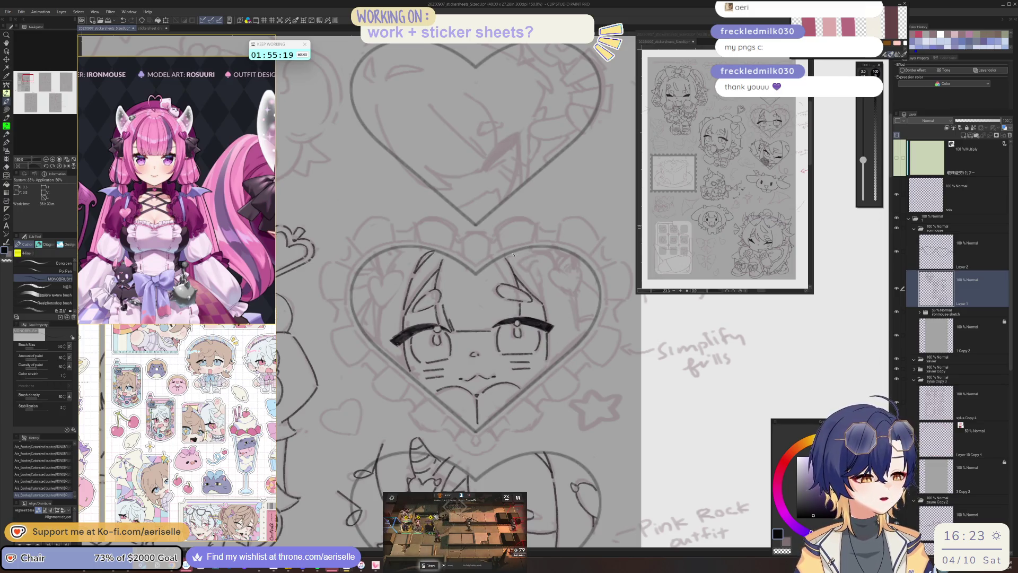
key("ctrl+z")
left_click_drag(526, 269, 514, 252)
key("ctrl+z")
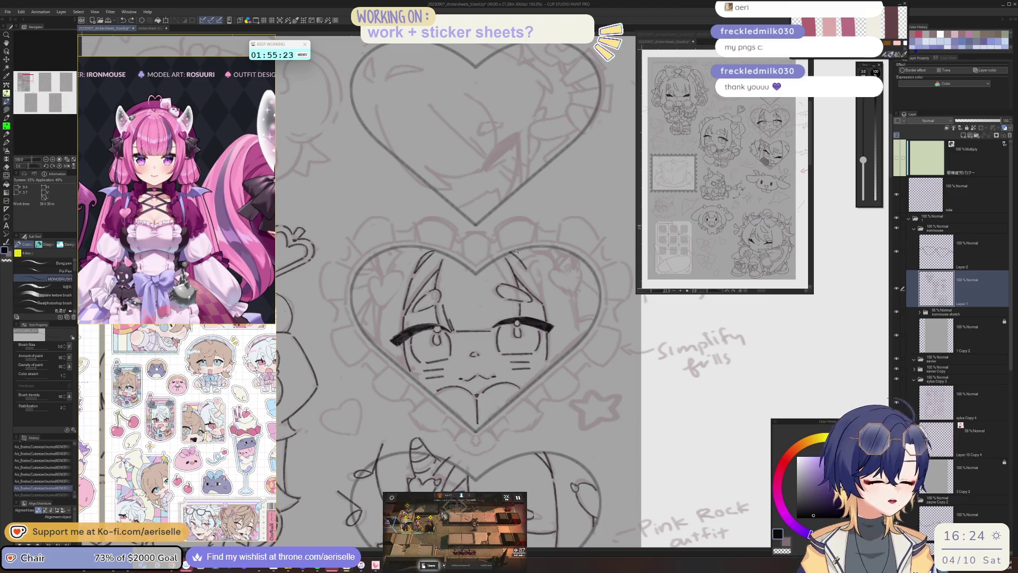
key("h")
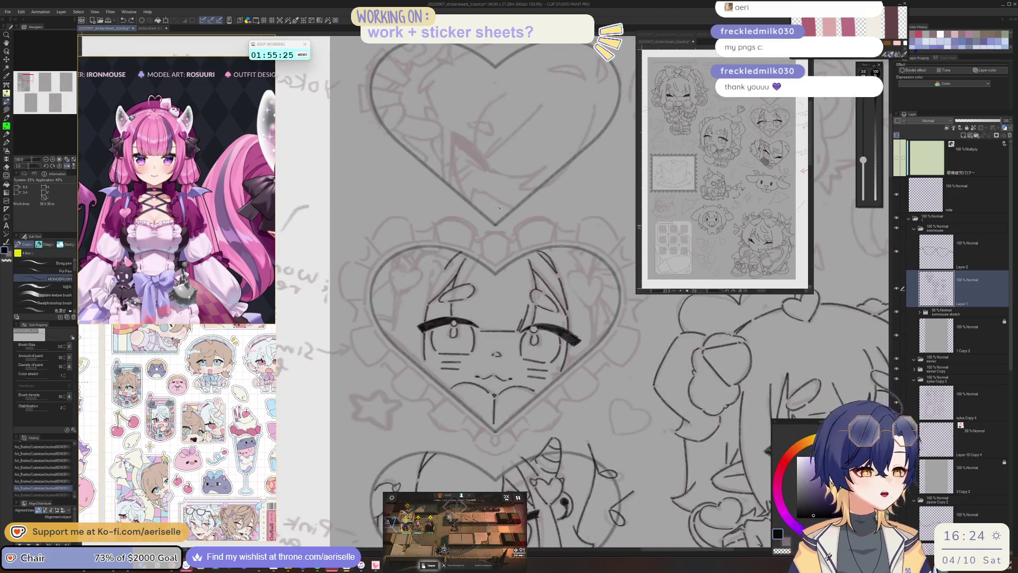
scroll(461, 301, "up", 1)
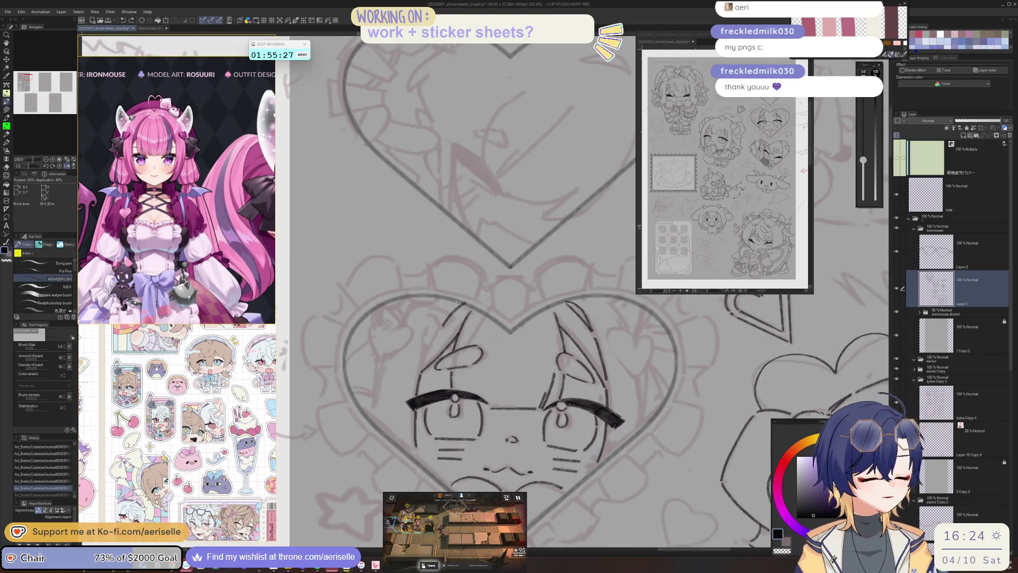
left_click_drag(447, 317, 442, 332)
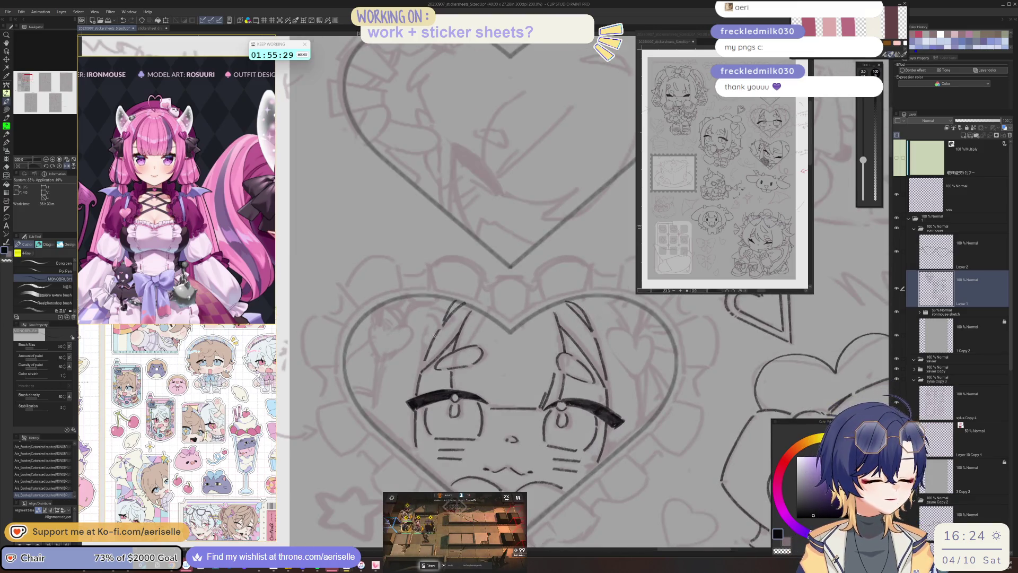
key("h")
- Try a stroke near the heart's left edge, undo it, and recentre the view on the face
scroll(437, 333, "down", 1)
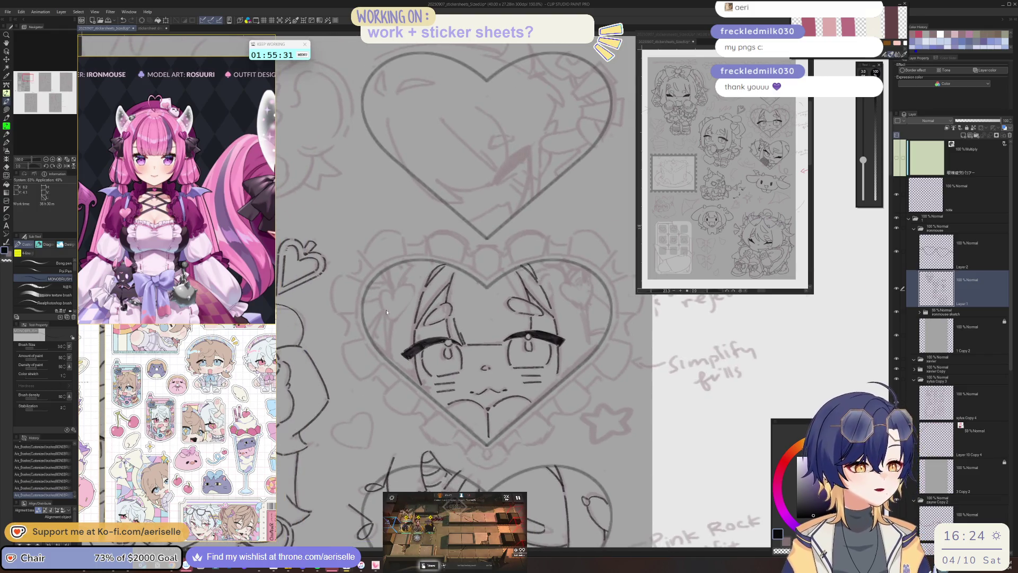
scroll(386, 312, "up", 1)
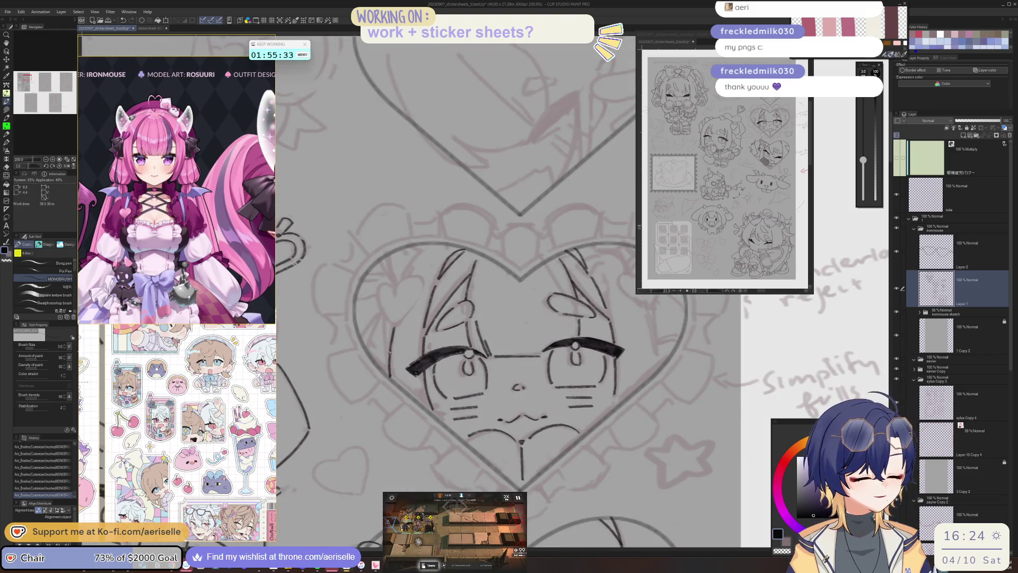
mouse_move(648, 319)
left_mouse_down()
mouse_move(660, 366)
mouse_move(655, 348)
mouse_move(657, 369)
mouse_move(623, 401)
left_mouse_up()
key("ctrl+z")
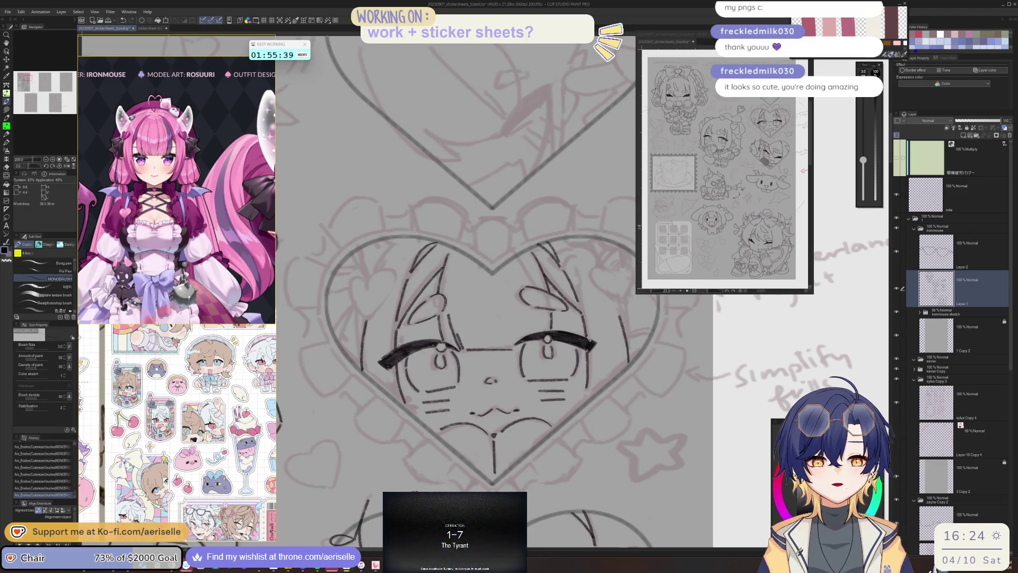
mouse_move(373, 276)
left_mouse_down()
mouse_move(449, 353)
mouse_move(496, 357)
mouse_move(445, 443)
left_mouse_up()
scroll(449, 352, "up", 3)
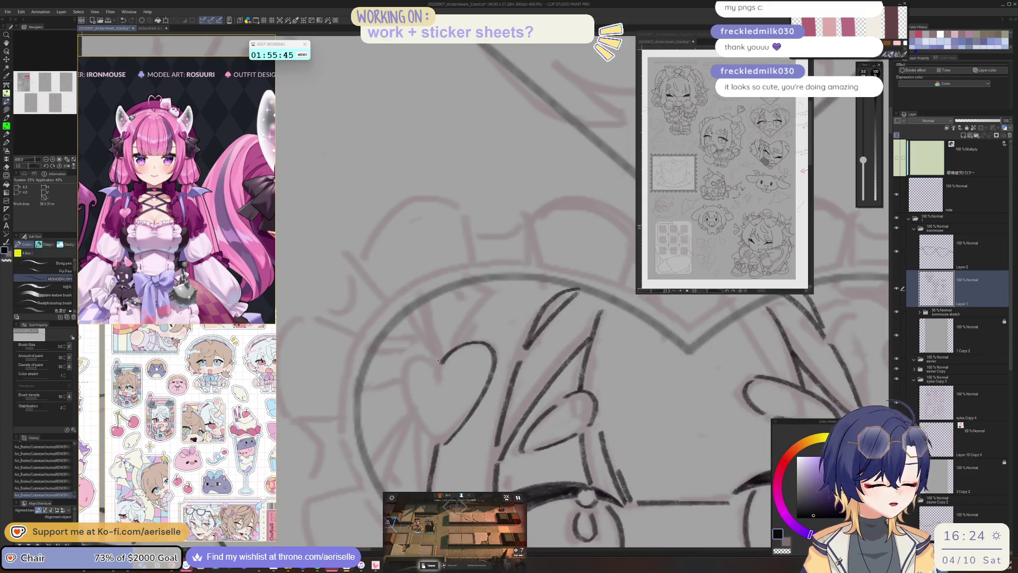
- Draw the left lobe of a small heart clip down to its point, redoing it once
mouse_move(435, 356)
left_mouse_down()
mouse_move(404, 380)
mouse_move(440, 444)
left_mouse_up()
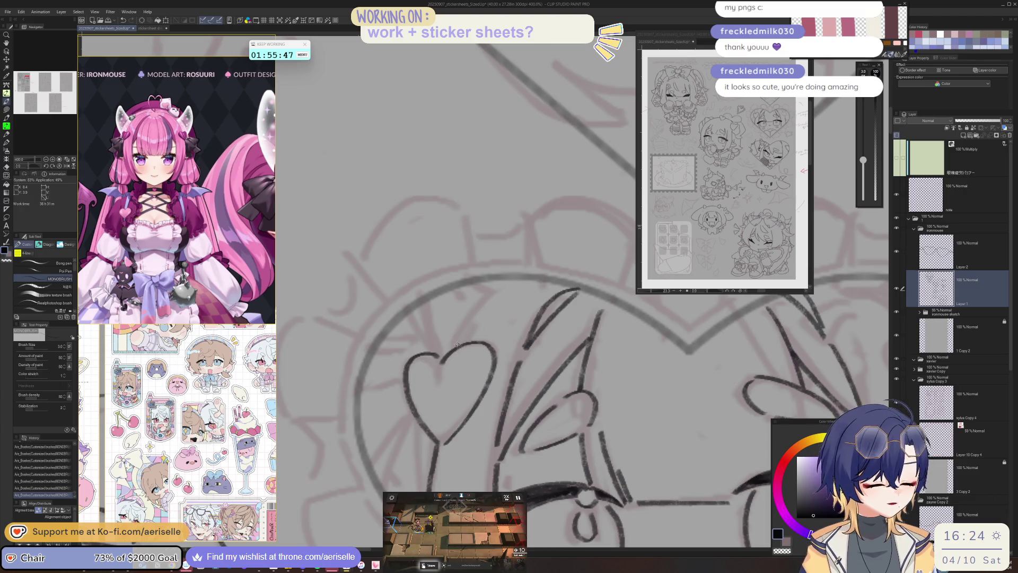
key("ctrl+z")
mouse_move(428, 356)
left_mouse_down()
mouse_move(406, 378)
mouse_move(442, 444)
left_mouse_up()
scroll(434, 405, "up", 2)
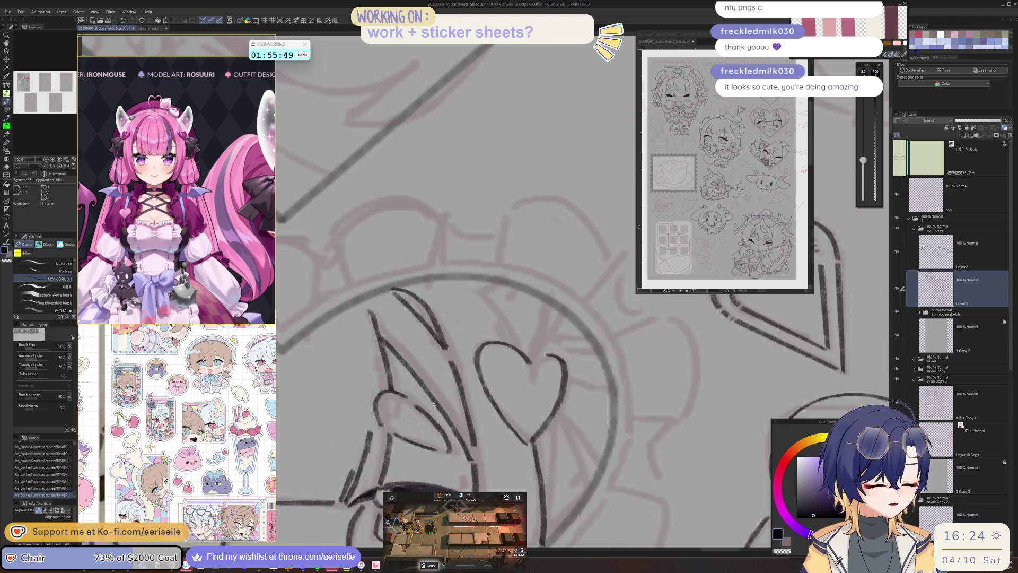
scroll(546, 353, "down", 4)
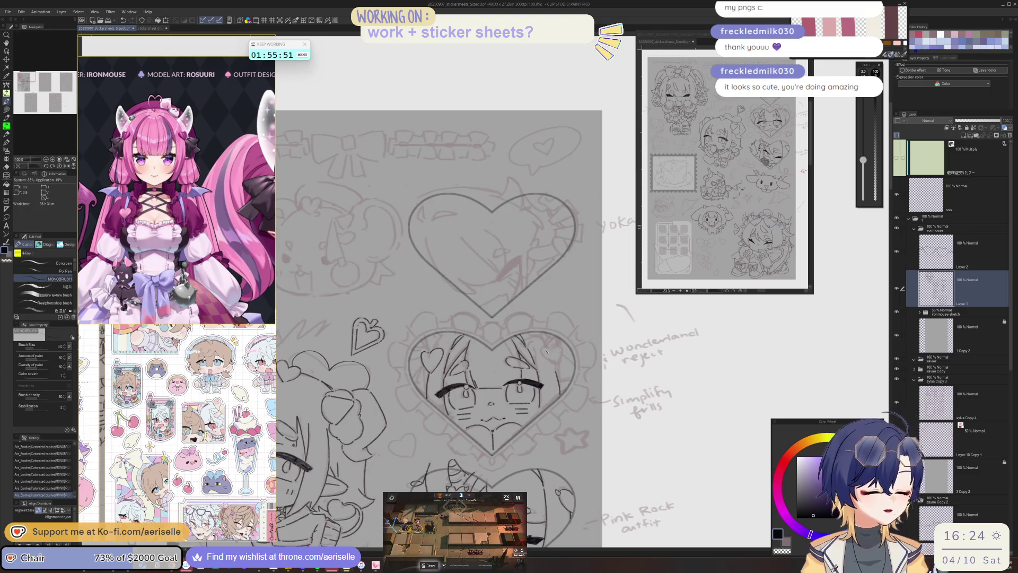
scroll(604, 333, "down", 3)
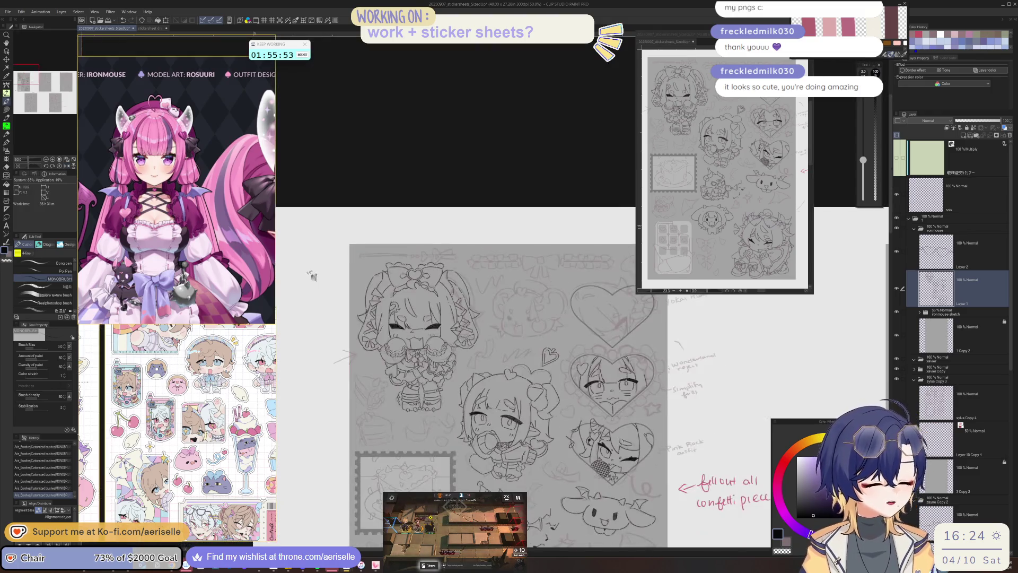
- Shift the view and start another small arc near the face
left_click_drag(604, 333, 603, 366)
scroll(603, 366, "up", 5)
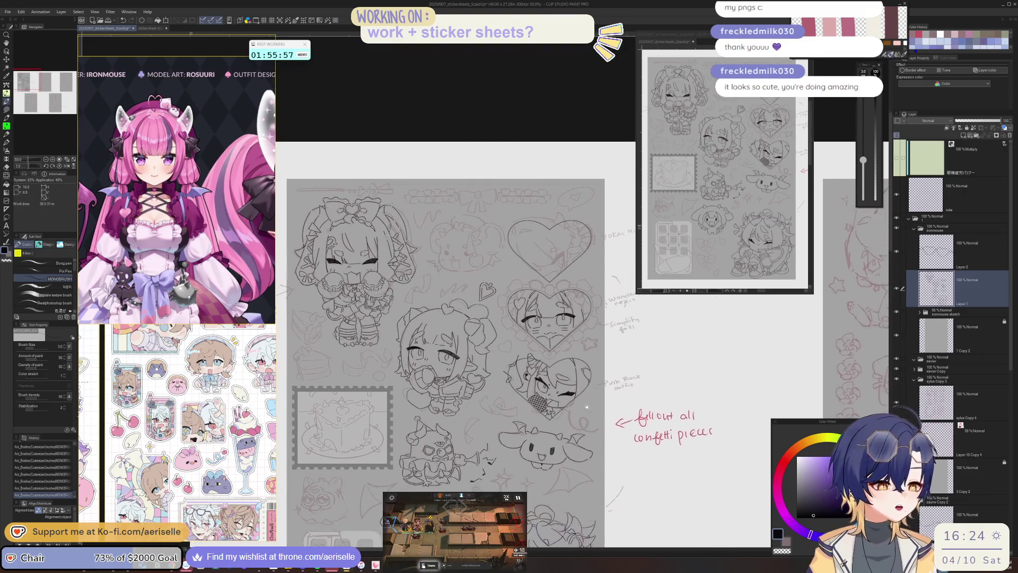
scroll(530, 339, "up", 4)
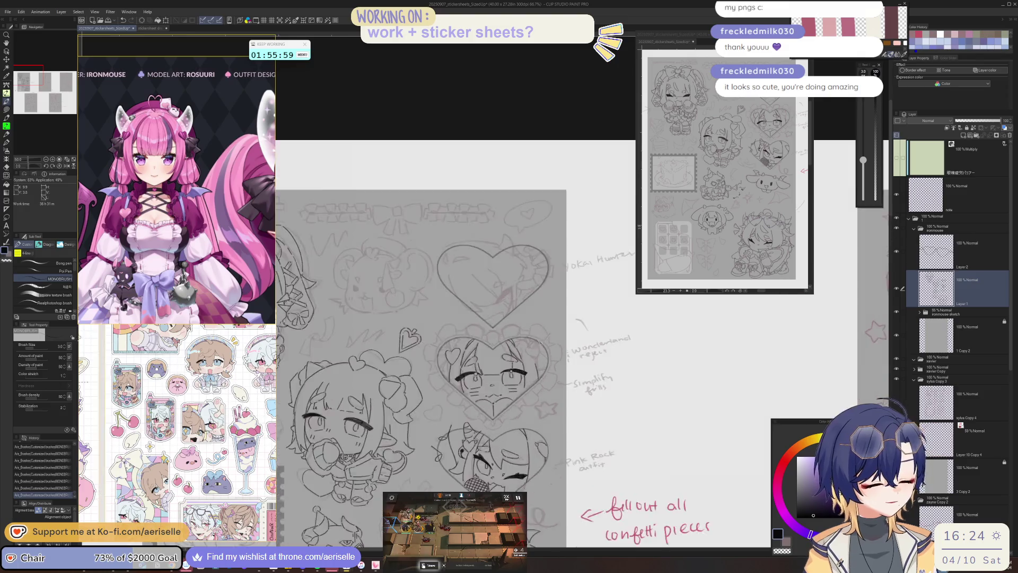
left_click_drag(523, 359, 541, 360)
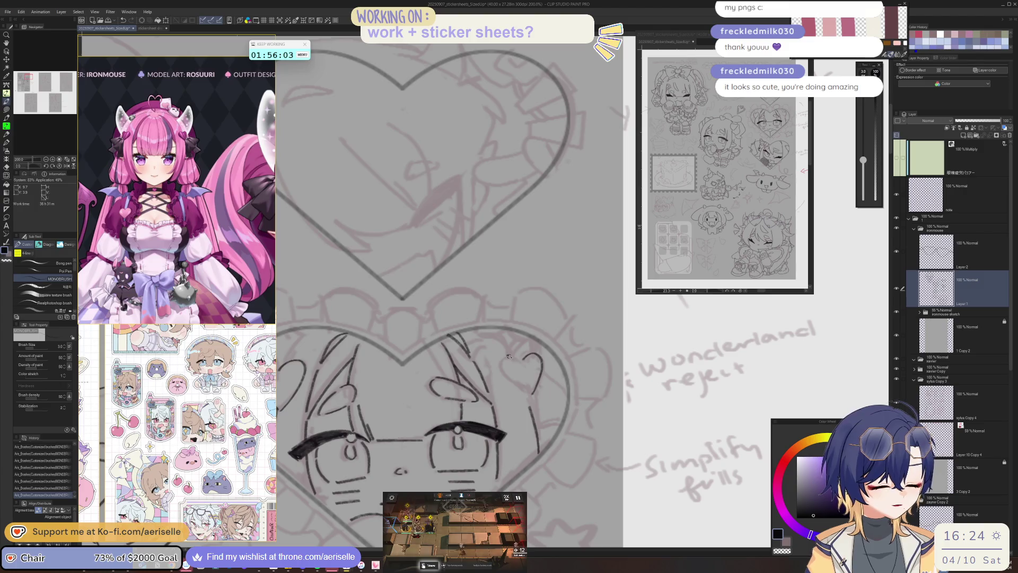
- Ink the prong line under the right heart clip, with the view rotated, then reset the view
key("minus")
key("minus")
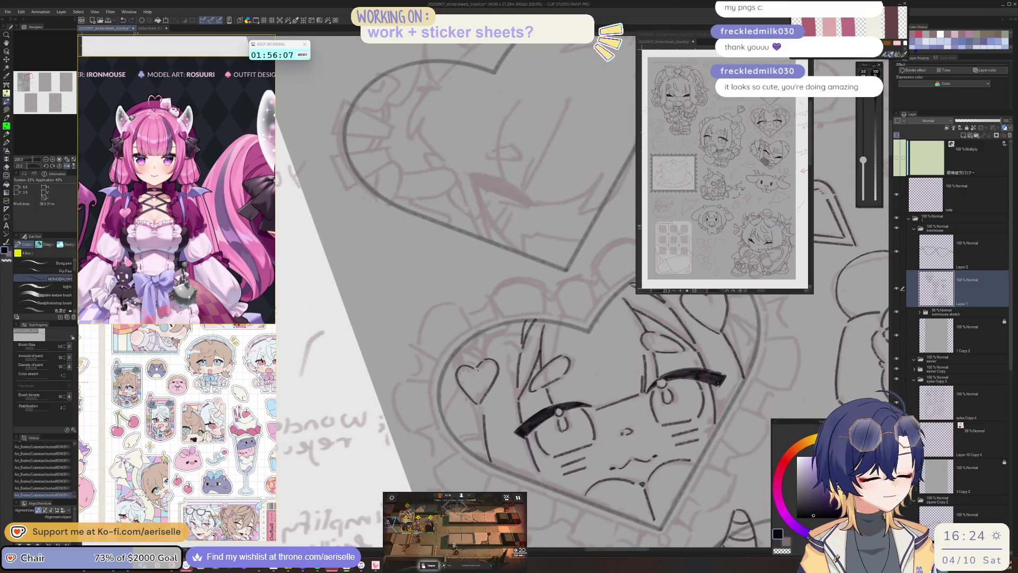
key("at")
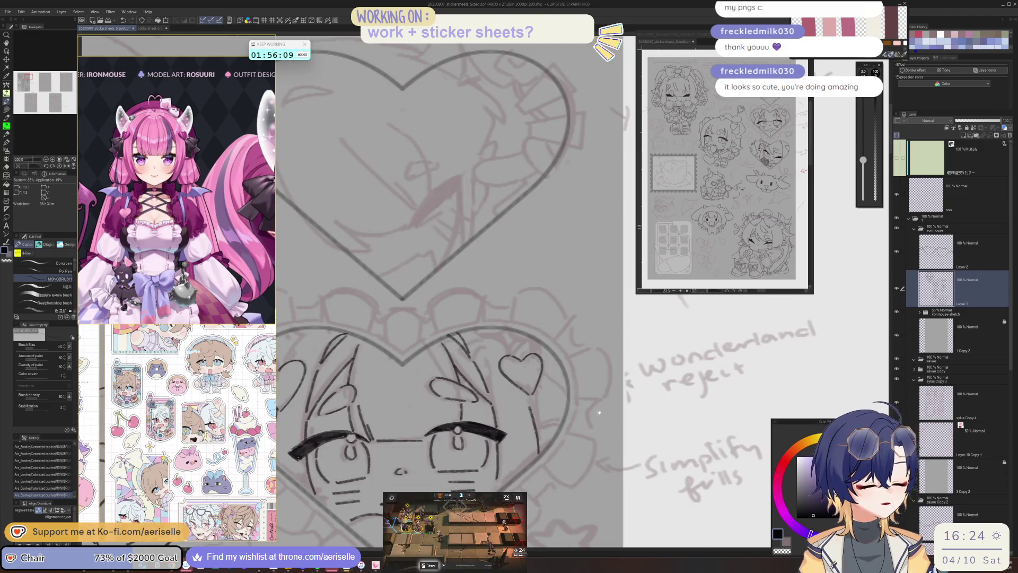
key("asciicircum")
key("asciicircum")
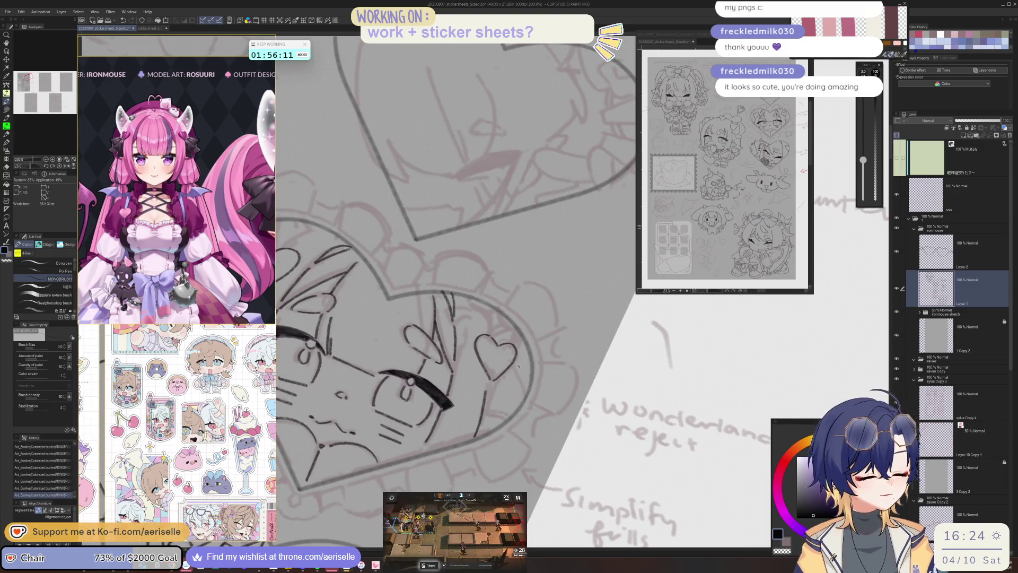
left_click_drag(514, 365, 529, 393)
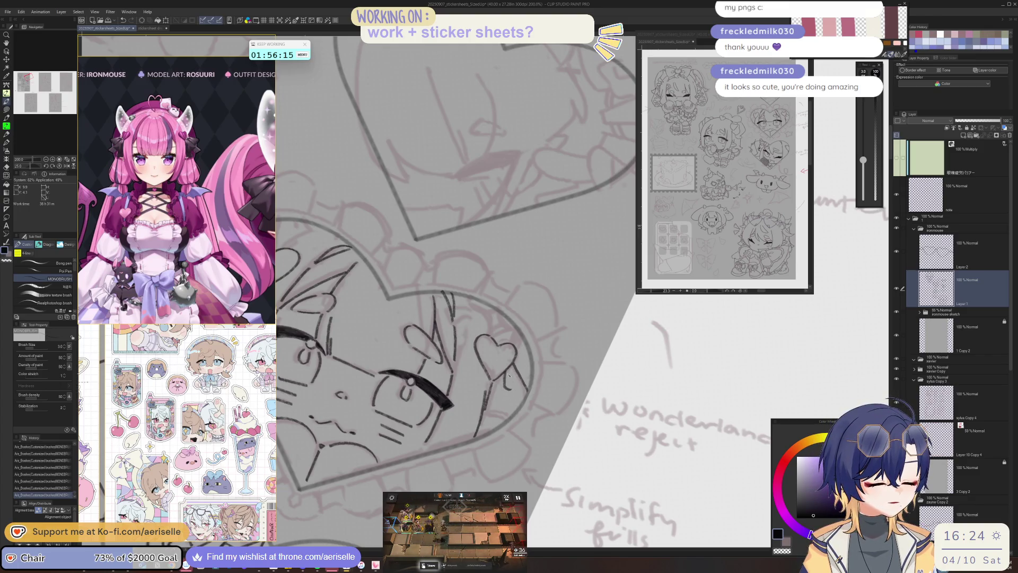
mouse_move(513, 367)
left_mouse_down()
mouse_move(579, 377)
mouse_move(536, 386)
mouse_move(472, 364)
left_mouse_up()
key("ctrl+@")
- Ink the left heart clip's prong, then reset the view and mirror the canvas to check
scroll(543, 413, "down", 5)
scroll(544, 412, "up", 1)
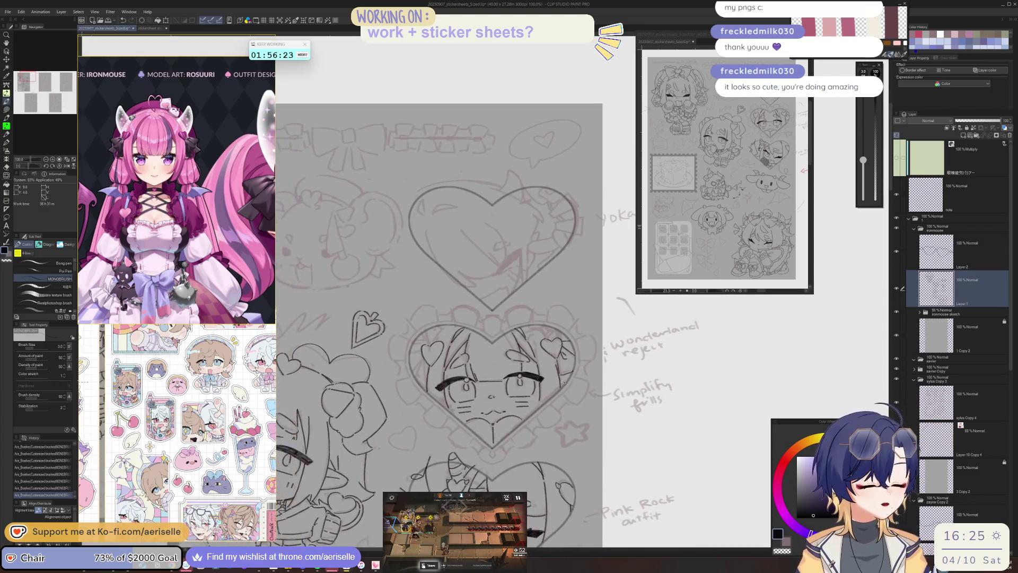
left_click_drag(543, 412, 449, 374)
scroll(449, 374, "up", 2)
scroll(449, 374, "up", 1)
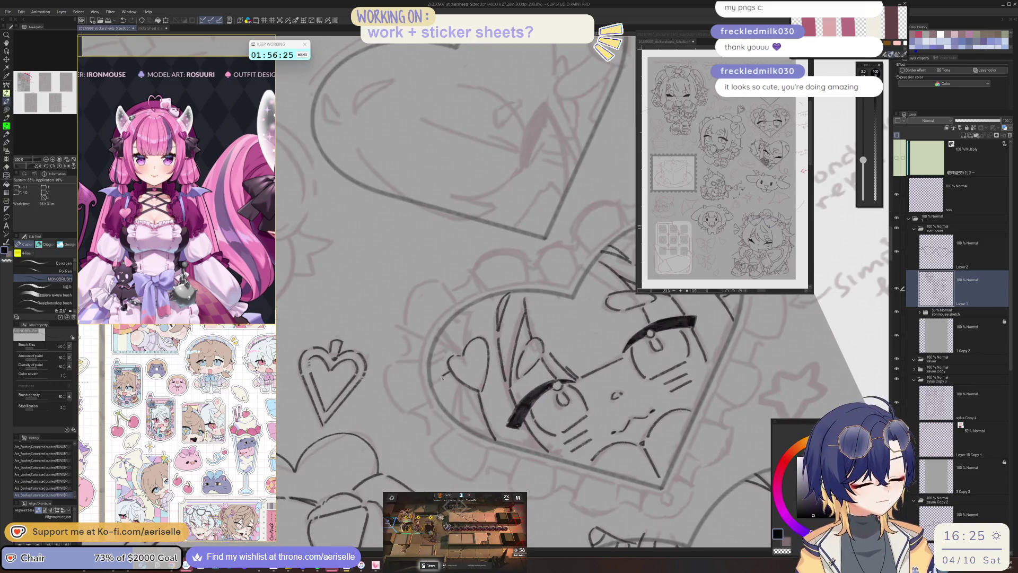
left_click_drag(467, 391, 472, 406)
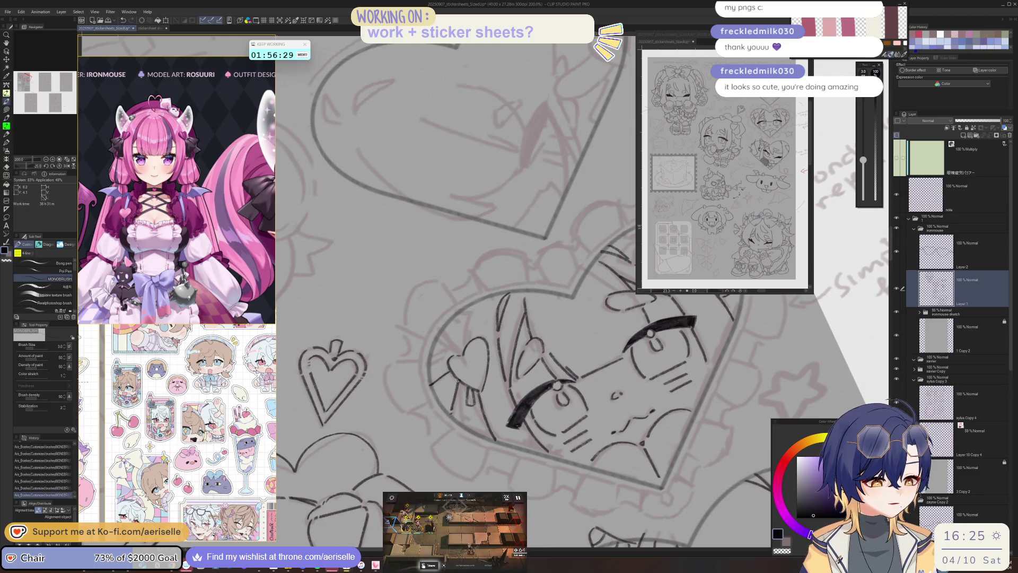
key("ctrl+alt+0")
key("ctrl+at")
key("h")
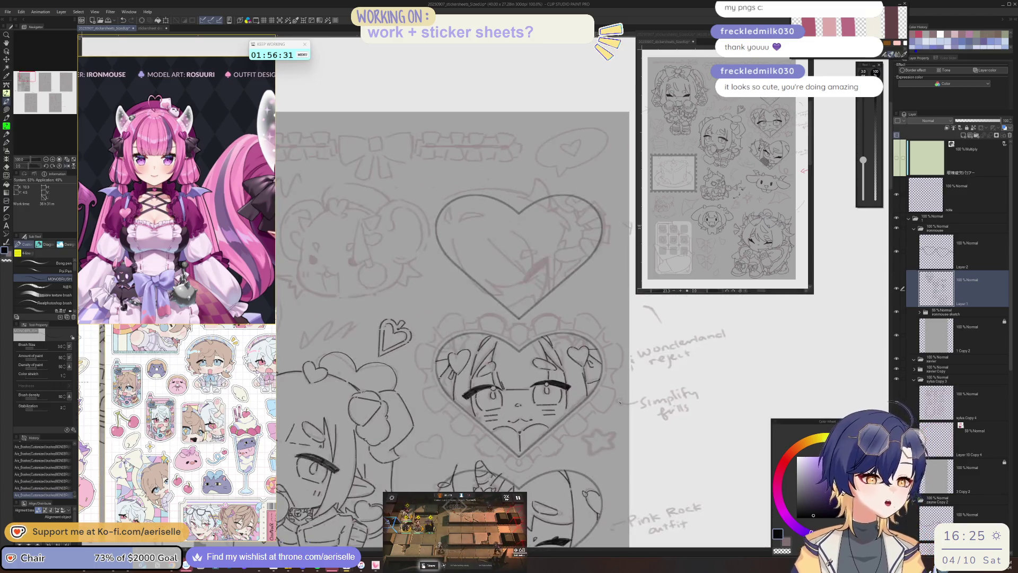
- Redraw the left clip's prong line and rotate the view to a comfortable angle
scroll(432, 332, "up", 1)
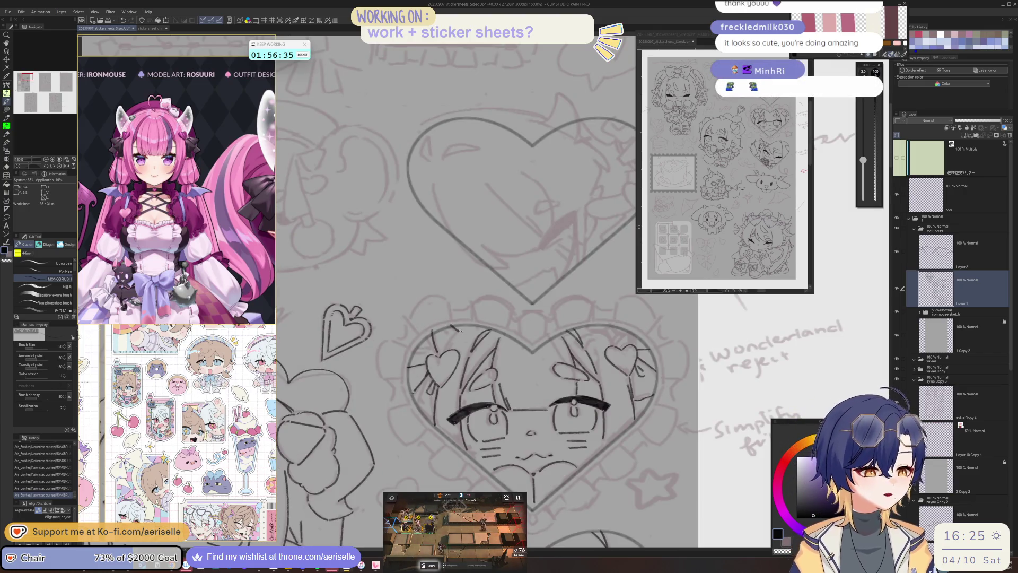
scroll(455, 329, "up", 3)
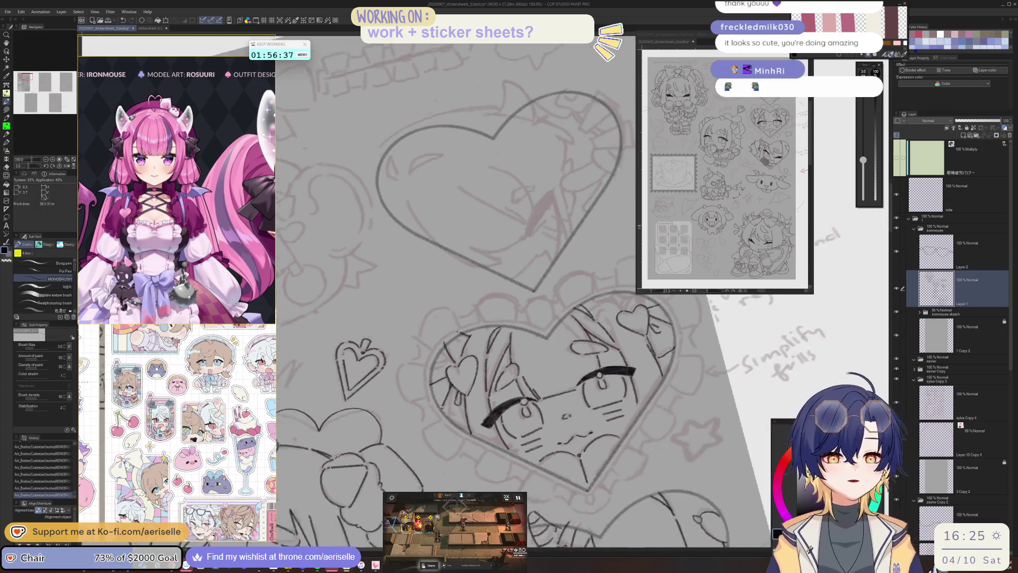
key("ctrl+z")
left_click_drag(489, 317, 480, 382)
scroll(480, 361, "down", 3)
scroll(479, 359, "up", 2)
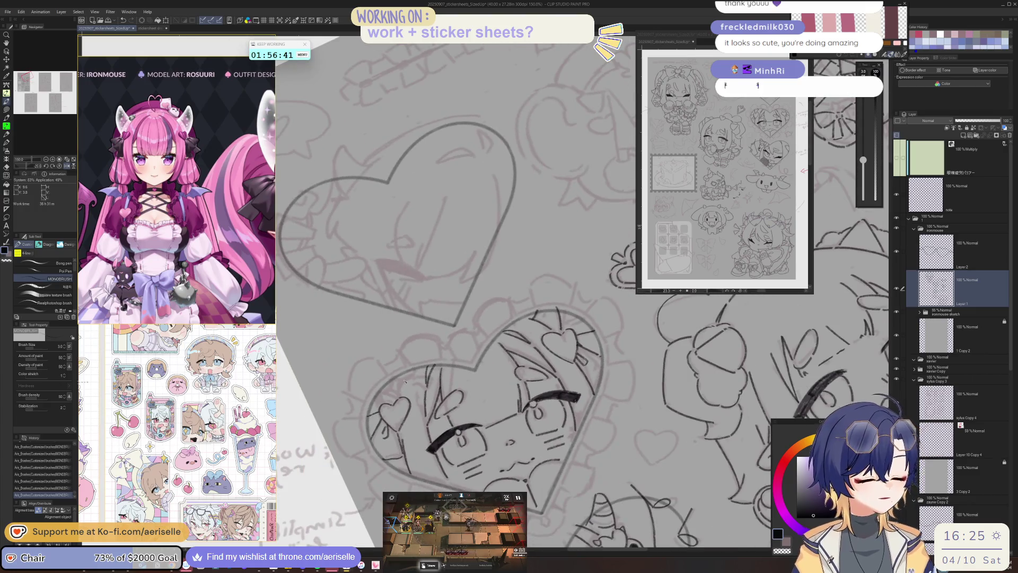
mouse_move(398, 401)
left_mouse_down()
mouse_move(334, 296)
mouse_move(336, 319)
left_mouse_up()
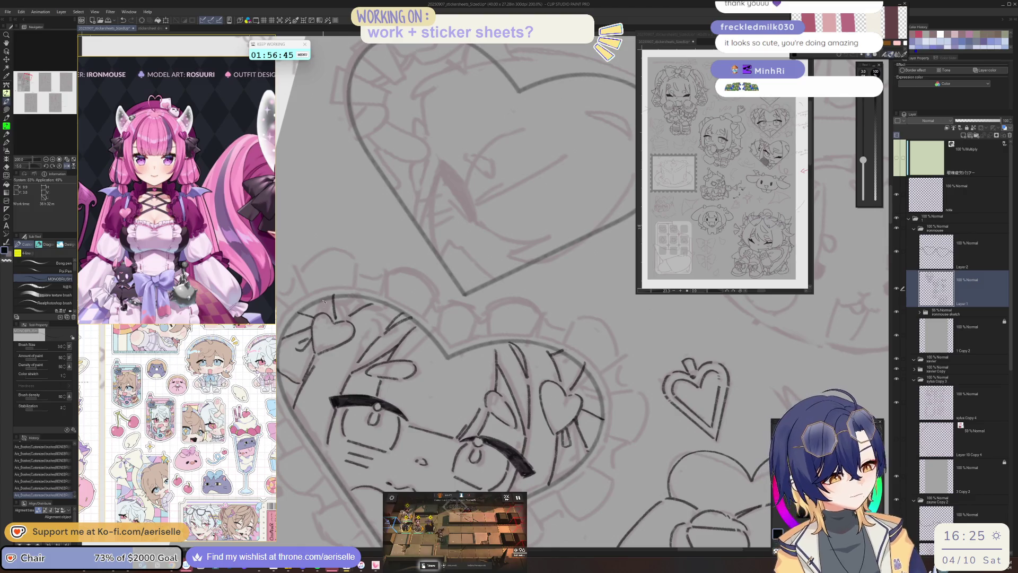
scroll(556, 391, "down", 2)
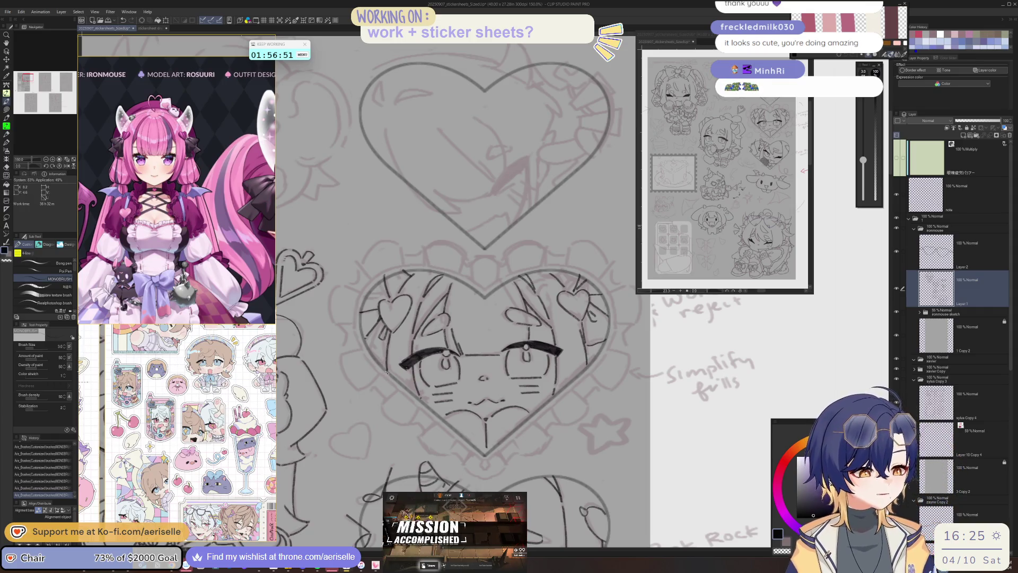
scroll(582, 430, "down", 3)
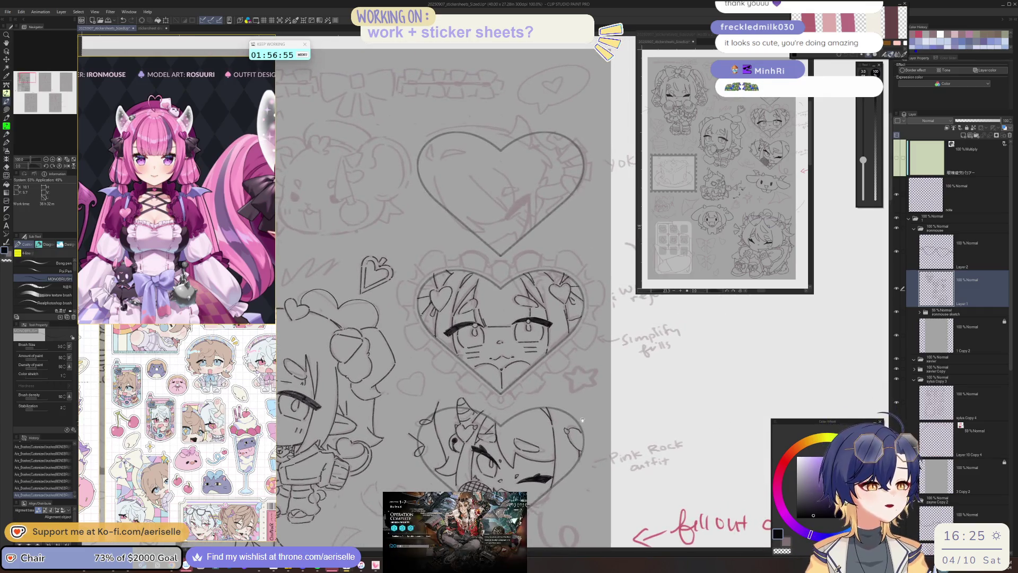
- Copy the Layer 5 Copy sketch layer from the ironmouse folder and paste it above Layer 2
left_click(920, 313)
left_click(973, 374)
left_click(963, 258)
key("ctrl+v")
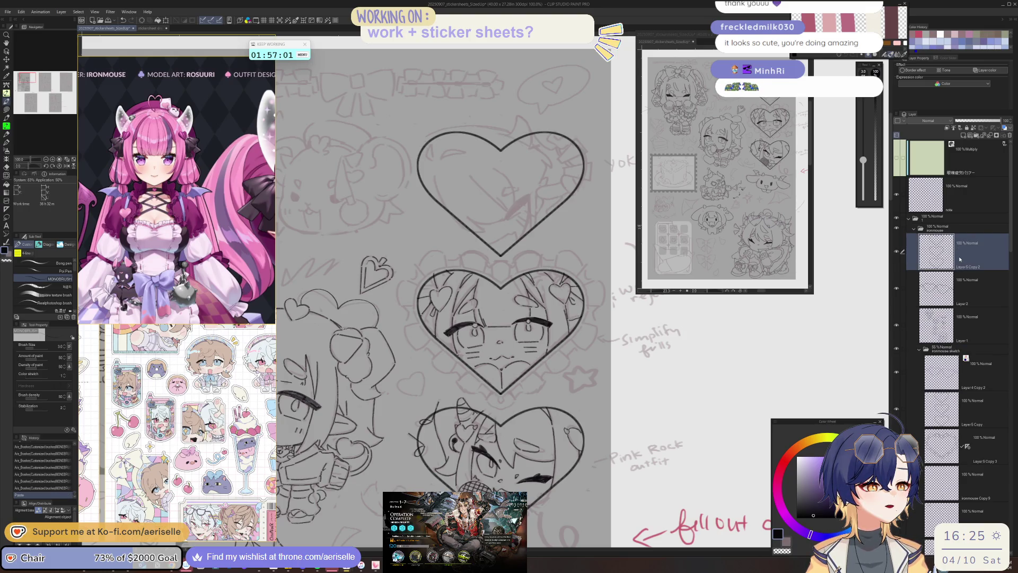
- On Layer 1, try a short stroke on the face, then undo it
left_click(968, 321)
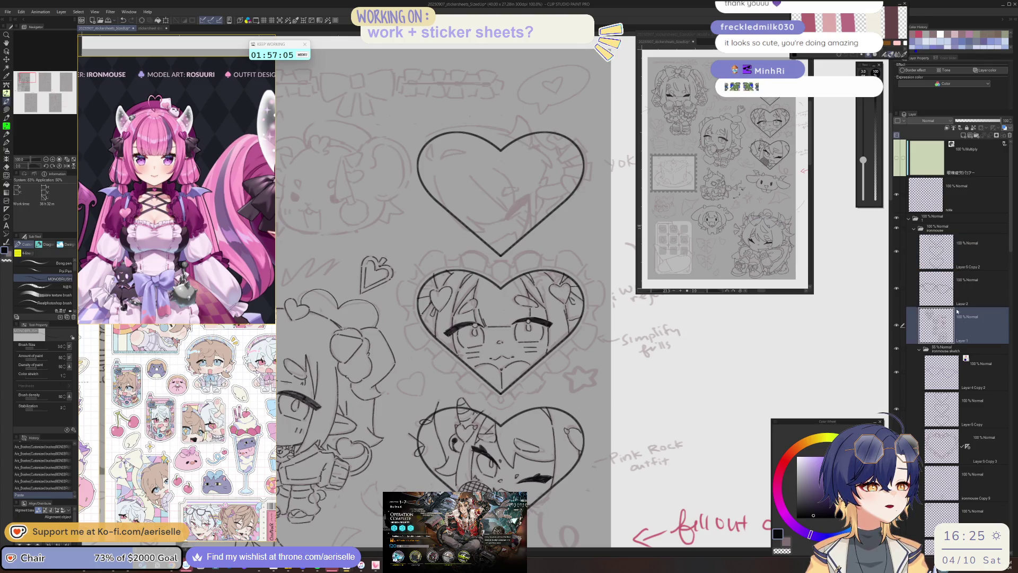
scroll(502, 393, "up", 3)
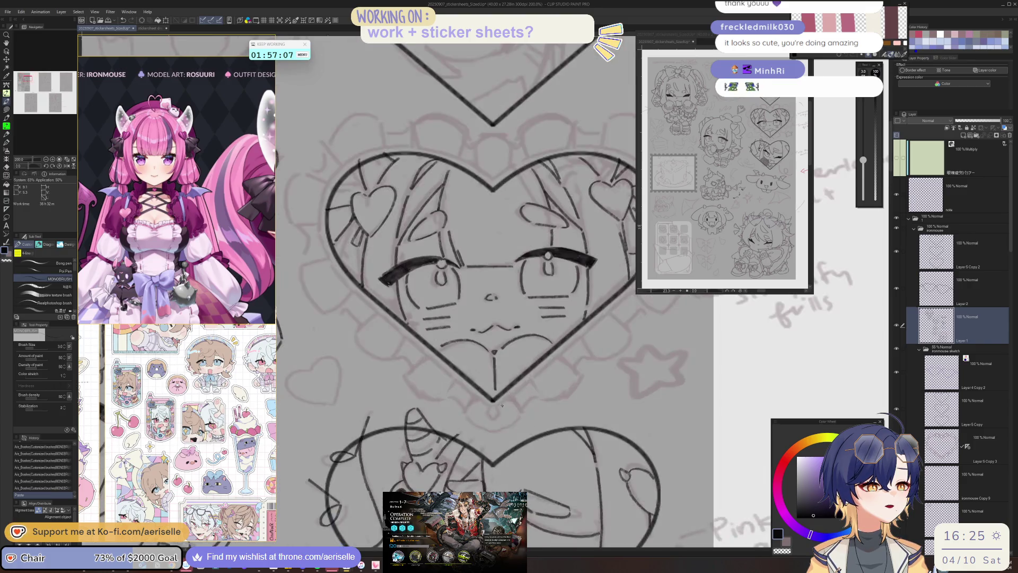
left_click_drag(489, 412, 491, 420)
key("ctrl+z")
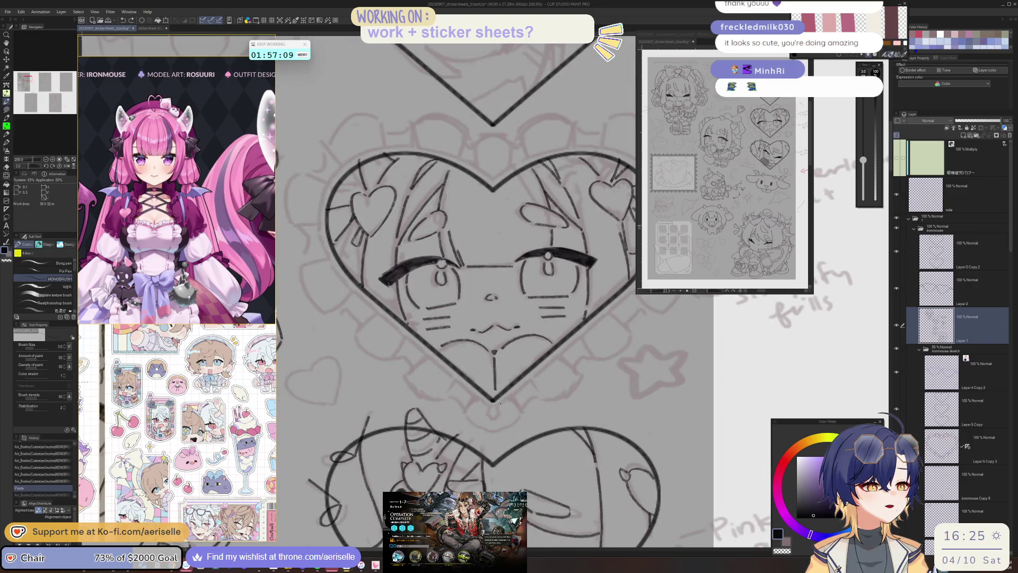
- Paste a copy of Layer 5 Copy 3 above Layer 1, then delete the selected content
left_click(994, 442)
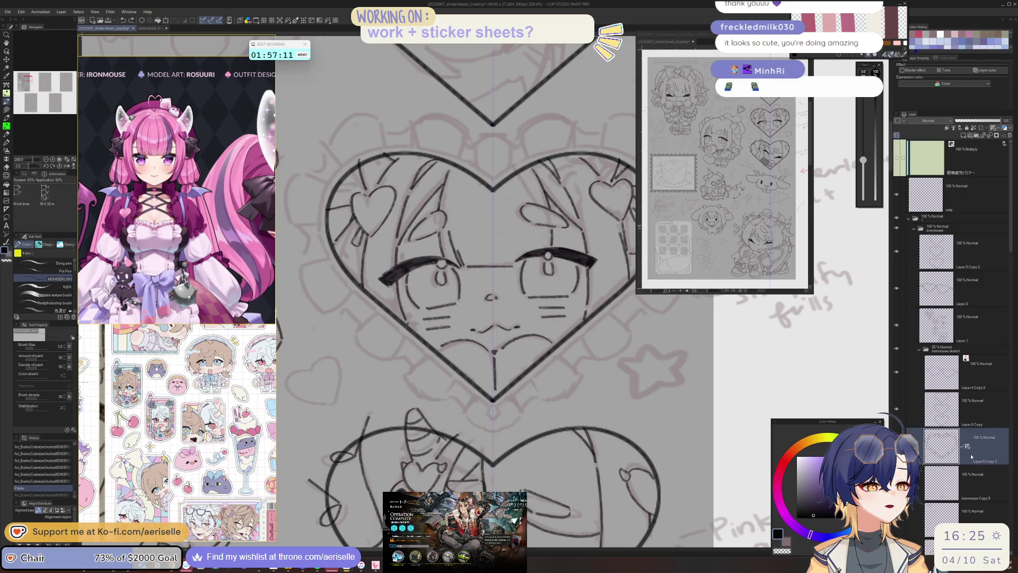
left_click(979, 327)
key("ctrl+v")
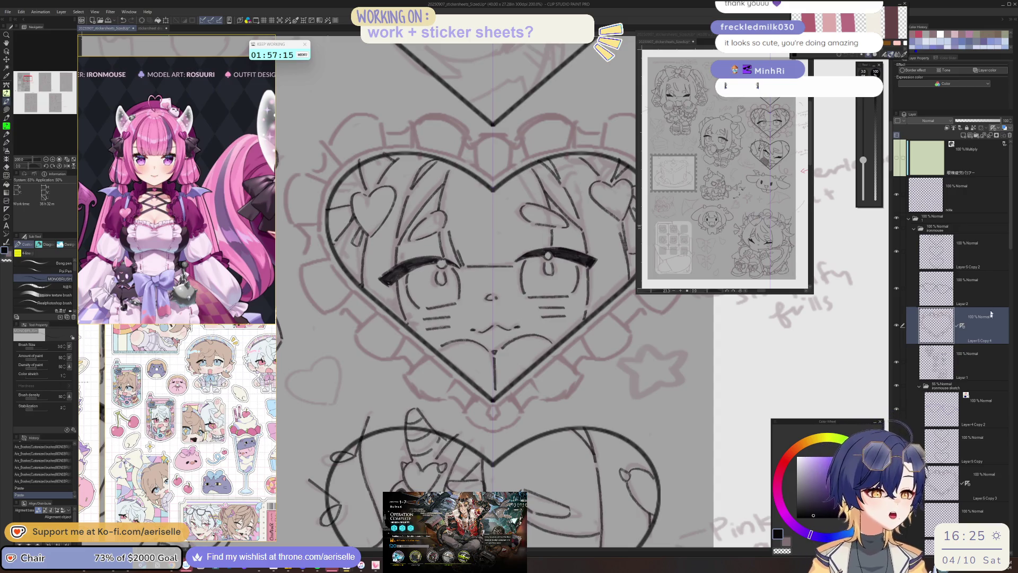
key("Delete")
- Undo the four strokes around the heart tip and re-ink the heart's lower-left edge down to its point
mouse_move(497, 410)
left_mouse_down()
mouse_move(457, 423)
mouse_move(500, 408)
left_mouse_up()
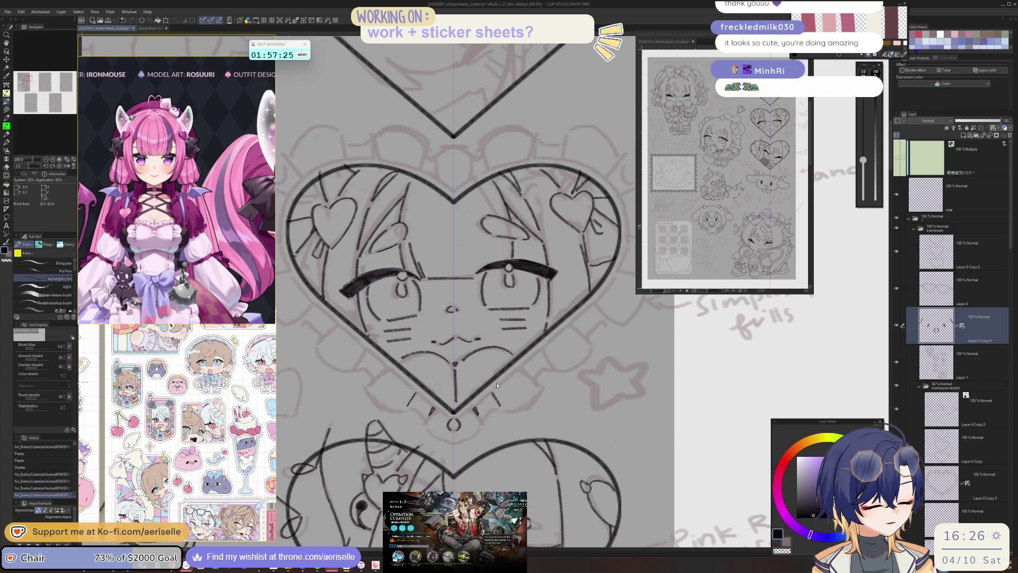
scroll(496, 387, "down", 2)
scroll(478, 371, "up", 4)
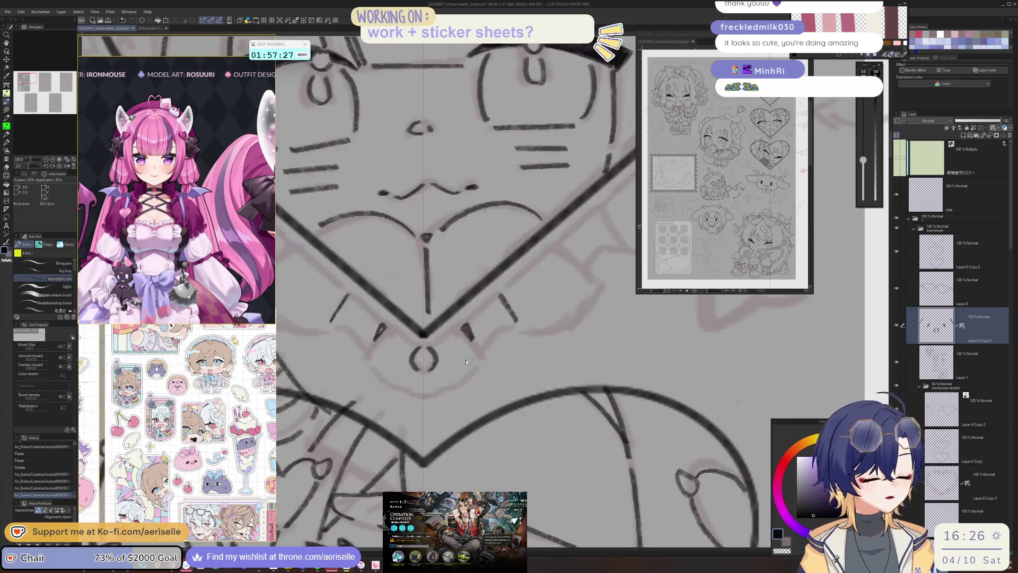
key("ctrl+z")
key("ctrl+z")
key("ctrl+z")
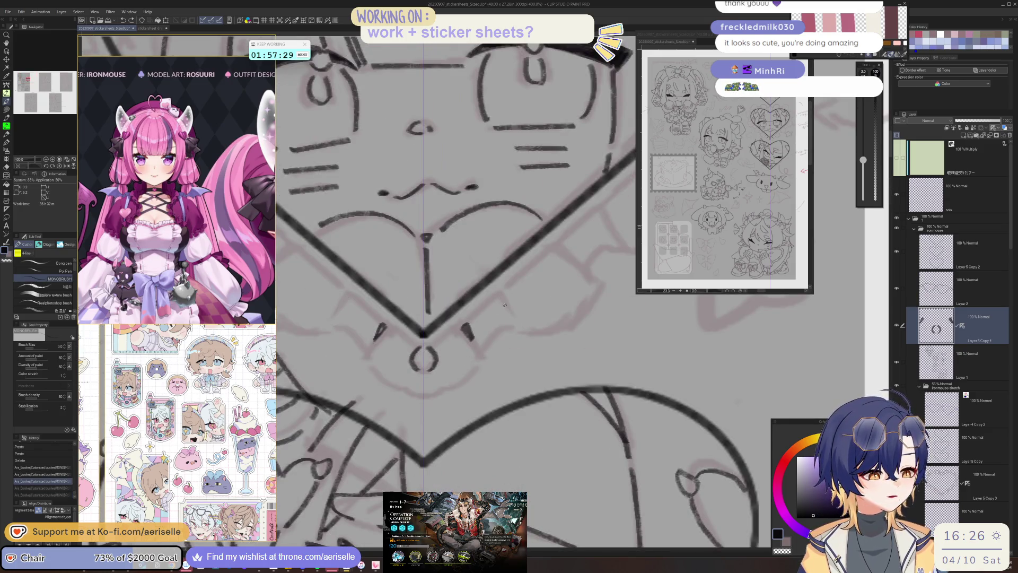
scroll(506, 302, "down", 4)
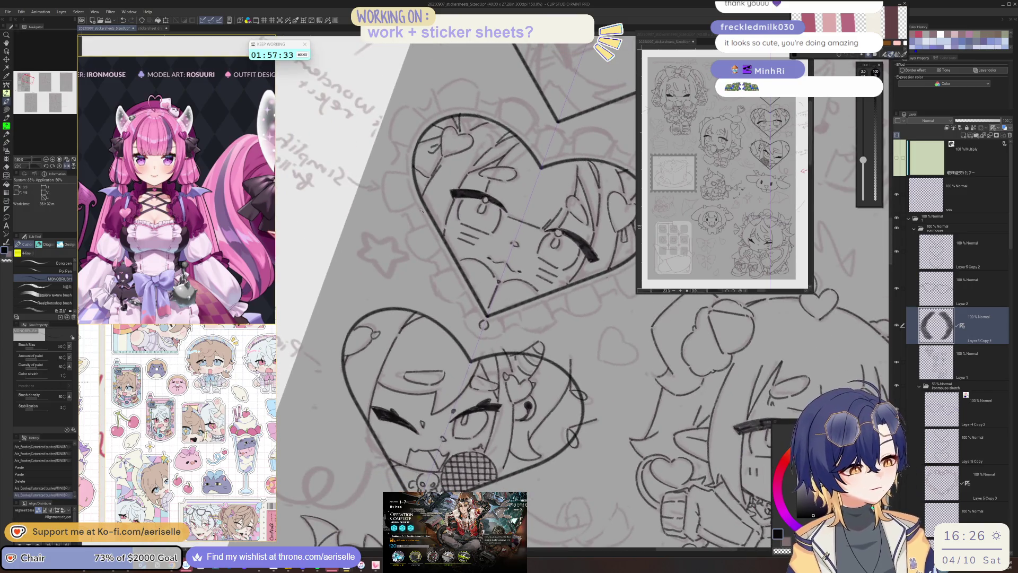
left_click_drag(421, 210, 482, 318)
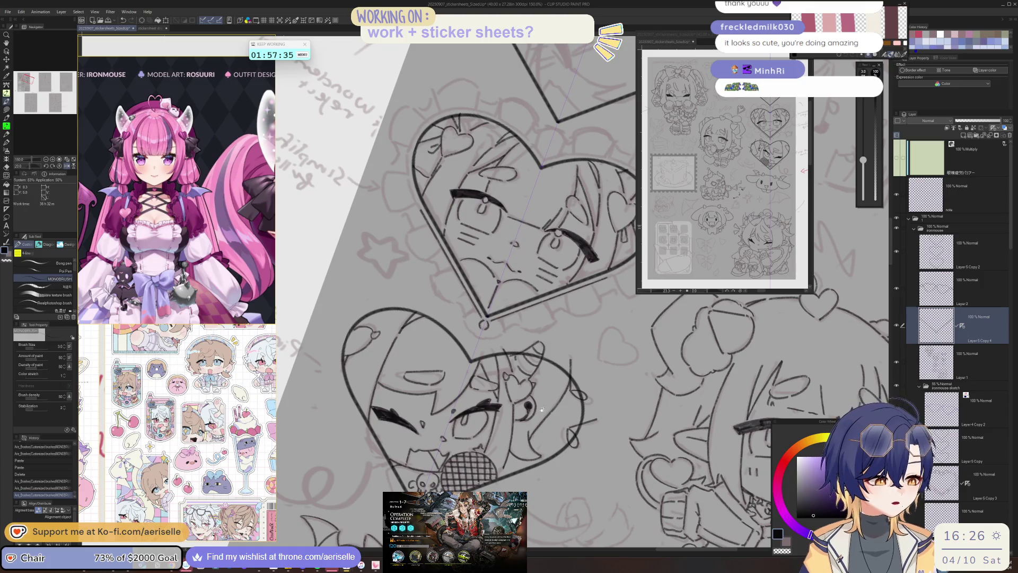
scroll(481, 312, "up", 3)
mouse_move(431, 310)
left_mouse_down()
mouse_move(440, 388)
mouse_move(461, 266)
mouse_move(450, 308)
mouse_move(455, 338)
left_mouse_up()
- Rotate the view upright and redraw the heart frame's left edge until it looks clean
key("minus")
key("minus")
key("minus")
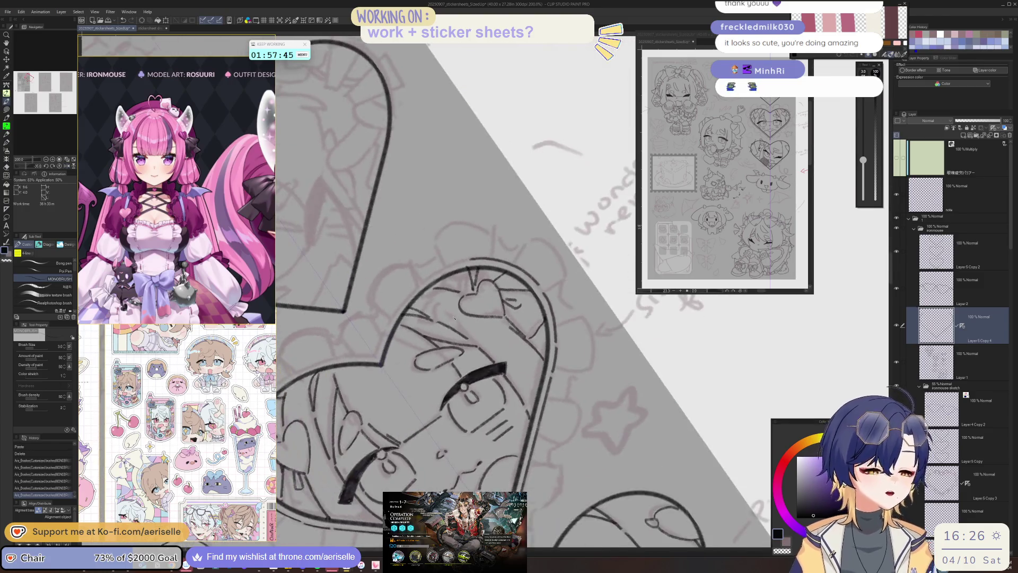
left_click_drag(448, 289, 441, 363)
key("ctrl+z")
left_click_drag(449, 290, 443, 363)
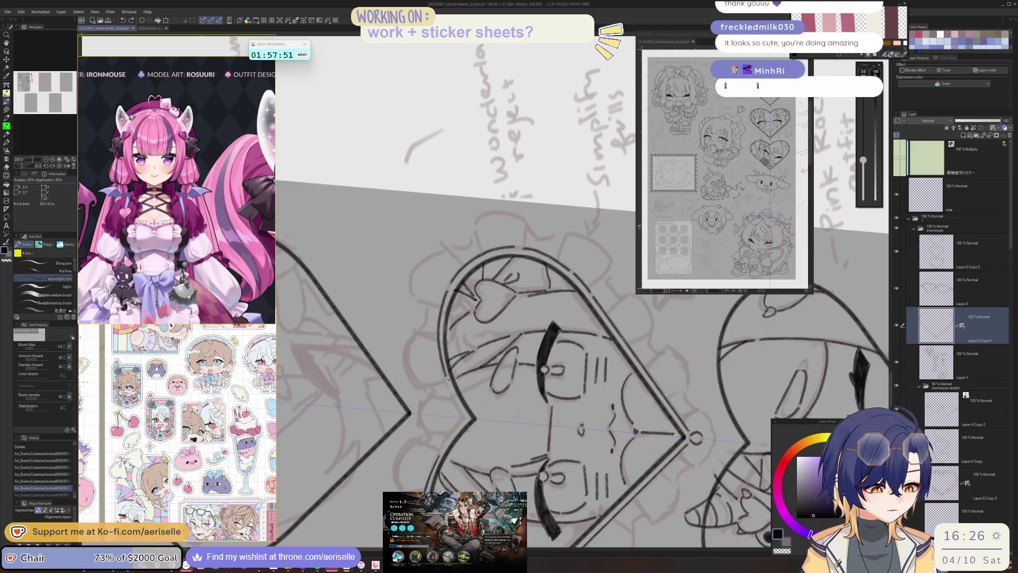
key("ctrl+z")
left_click_drag(449, 292, 442, 366)
key("ctrl+z")
mouse_move(448, 292)
left_mouse_down()
mouse_move(439, 344)
mouse_move(456, 402)
left_mouse_up()
- Reset the canvas rotation and zoom in on the heart's bottom tip
key("ctrl+at")
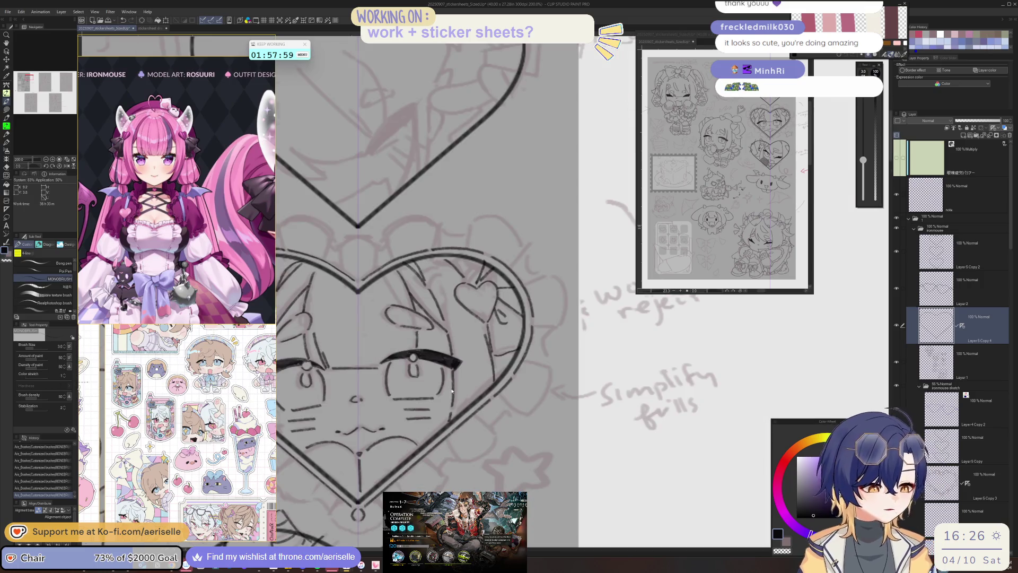
scroll(452, 391, "down", 3)
scroll(425, 368, "up", 3)
scroll(425, 367, "up", 5)
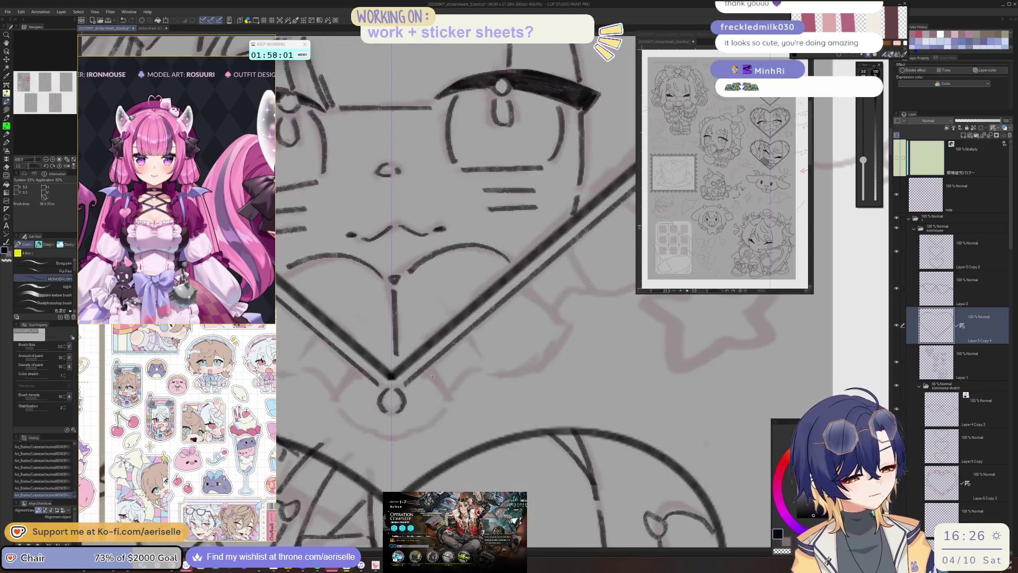
- Draw mirrored spikes under the heart's point, a curve below the small circle, and spikes along the lower edge
left_click_drag(425, 368, 446, 391)
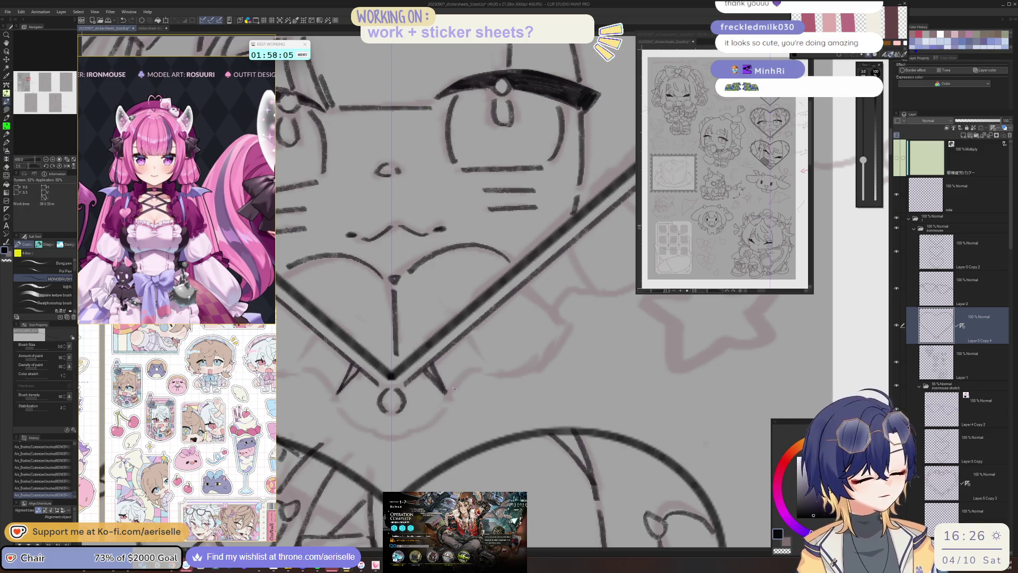
mouse_move(393, 441)
left_mouse_down()
mouse_move(450, 416)
mouse_move(477, 372)
mouse_move(485, 370)
mouse_move(460, 394)
mouse_move(496, 382)
left_mouse_up()
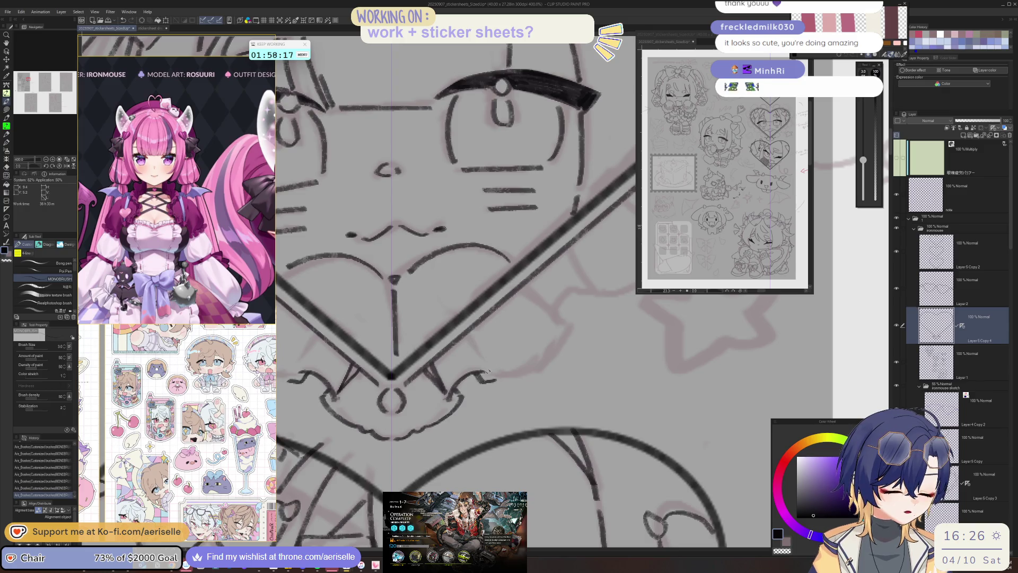
mouse_move(460, 338)
left_mouse_down()
mouse_move(480, 354)
mouse_move(475, 342)
mouse_move(613, 351)
left_mouse_up()
mouse_move(416, 348)
left_mouse_down()
mouse_move(455, 382)
mouse_move(496, 386)
mouse_move(532, 349)
mouse_move(562, 342)
mouse_move(583, 356)
left_mouse_up()
- Rotate the canvas to add two more small spikes on the frame, then zoom back out to the whole heart
key("-")
key("-")
mouse_move(443, 382)
left_mouse_down()
mouse_move(426, 410)
mouse_move(455, 399)
mouse_move(460, 441)
mouse_move(511, 480)
left_mouse_up()
key("-")
key("-")
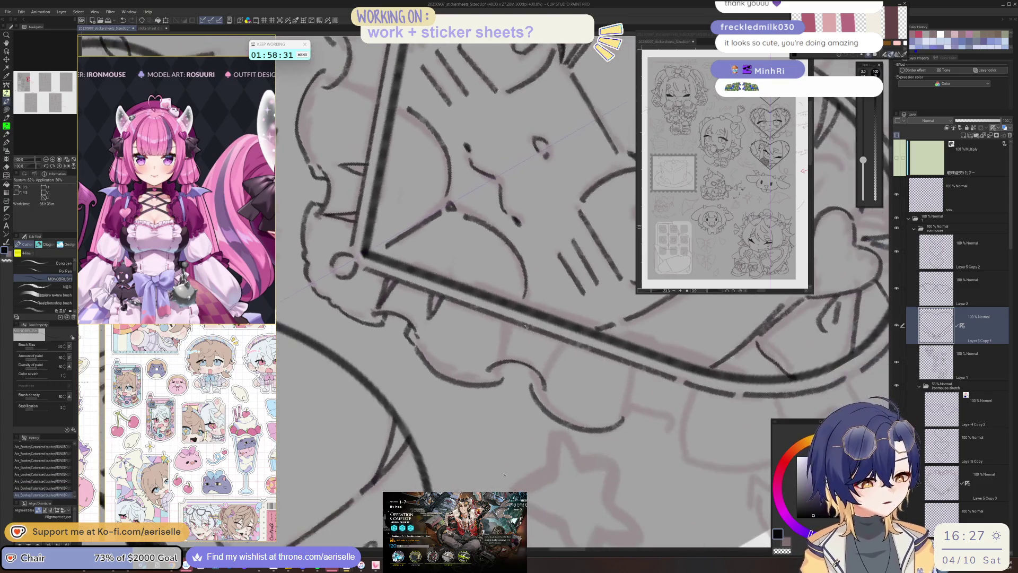
mouse_move(511, 325)
left_mouse_down()
mouse_move(501, 340)
mouse_move(556, 356)
left_mouse_up()
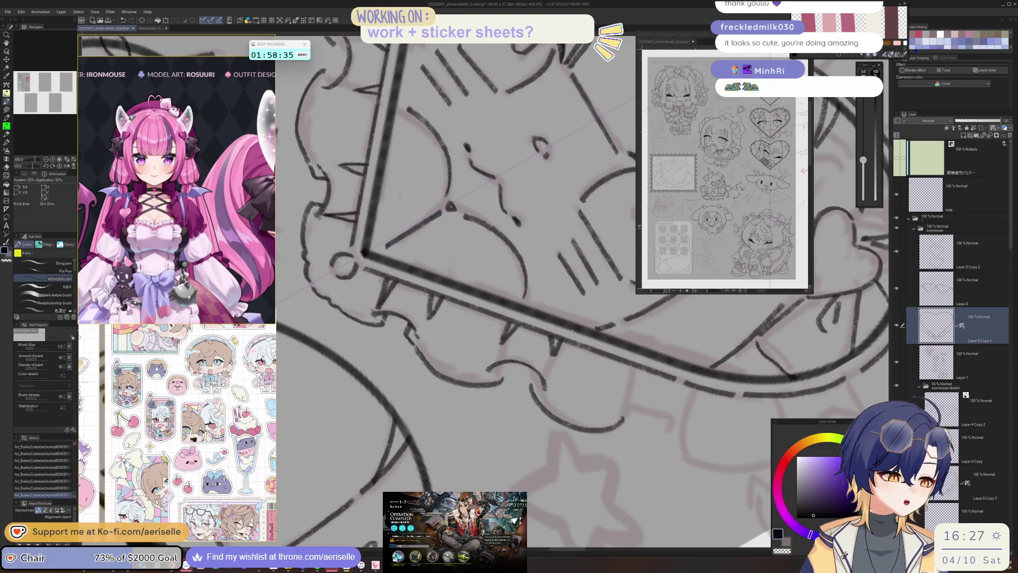
key("ctrl+minus")
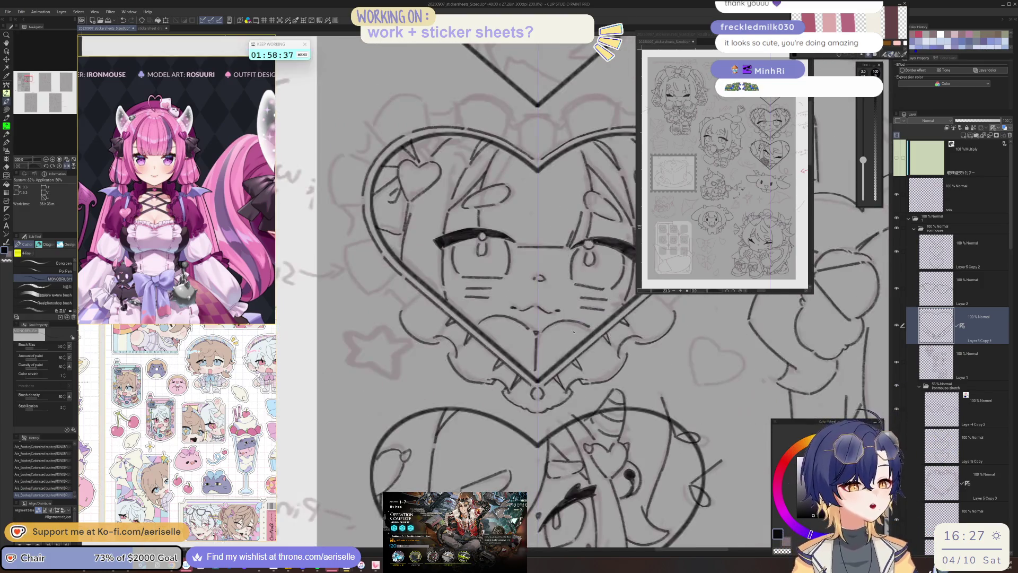
left_click_drag(528, 351, 477, 358)
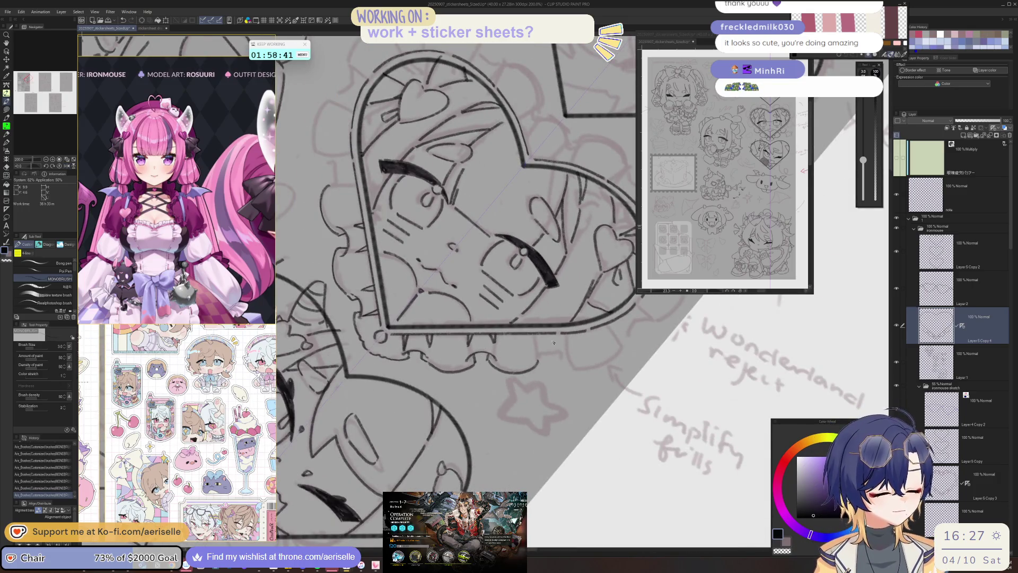
mouse_move(488, 361)
left_mouse_down()
mouse_move(557, 336)
mouse_move(532, 341)
left_mouse_up()
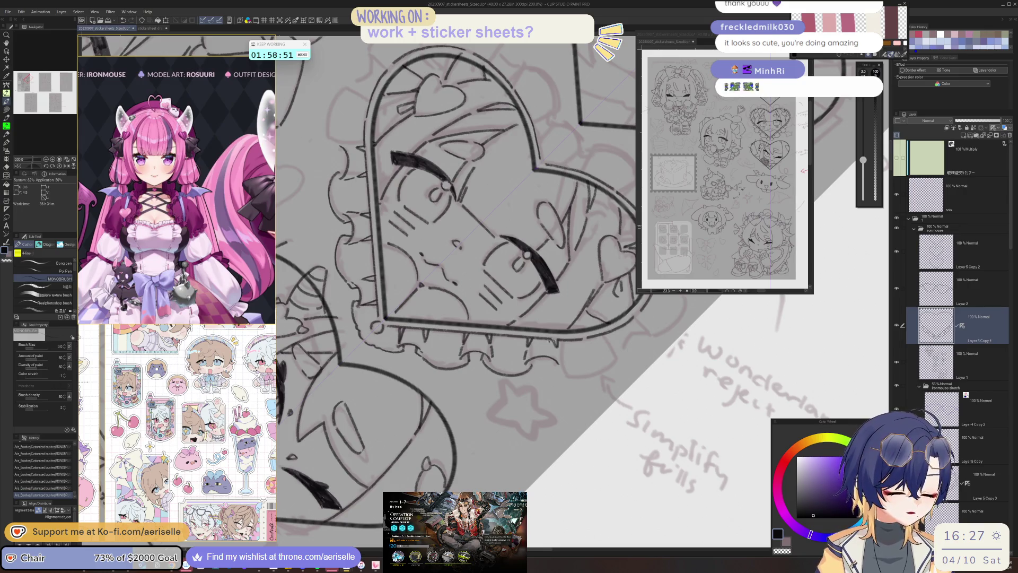
left_click_drag(559, 351, 456, 385)
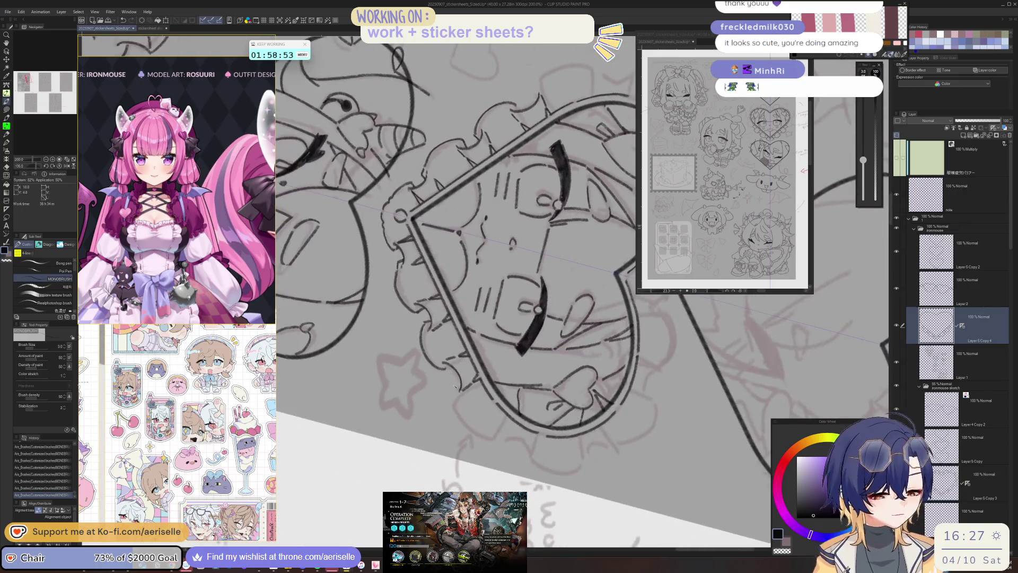
left_click_drag(462, 420, 589, 382)
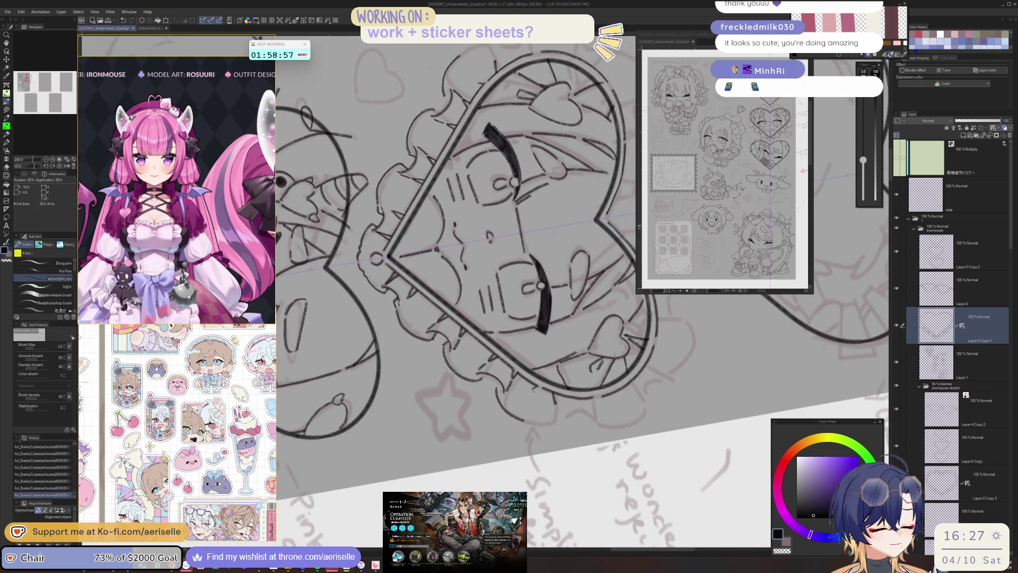
key("h")
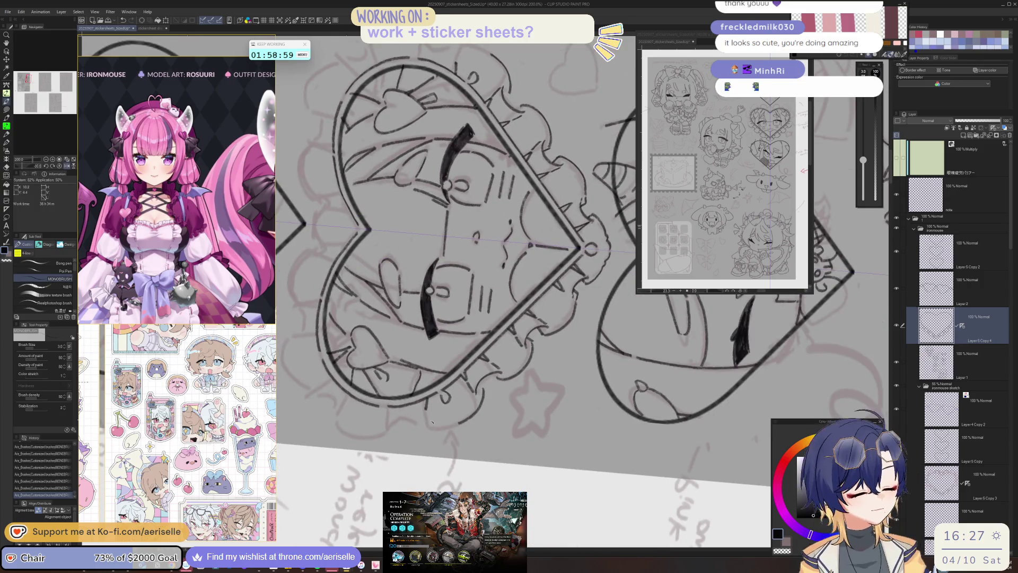
left_click_drag(433, 421, 496, 453)
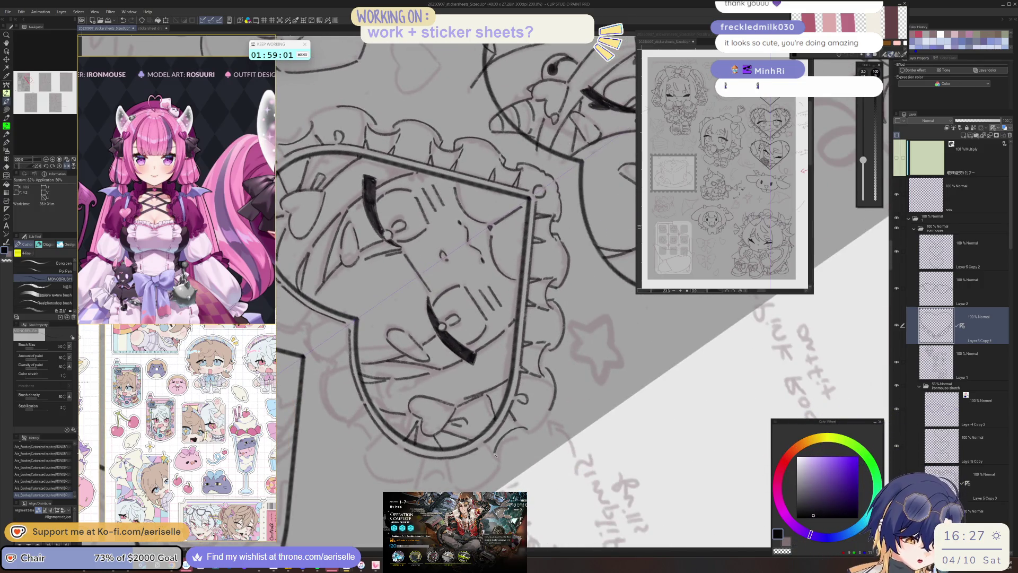
left_click_drag(524, 431, 525, 417)
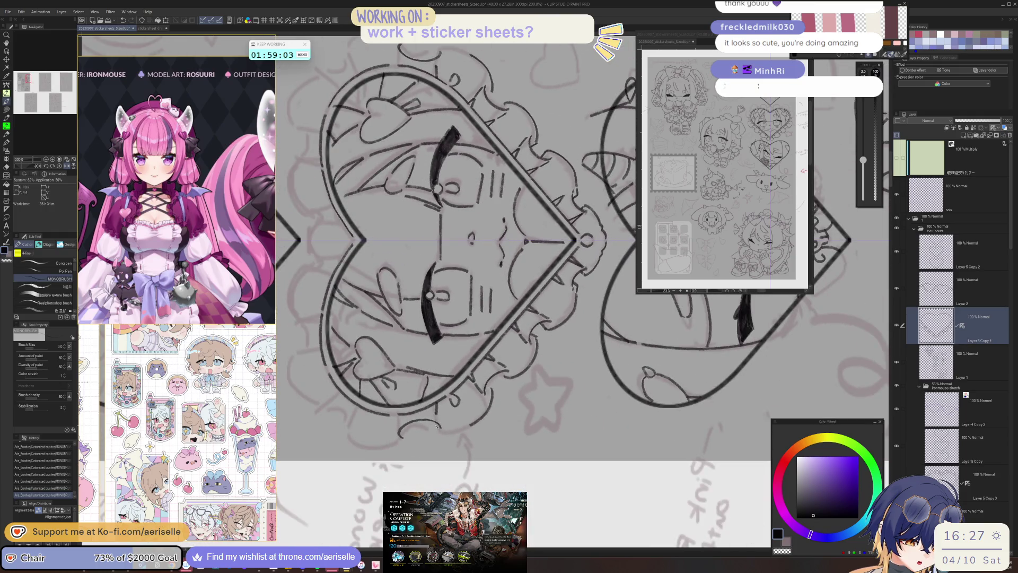
mouse_move(436, 426)
left_mouse_down()
mouse_move(509, 448)
mouse_move(578, 408)
mouse_move(614, 362)
left_mouse_up()
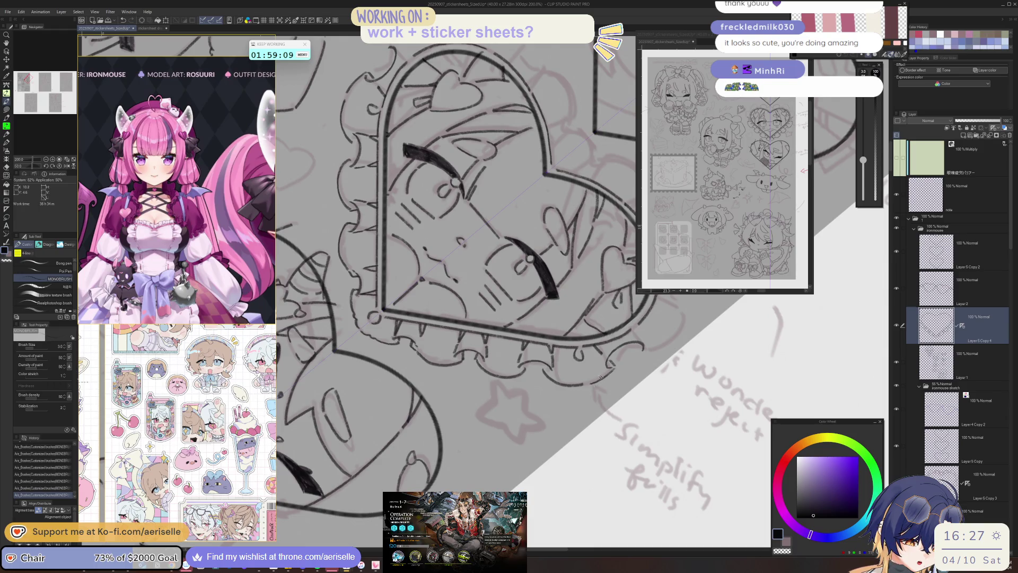
key("h")
key("ctrl+minus")
left_click_drag(596, 353, 484, 389)
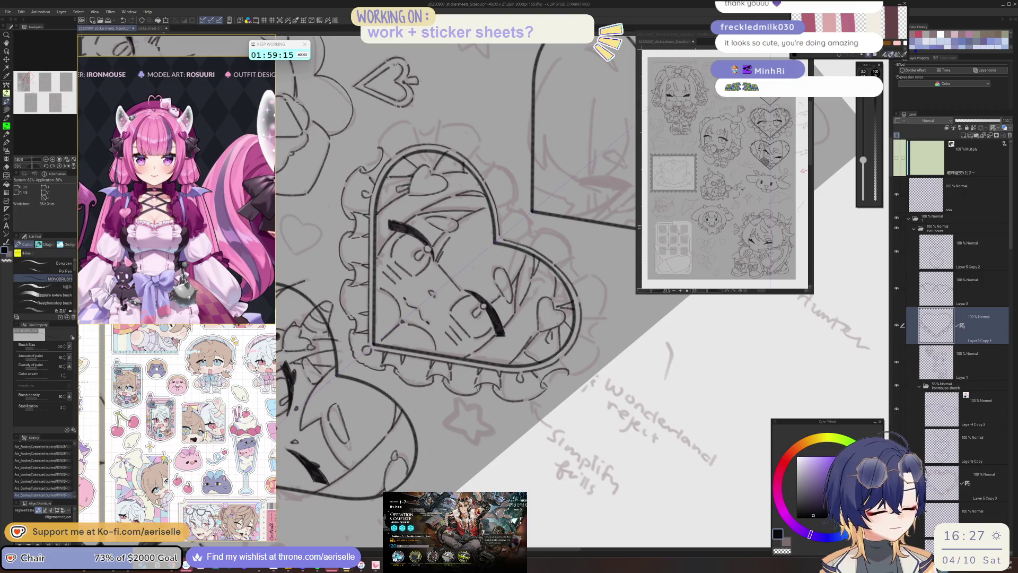
left_click_drag(493, 242, 480, 425)
scroll(482, 403, "up", 5)
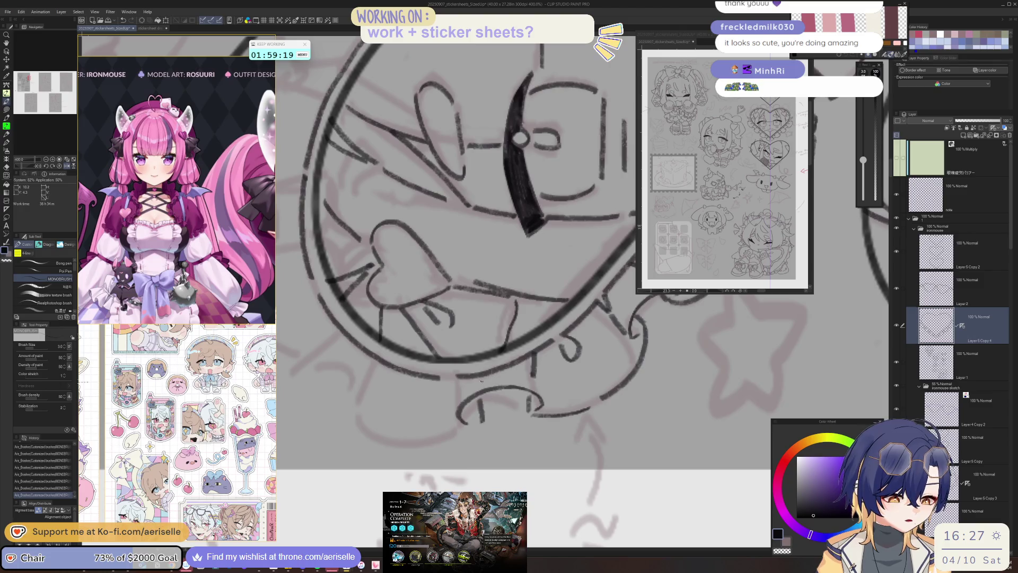
key("h")
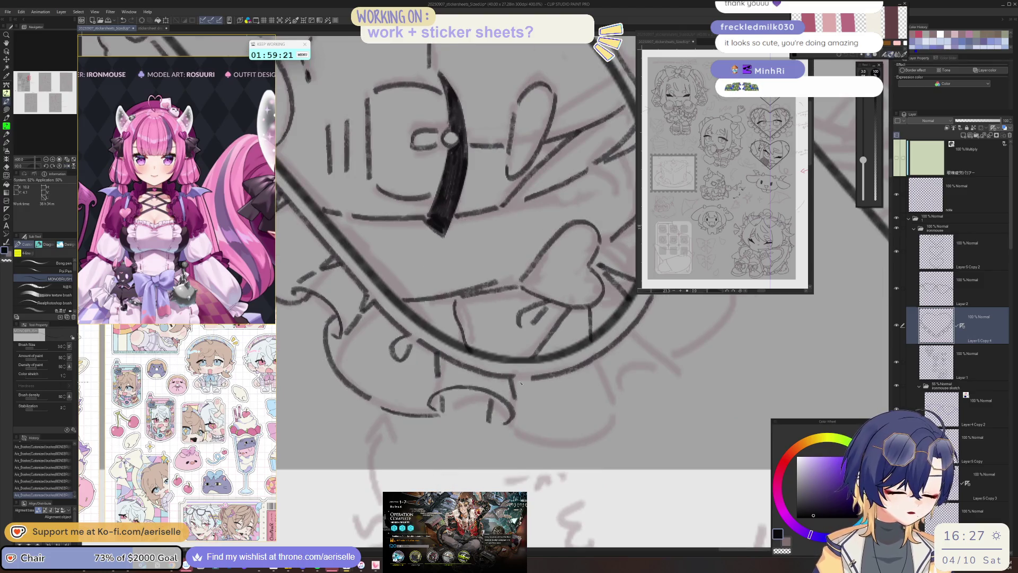
key("ctrl+0")
key("ctrl+shift+0")
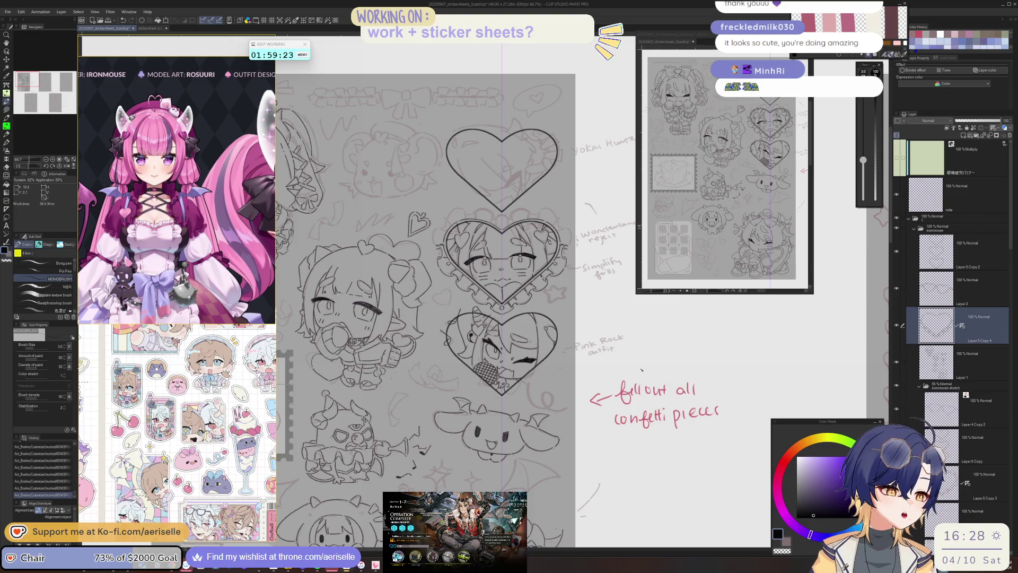
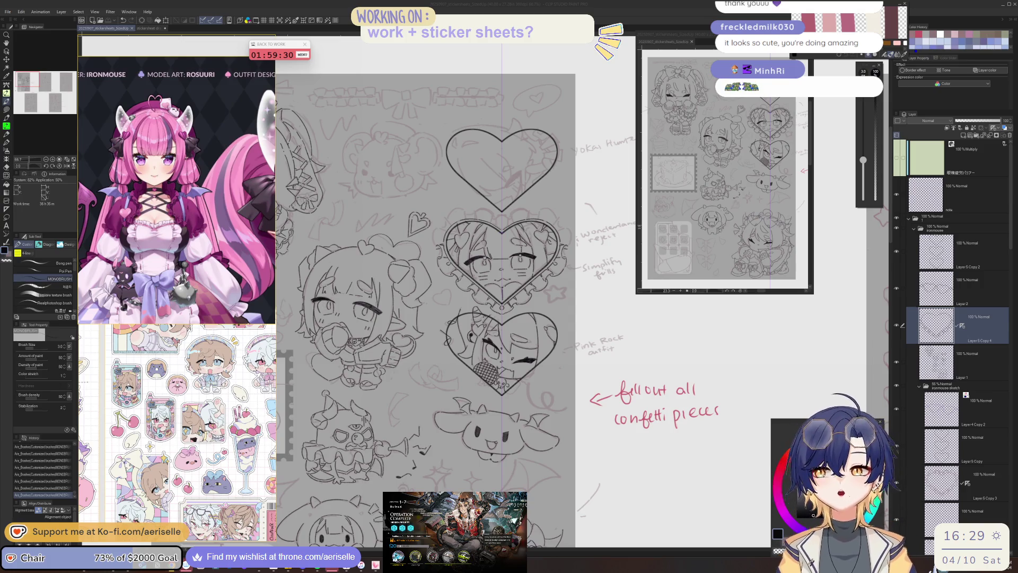
- Fill the middle heart's thick eyelash solid black with the Figure tool's lasso fill
left_click(775, 551)
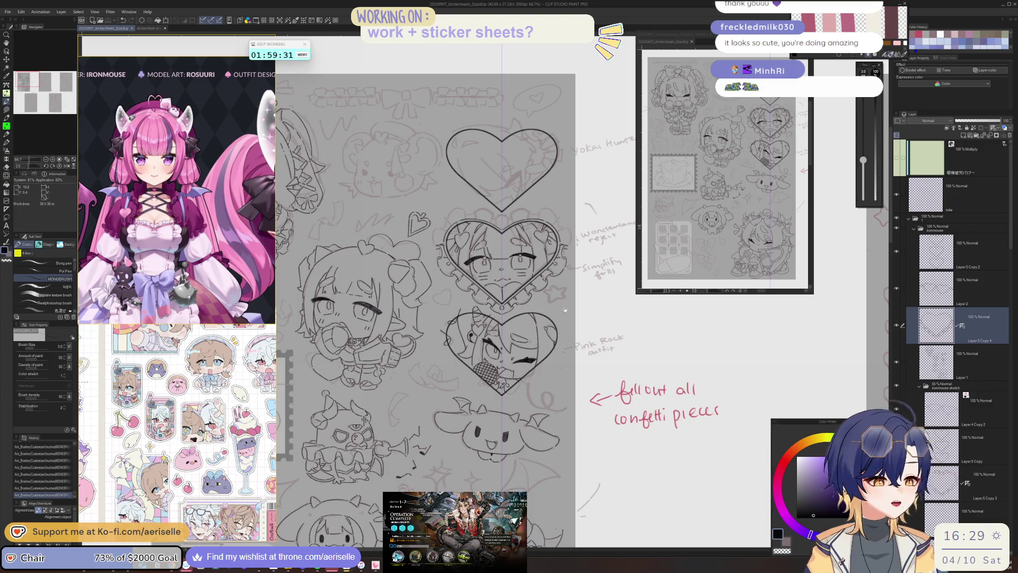
key("^")
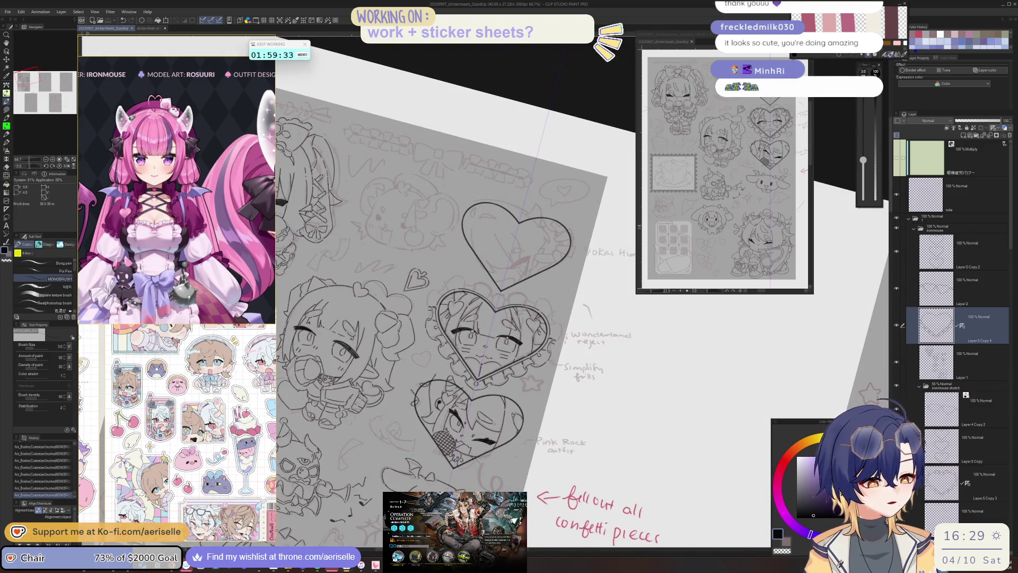
scroll(469, 385, "up", 10)
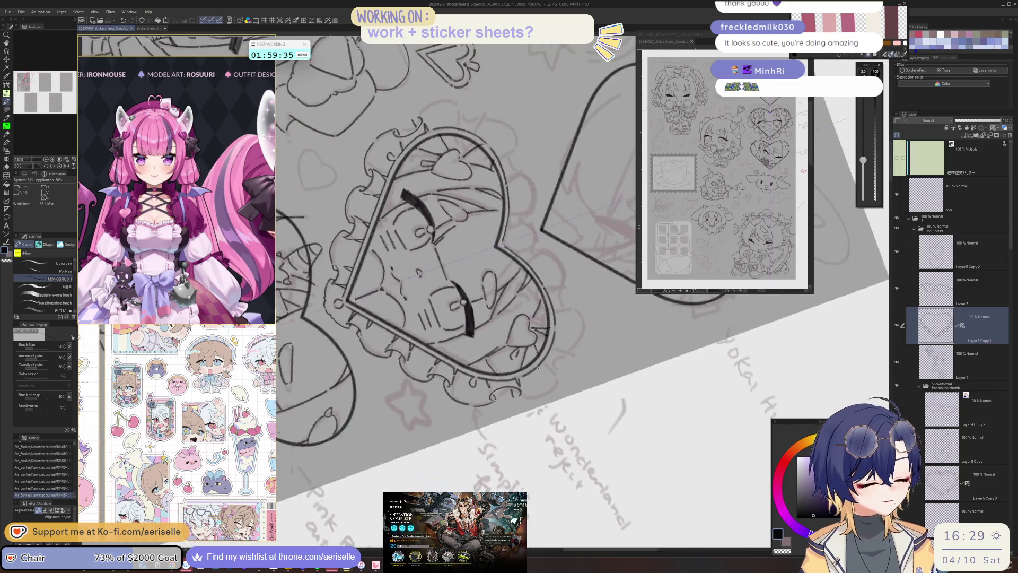
key("b")
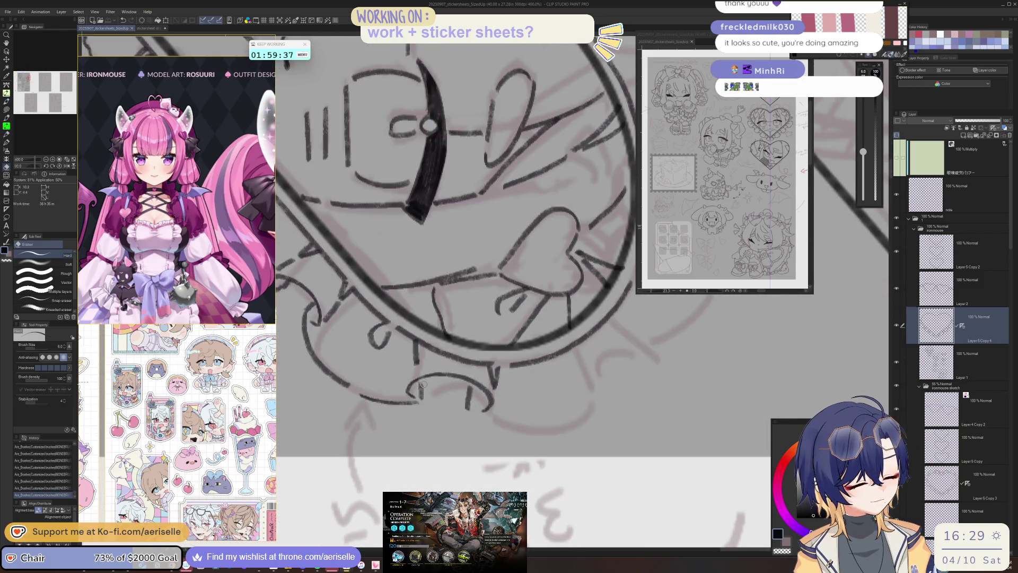
key("u")
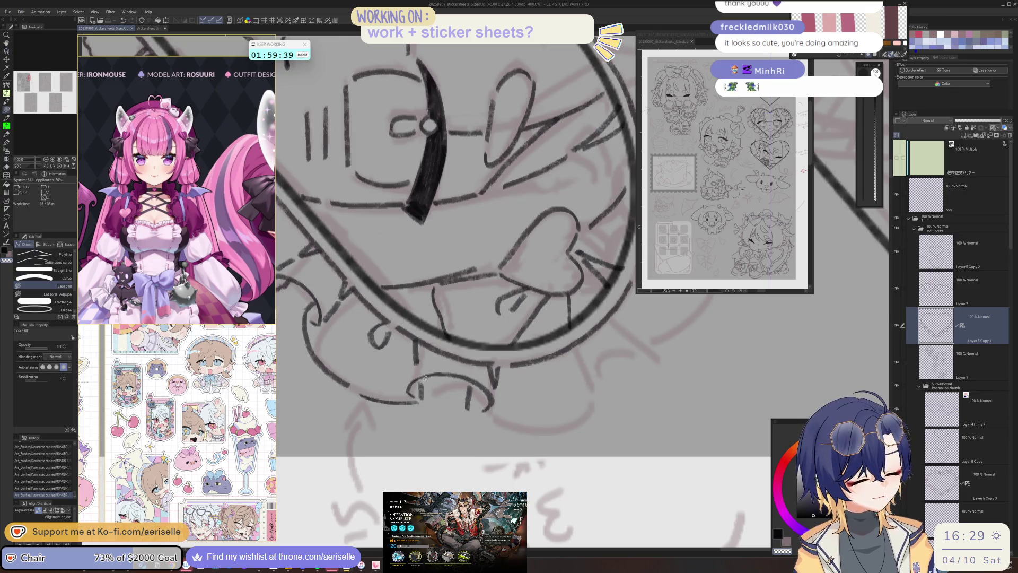
mouse_move(424, 382)
left_mouse_down()
mouse_move(435, 374)
mouse_move(427, 399)
left_mouse_up()
- Ink curved MONOBRUSH lines along the heart frame and short strokes on the lower frill
key("p")
key("asciicircum")
key("asciicircum")
mouse_move(383, 358)
left_mouse_down()
mouse_move(393, 403)
mouse_move(455, 443)
left_mouse_up()
key("minus")
key("minus")
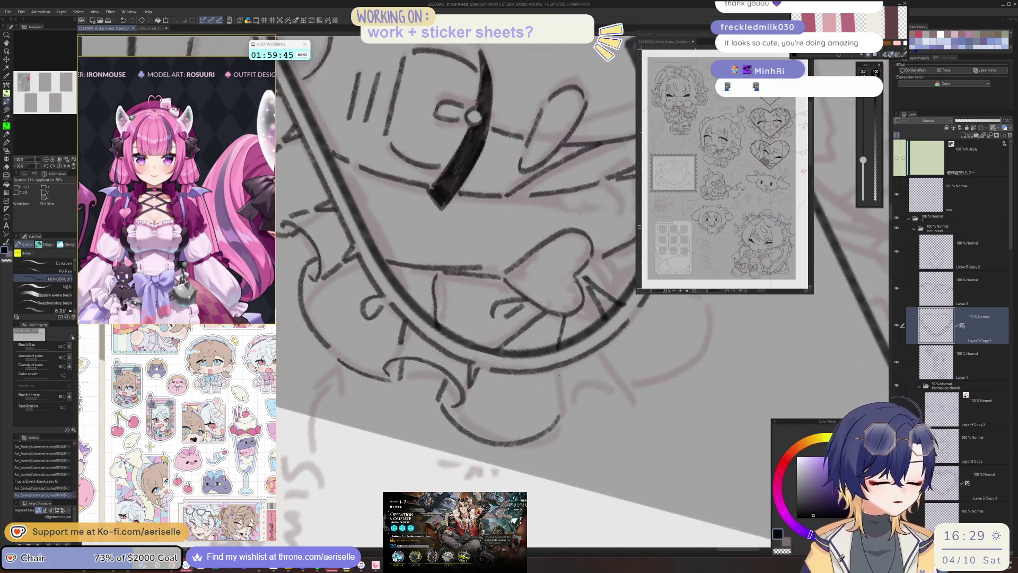
mouse_move(554, 409)
left_mouse_down()
mouse_move(548, 401)
mouse_move(591, 377)
mouse_move(632, 382)
left_mouse_up()
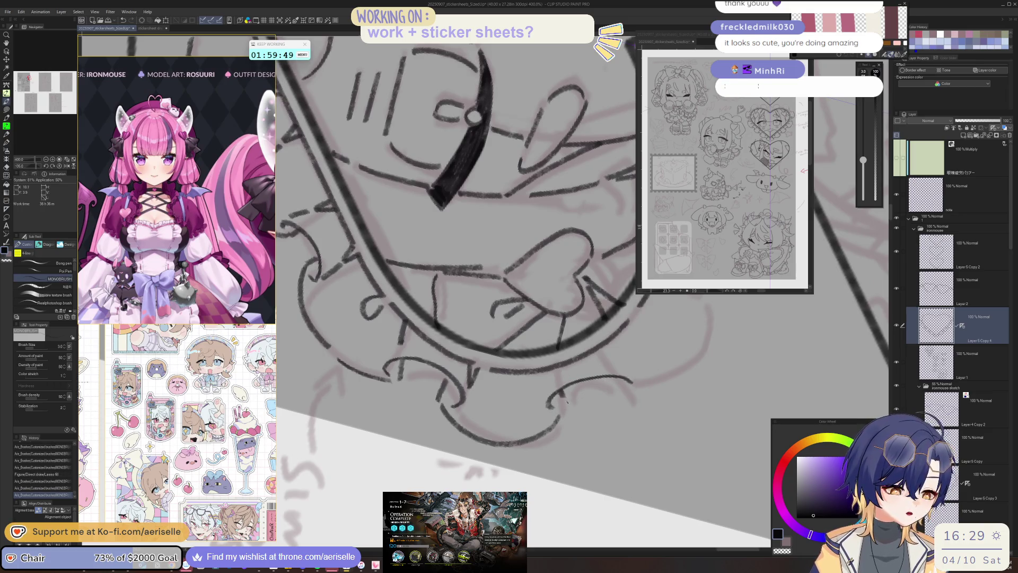
key("minus")
key("minus")
key("minus")
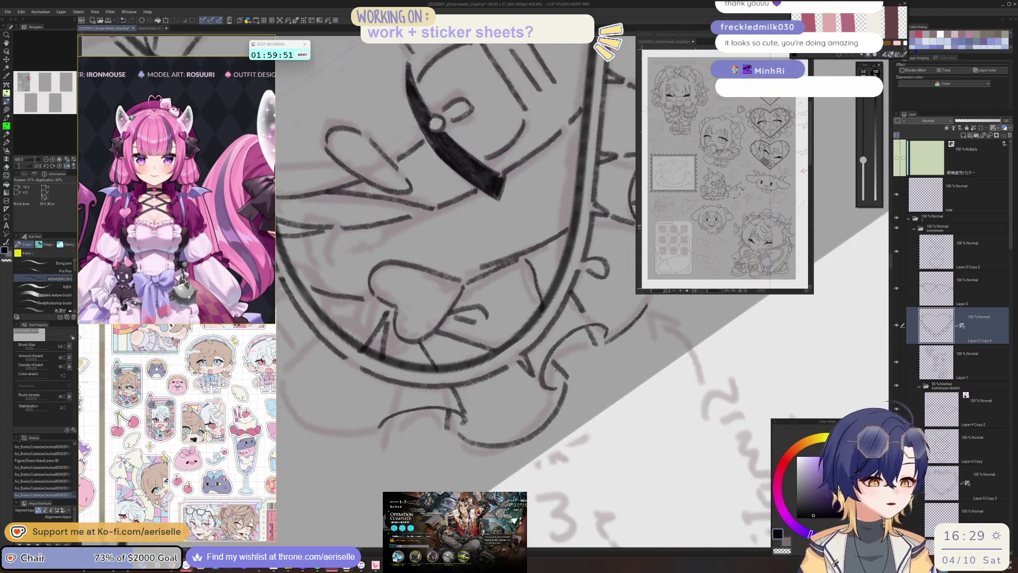
key("minus")
mouse_move(469, 411)
left_mouse_down()
mouse_move(456, 388)
mouse_move(426, 446)
left_mouse_up()
left_click_drag(427, 408, 419, 430)
- Ink more downward frill strokes along the heart frame with the canvas flipped and rotated
key("h")
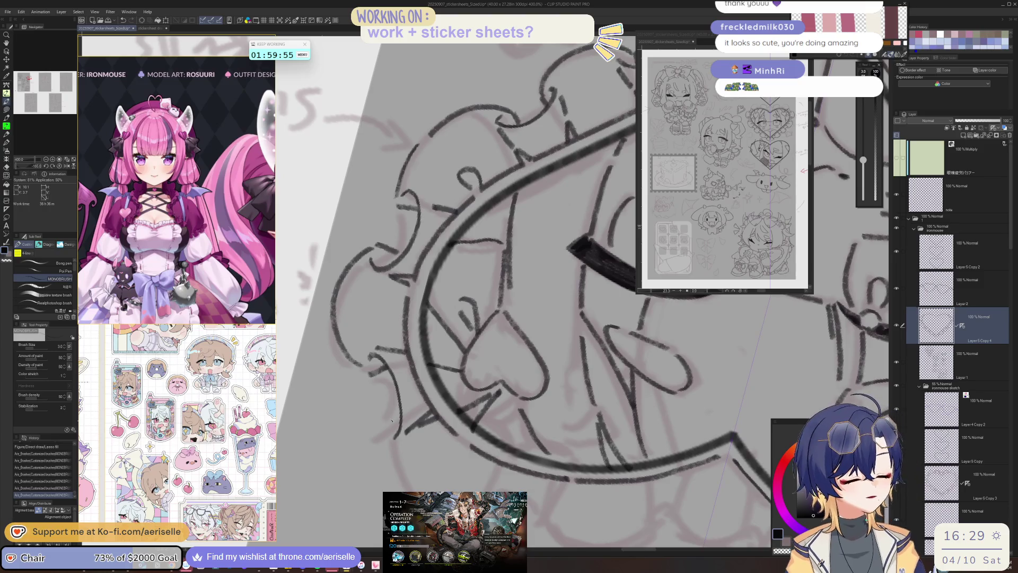
left_click_drag(388, 420, 393, 488)
mouse_move(530, 435)
left_mouse_down()
mouse_move(583, 435)
mouse_move(530, 426)
left_mouse_up()
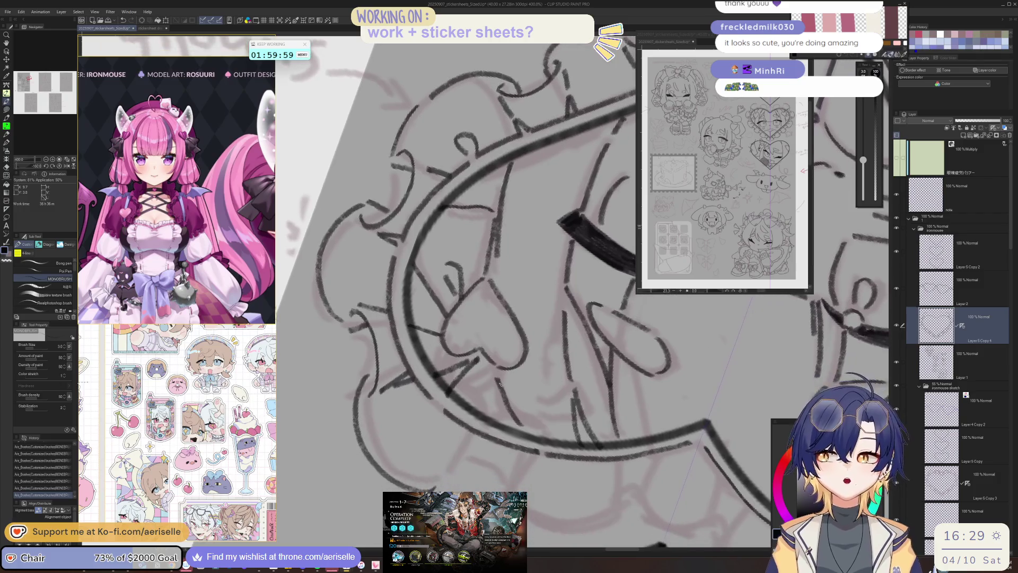
mouse_move(366, 377)
left_mouse_down()
mouse_move(374, 460)
mouse_move(599, 422)
mouse_move(631, 400)
left_mouse_up()
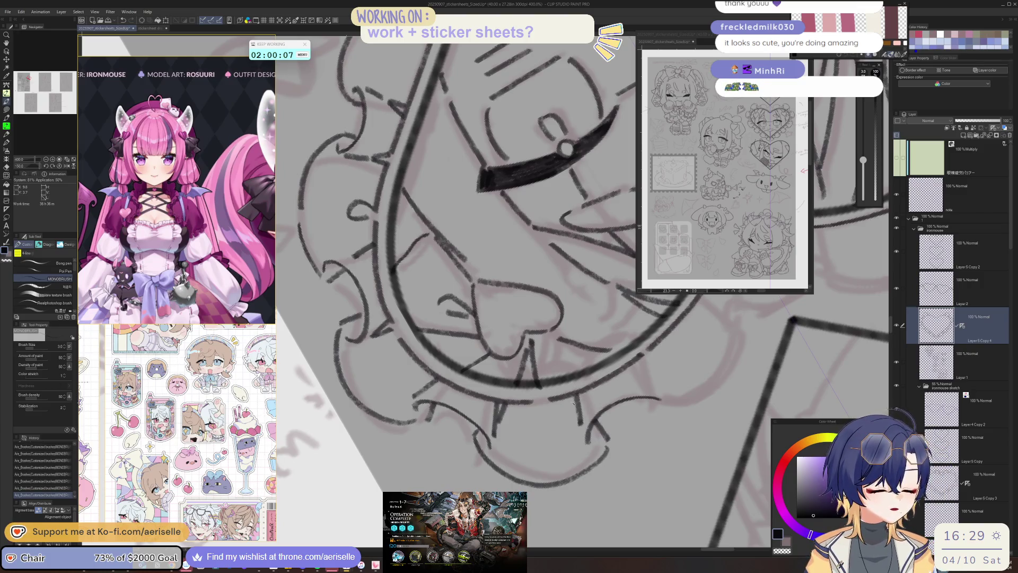
left_click_drag(573, 409, 577, 392)
scroll(577, 392, "down", 4)
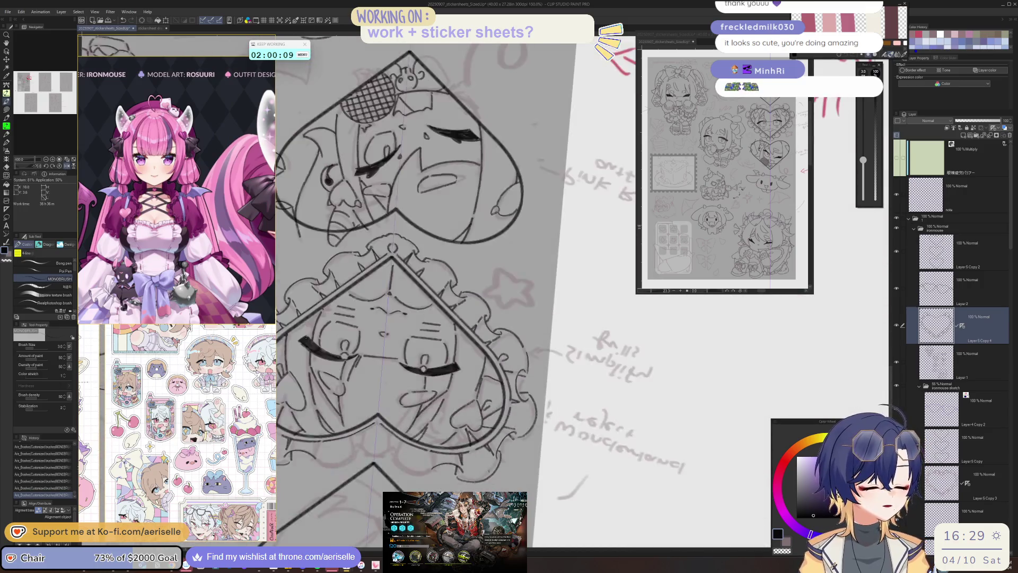
scroll(522, 392, "up", 4)
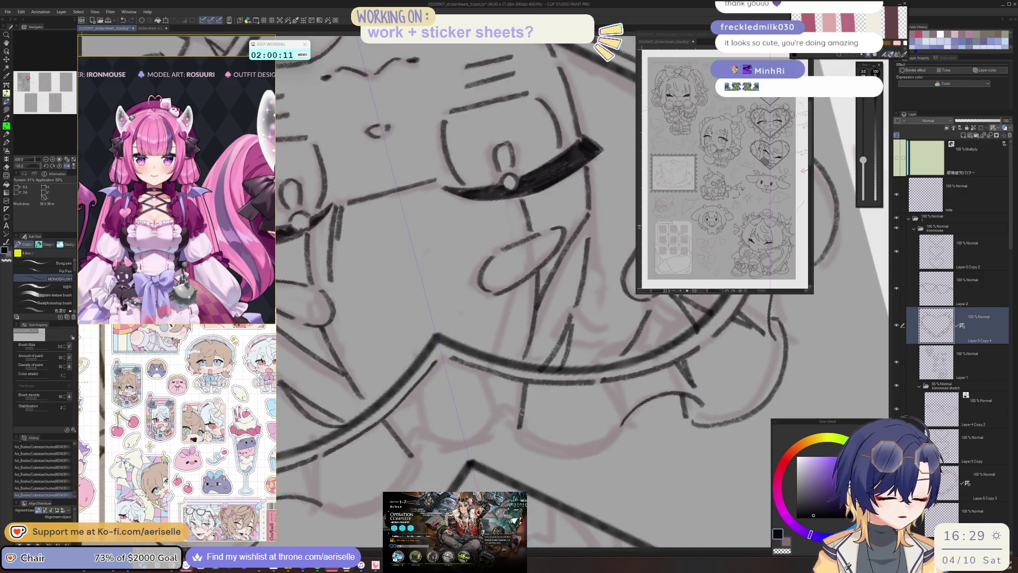
- Add dark strokes over the face sketch and heart, undo a stray mark, and reset the view
left_click_drag(517, 383, 521, 405)
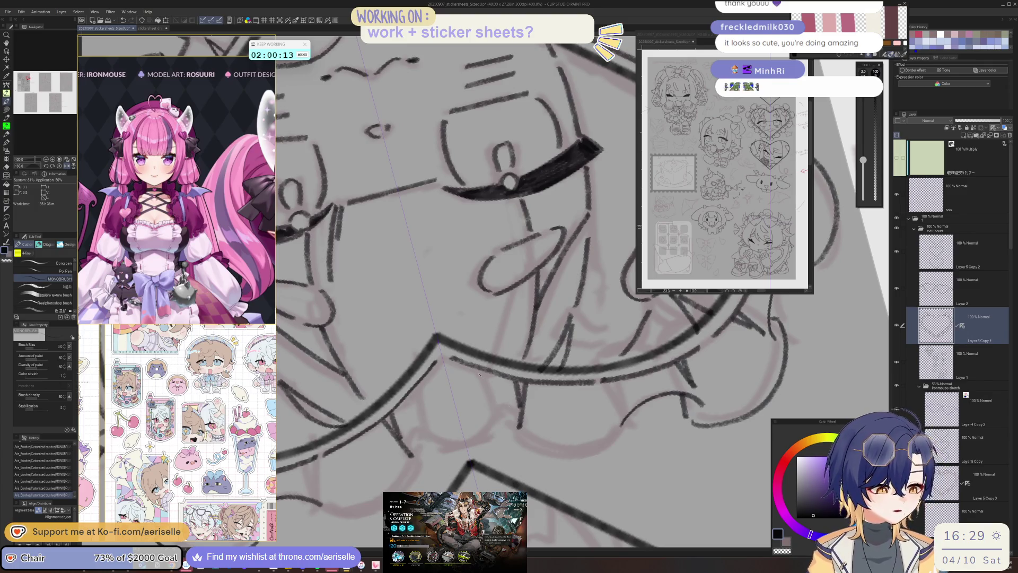
left_click_drag(421, 378, 423, 432)
mouse_move(493, 386)
left_mouse_down()
mouse_move(501, 412)
mouse_move(581, 391)
mouse_move(363, 376)
mouse_move(402, 472)
left_mouse_up()
key("ctrl+z")
mouse_move(355, 381)
left_mouse_down()
mouse_move(359, 427)
mouse_move(403, 475)
mouse_move(559, 467)
left_mouse_up()
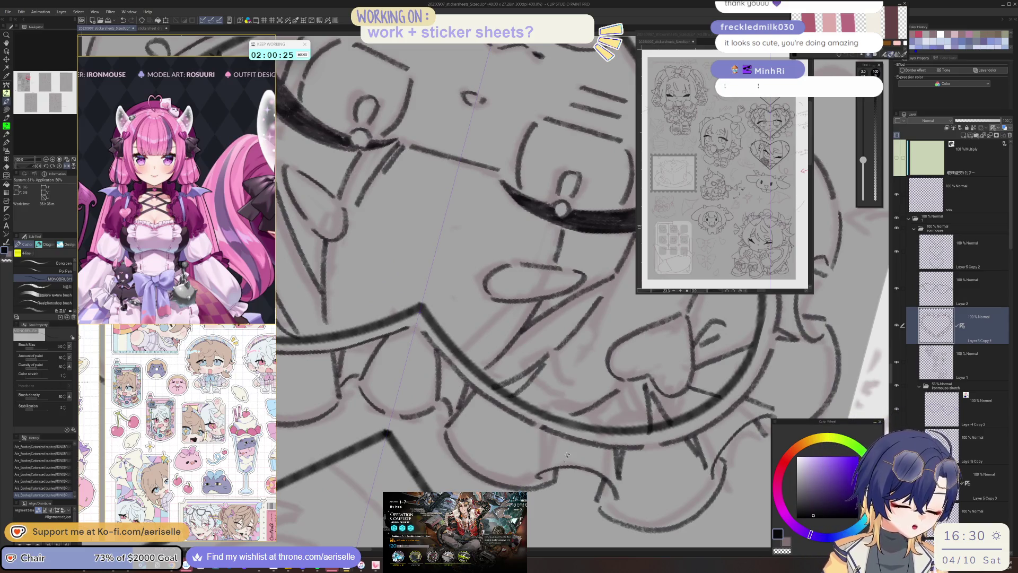
key("ctrl+0")
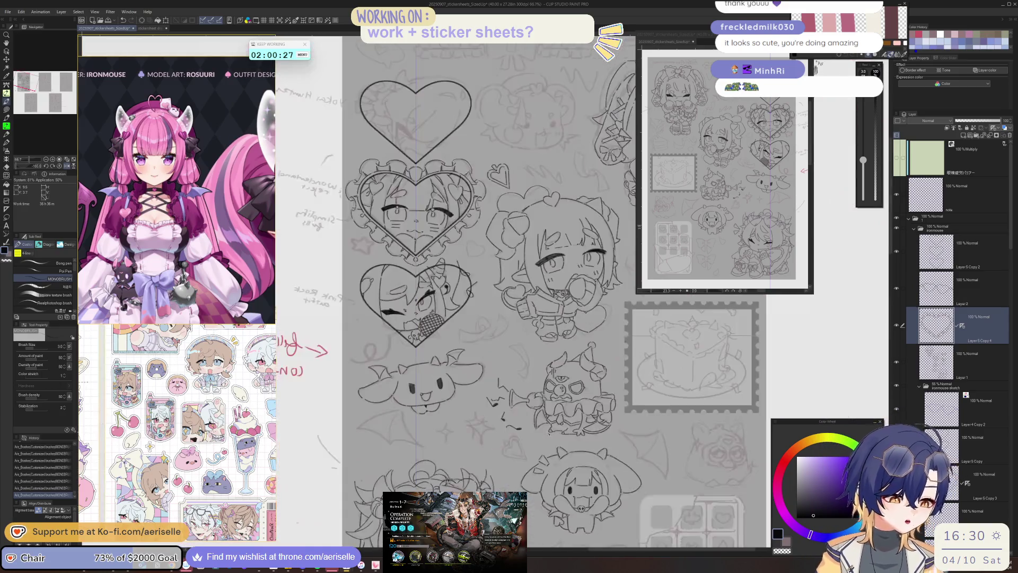
- Lasso-fill the small ring below the heart tip, undo it, and ink a short tip stroke
mouse_move(434, 155)
left_mouse_down()
mouse_move(601, 149)
mouse_move(524, 256)
left_mouse_up()
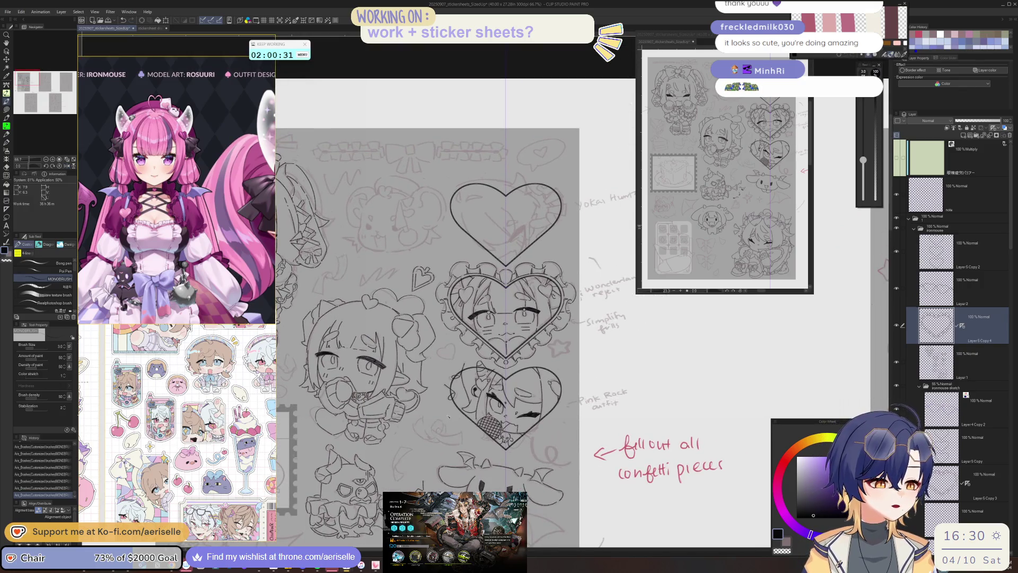
scroll(506, 361, "up", 5)
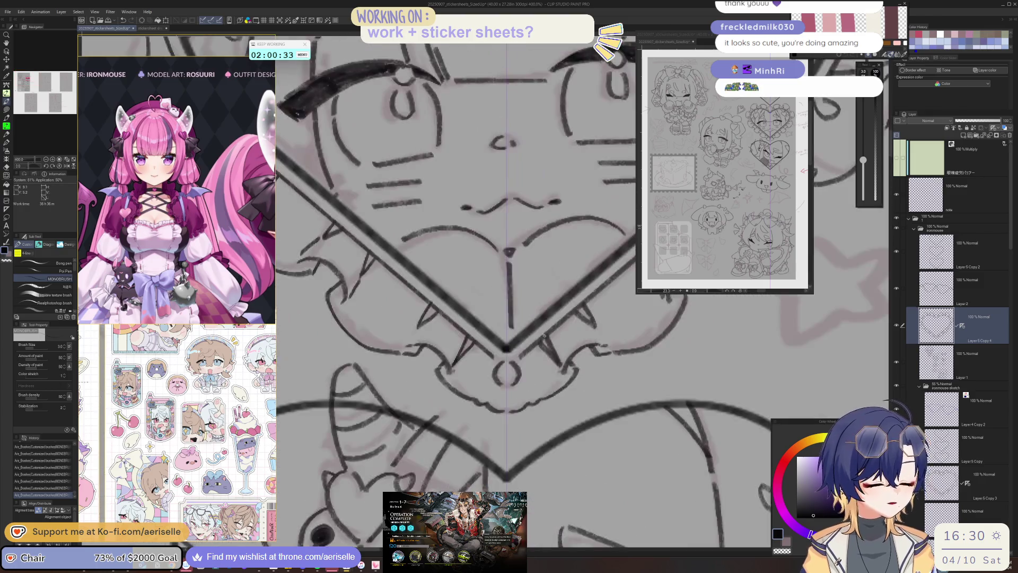
key("u")
left_click_drag(490, 368, 492, 364)
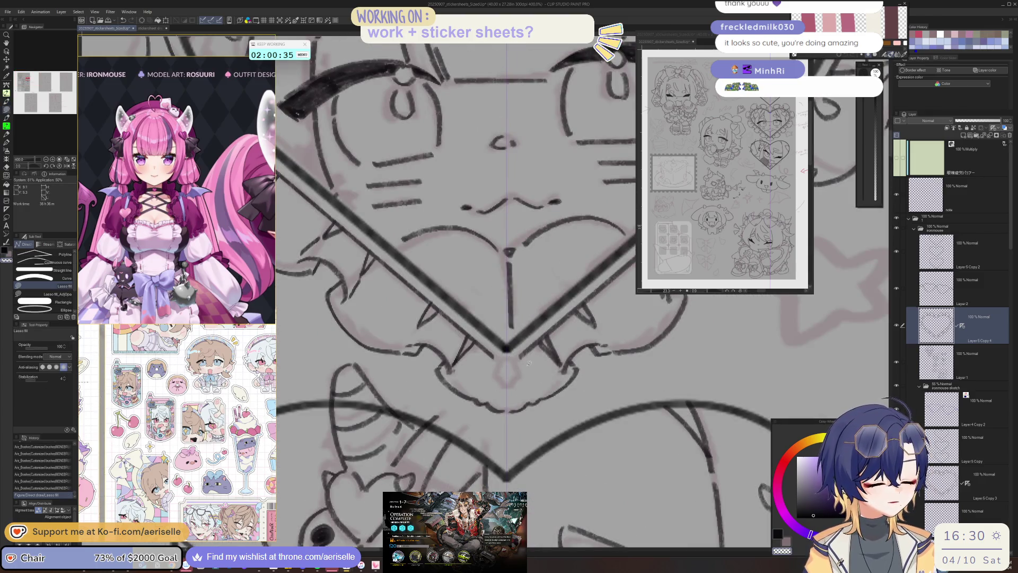
key("p")
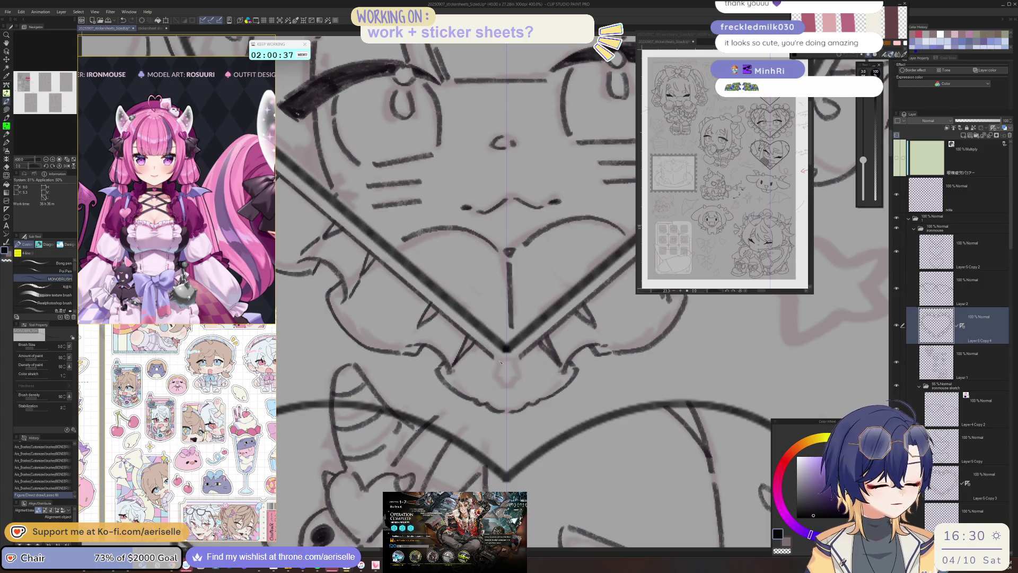
key("ctrl+z")
left_click_drag(499, 362, 510, 357)
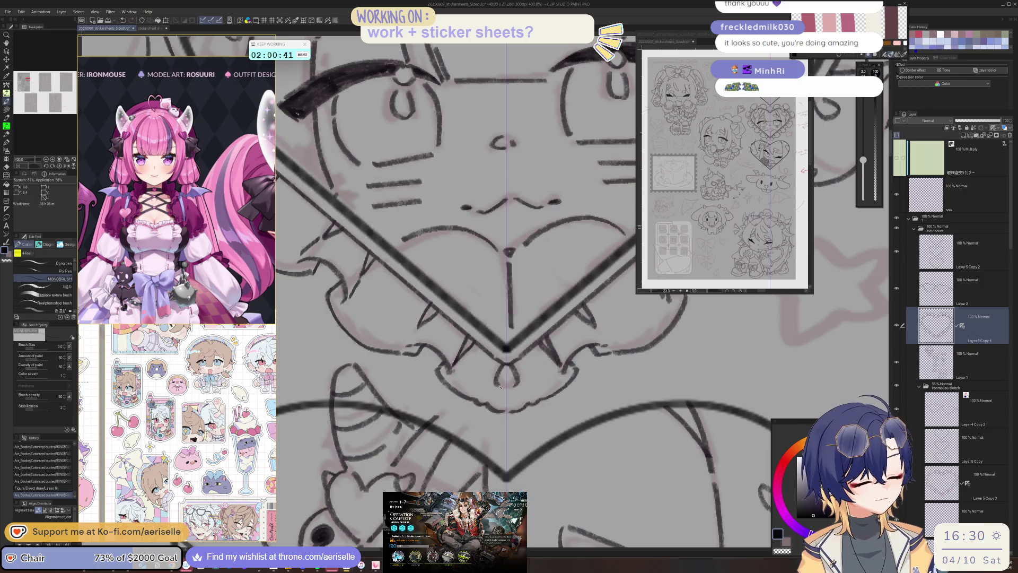
- Ink the mirrored fang lines with the symmetry ruler and a stroke along the lower frill
scroll(530, 387, "down", 8)
scroll(533, 402, "up", 8)
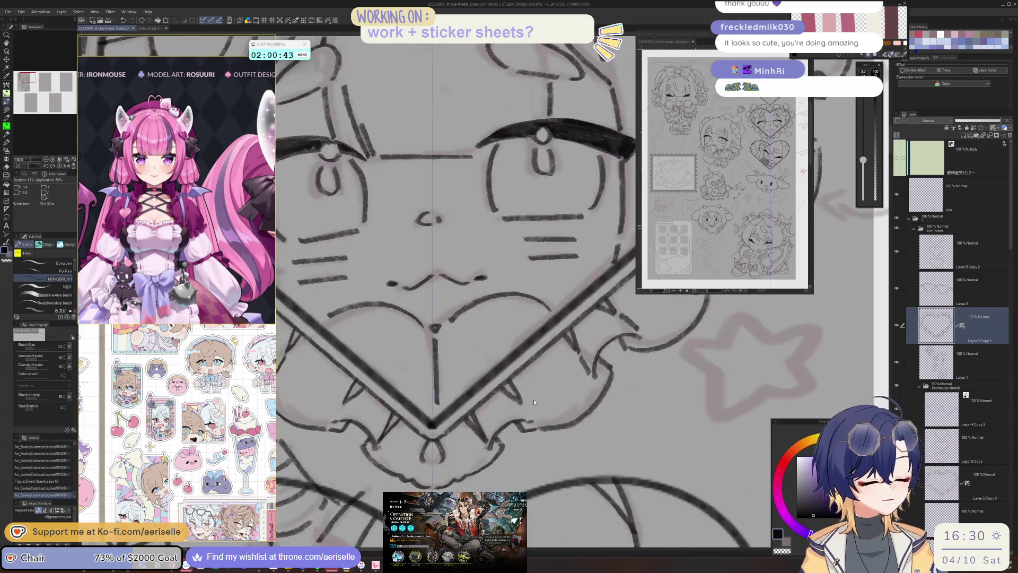
mouse_move(540, 359)
left_mouse_down()
mouse_move(546, 387)
mouse_move(533, 386)
mouse_move(552, 365)
mouse_move(546, 377)
left_mouse_up()
key("ctrl+z")
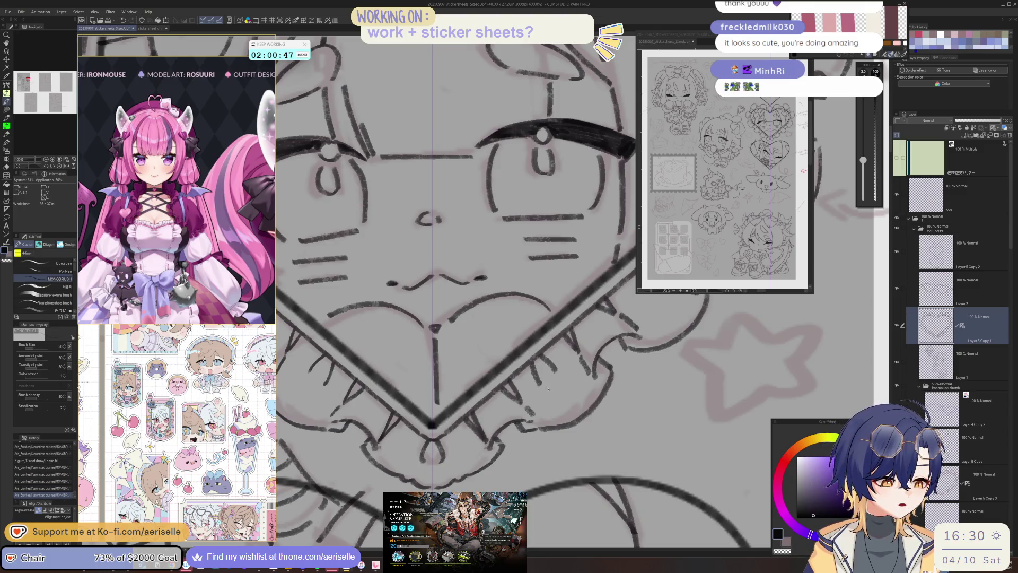
scroll(630, 357, "down", 8)
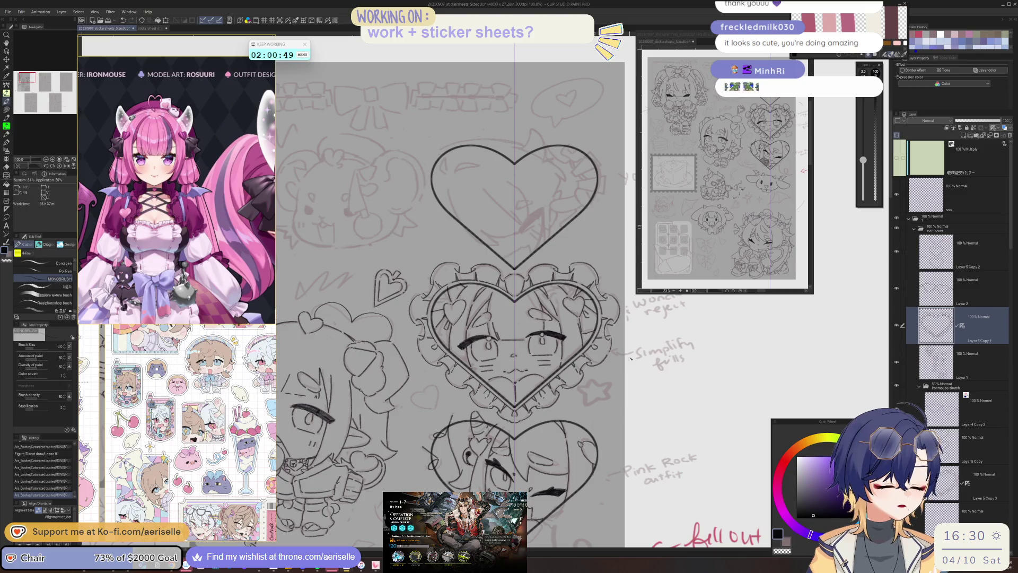
scroll(630, 357, "up", 4)
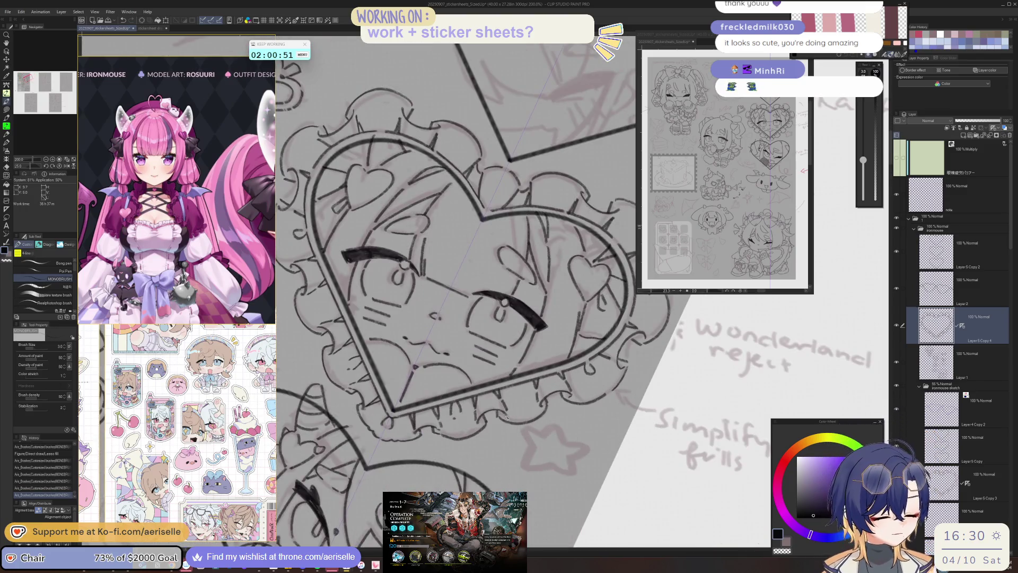
left_click_drag(480, 424, 519, 383)
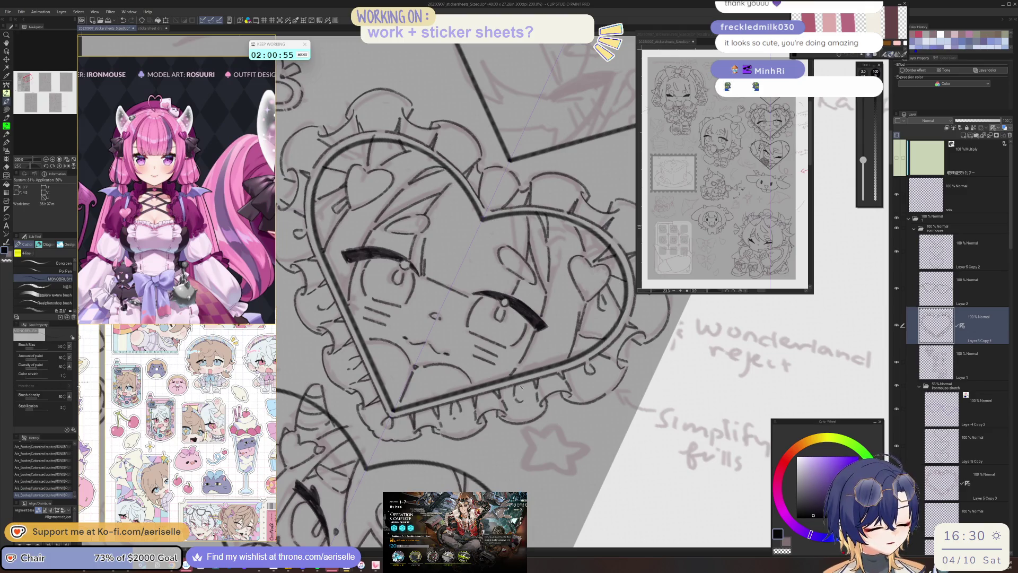
- Discard a trial arc on the face, zoom out, and select Layer 1
left_click_drag(515, 286, 504, 273)
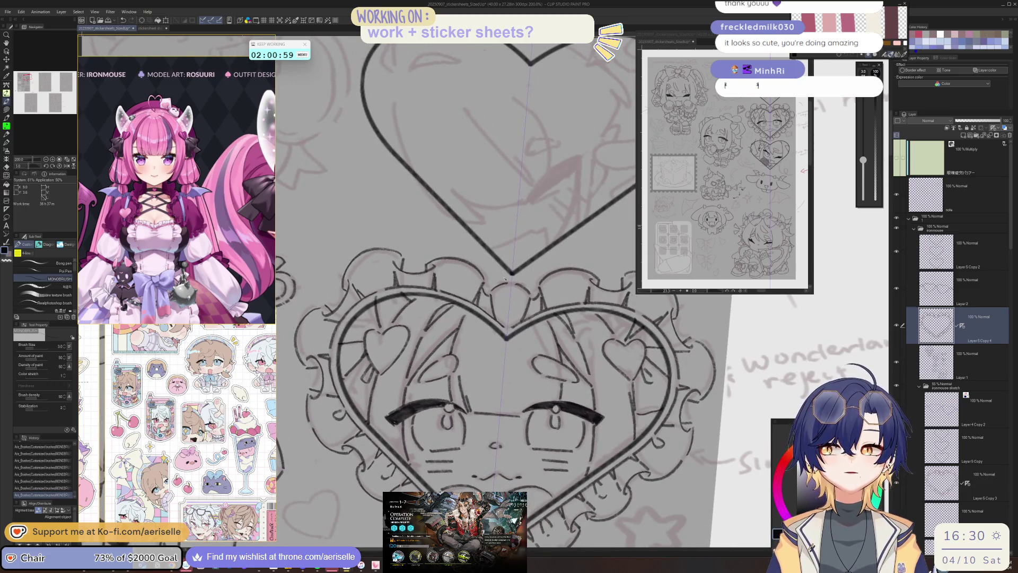
scroll(514, 308, "up", 2)
mouse_move(490, 308)
left_mouse_down()
mouse_move(517, 314)
mouse_move(517, 331)
mouse_move(511, 320)
mouse_move(508, 330)
left_mouse_up()
key("ctrl+z")
scroll(507, 325, "down", 6)
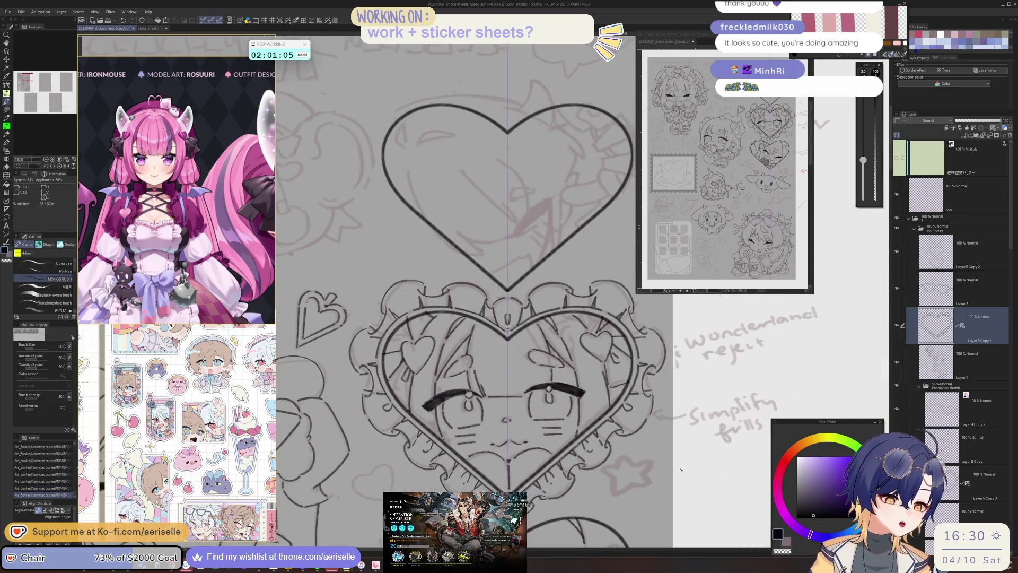
left_click_drag(645, 405, 640, 382)
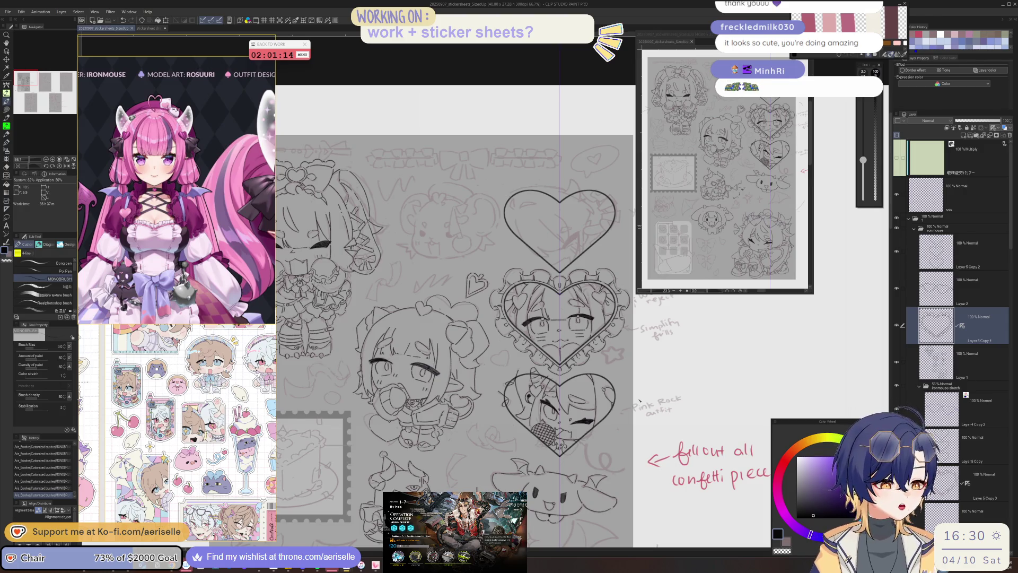
key("alt+bracketleft")
scroll(565, 212, "up", 5)
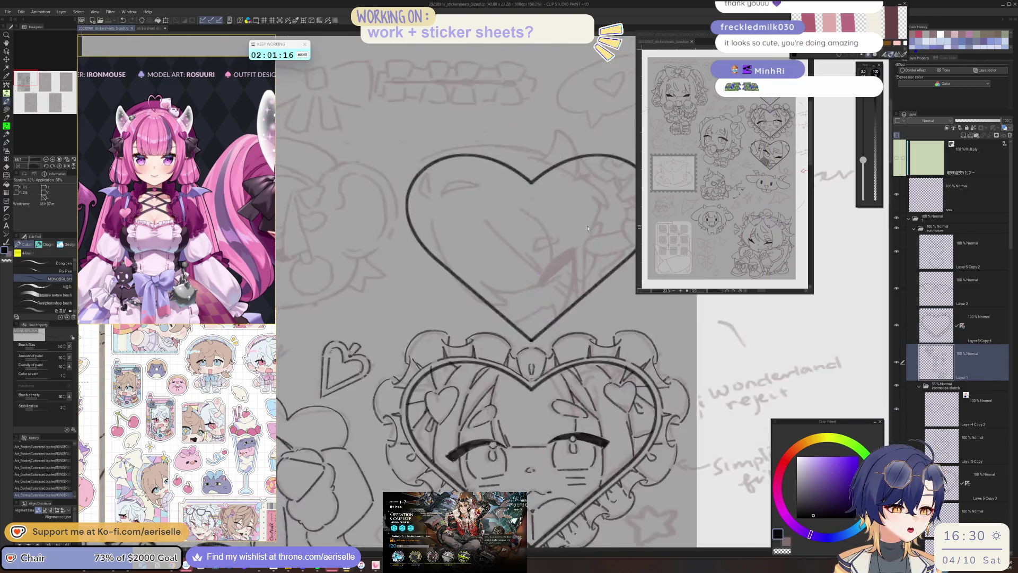
- Ink the tapered leaf-shaped mark's edges and tips inside the top heart, then zoom out to 100%
left_click_drag(537, 280, 571, 256)
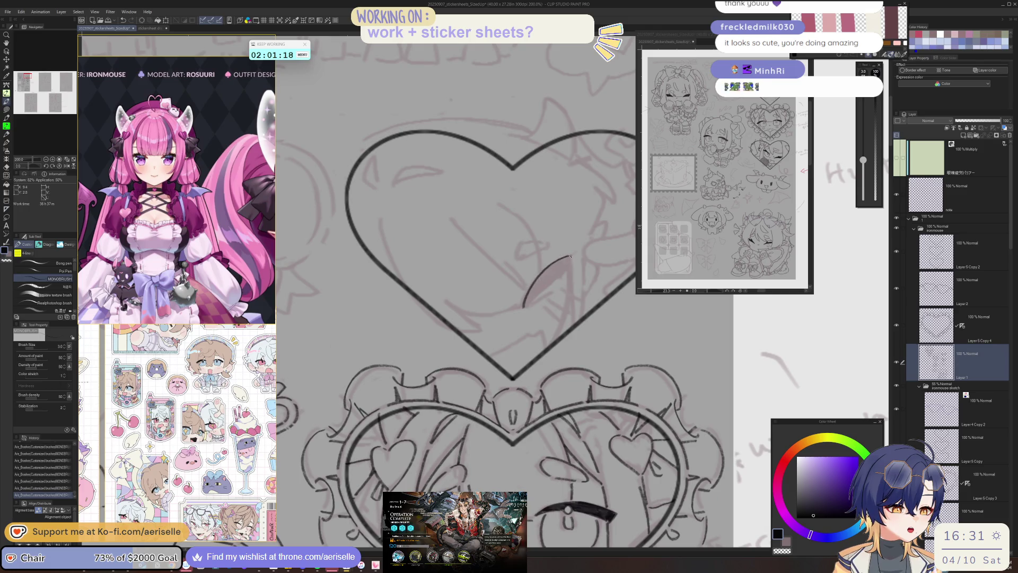
scroll(532, 297, "up", 3)
mouse_move(517, 320)
left_mouse_down()
mouse_move(598, 253)
mouse_move(535, 268)
mouse_move(531, 284)
mouse_move(593, 239)
mouse_move(530, 292)
mouse_move(591, 247)
mouse_move(546, 281)
left_mouse_up()
left_click_drag(603, 217, 595, 228)
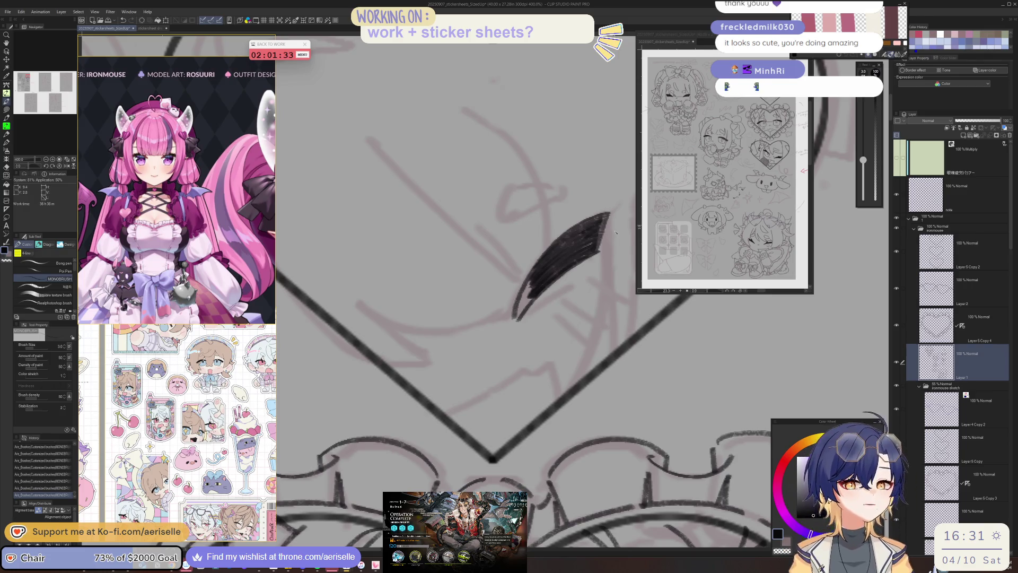
left_click_drag(533, 280, 519, 315)
scroll(526, 291, "down", 5)
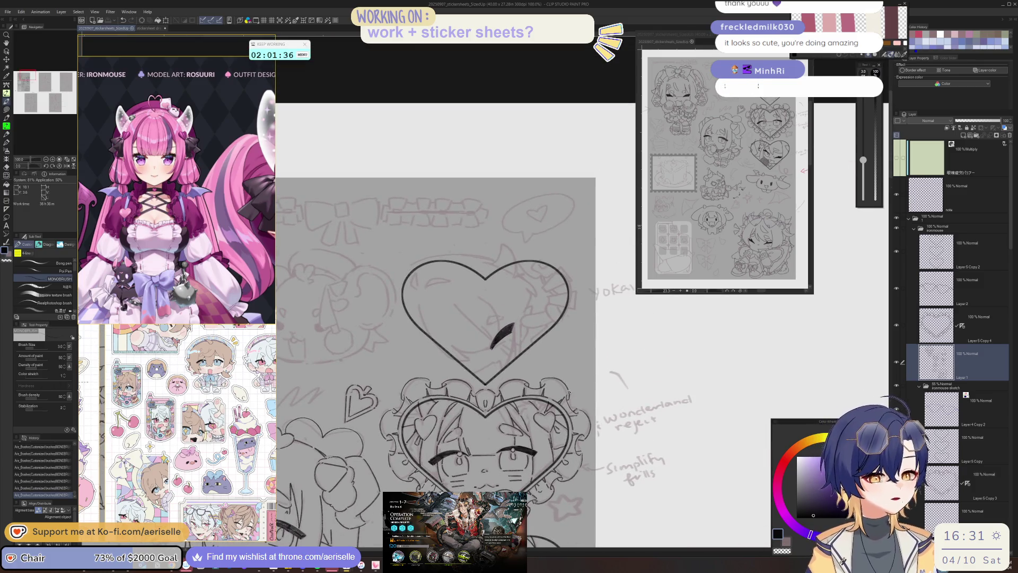
scroll(148, 262, "down", 5)
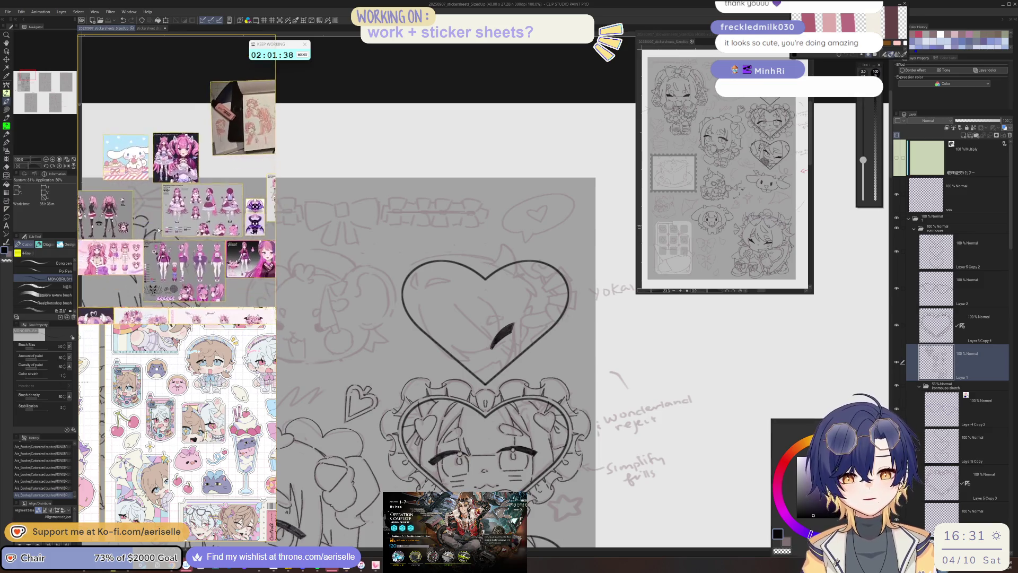
- Try a curved line above the dark mark twice, undo both, and straighten the view
scroll(177, 248, "up", 4)
scroll(176, 248, "up", 3)
scroll(135, 180, "down", 3)
scroll(159, 223, "up", 3)
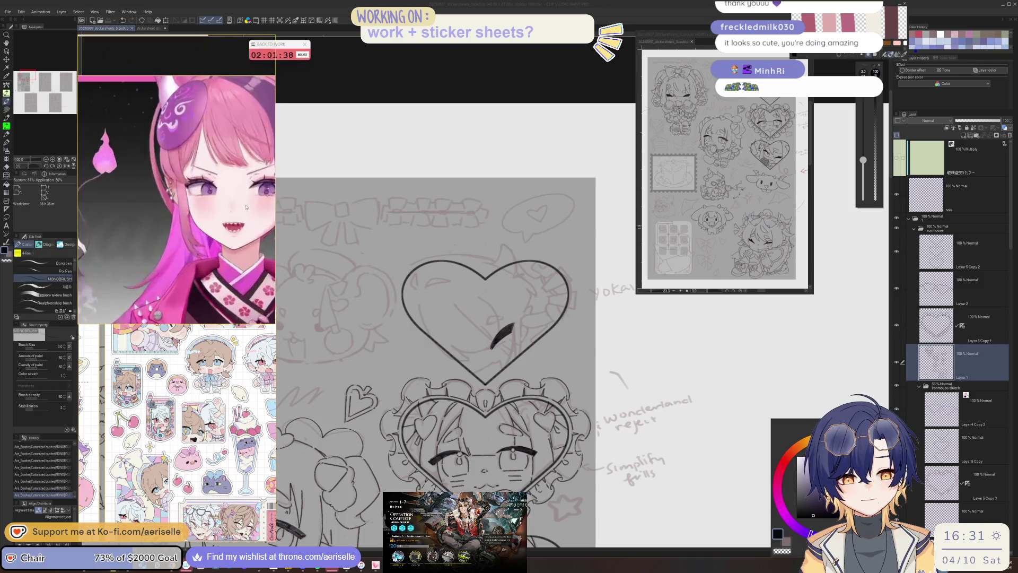
scroll(240, 227, "down", 3)
scroll(241, 227, "down", 3)
scroll(151, 121, "up", 5)
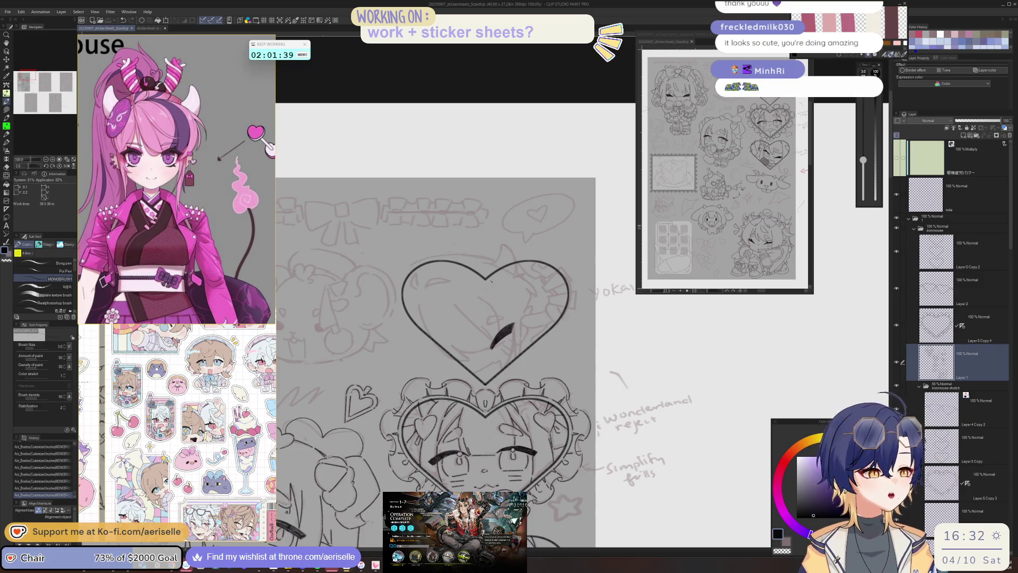
scroll(501, 313, "up", 5)
left_click_drag(474, 310, 440, 356)
key("minus")
key("ctrl+z")
mouse_move(479, 320)
left_mouse_down()
mouse_move(455, 366)
mouse_move(460, 338)
mouse_move(516, 319)
mouse_move(470, 369)
left_mouse_up()
key("ctrl+z")
key("ctrl+z")
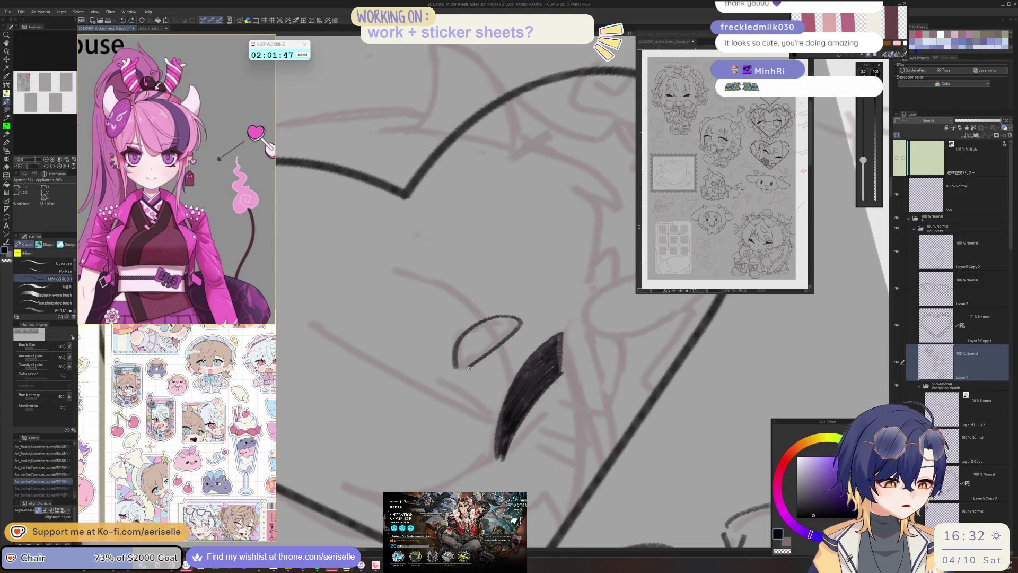
key("asciicircum")
key("ctrl+minus")
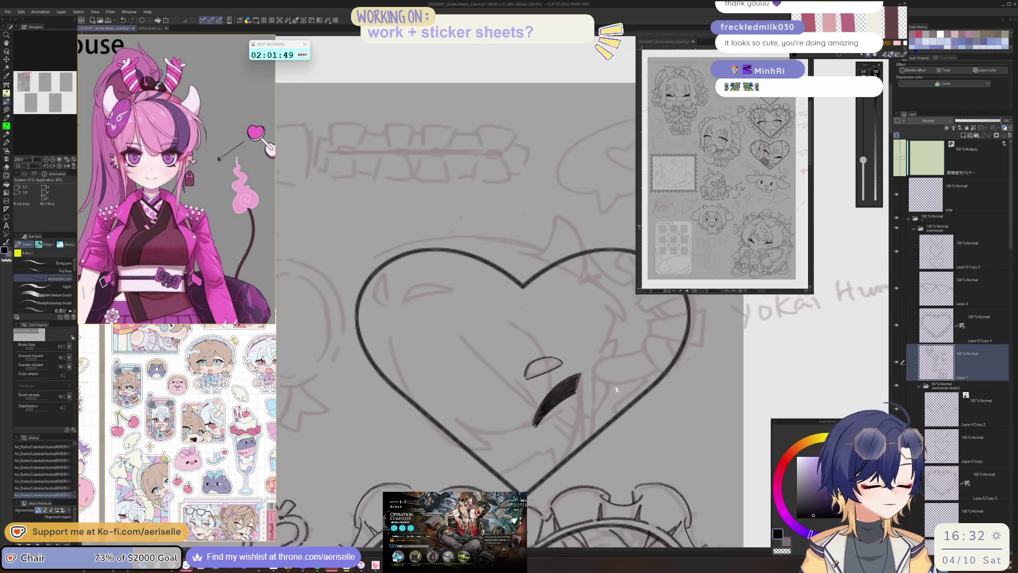
scroll(529, 365, "up", 2)
- Ink the small oval loop beside the dark closed-eye mark
mouse_move(511, 371)
left_mouse_down()
mouse_move(545, 348)
mouse_move(548, 276)
left_mouse_up()
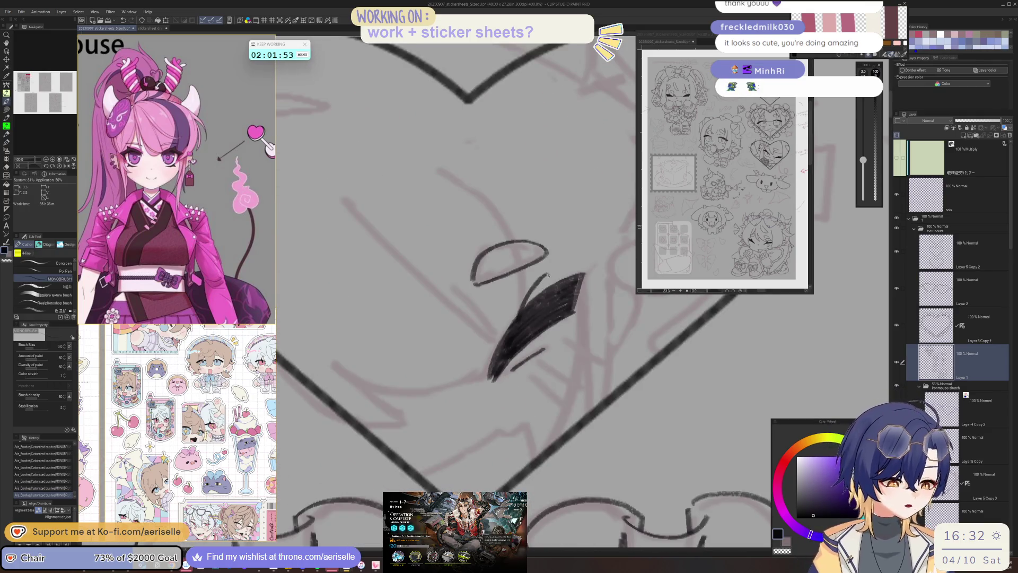
key("ctrl+z")
mouse_move(517, 325)
left_mouse_down()
mouse_move(540, 278)
mouse_move(537, 308)
mouse_move(533, 291)
mouse_move(521, 318)
left_mouse_up()
scroll(541, 284, "down", 5)
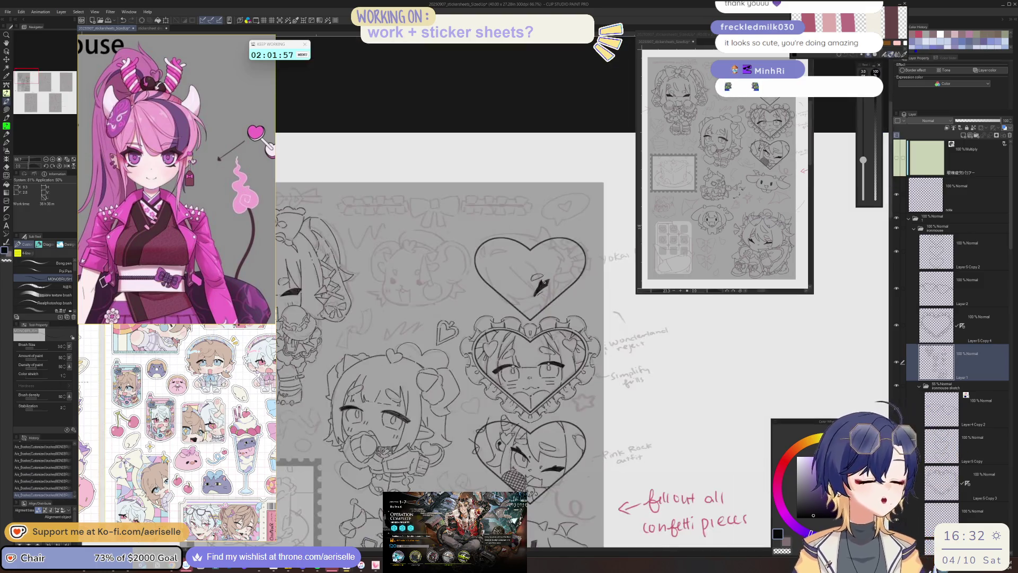
scroll(544, 282, "up", 3)
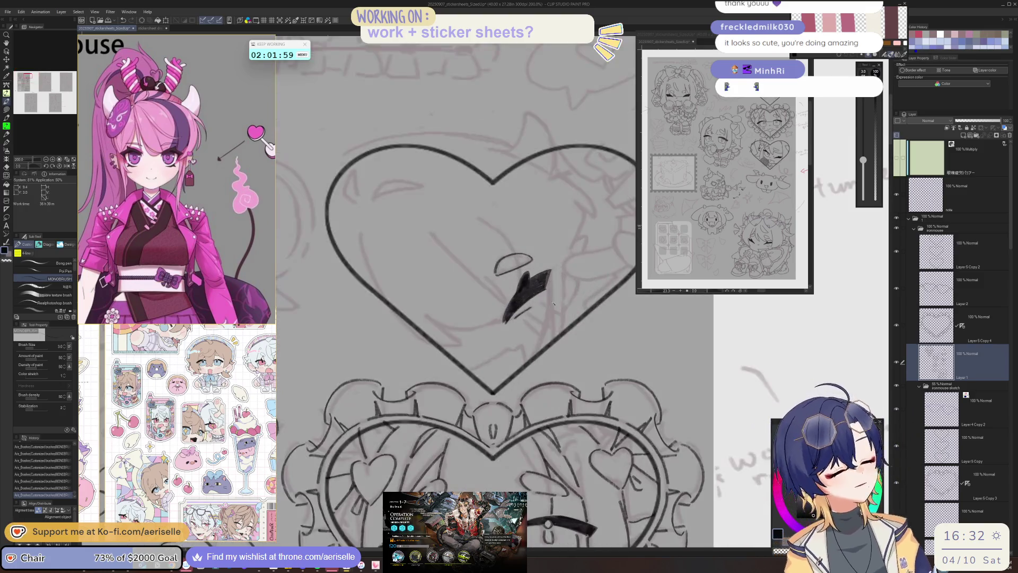
left_click_drag(547, 329, 422, 302)
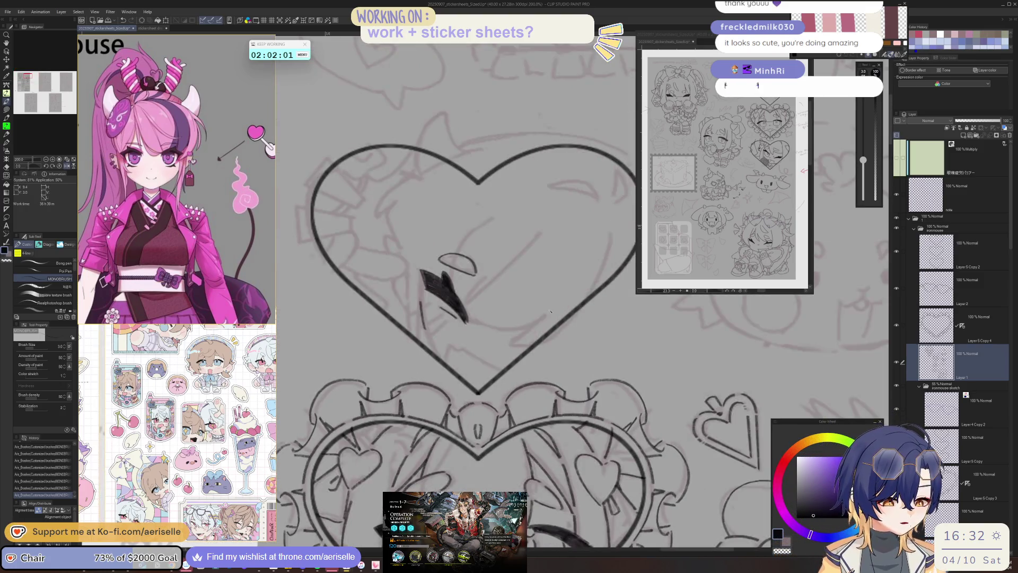
left_click_drag(434, 353, 509, 349)
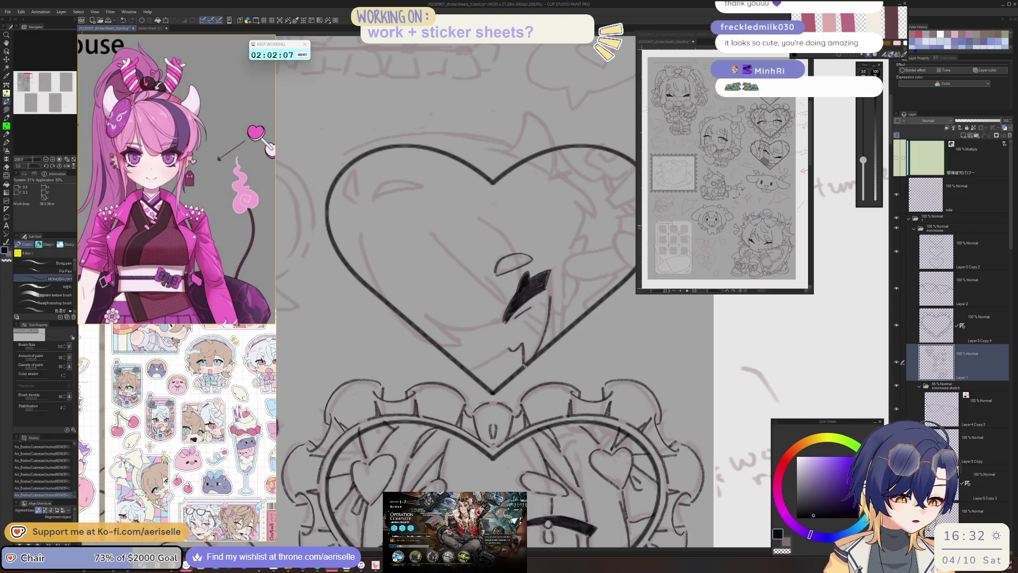
- Ink hair lines on the heart's left side and a short vertical strand
left_click_drag(535, 338, 445, 346)
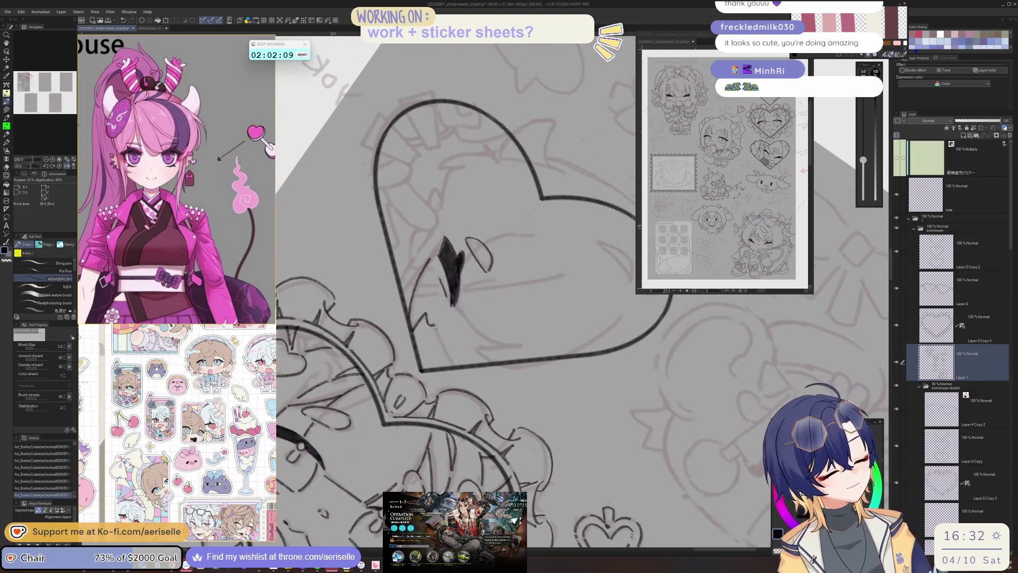
key("minus")
key("minus")
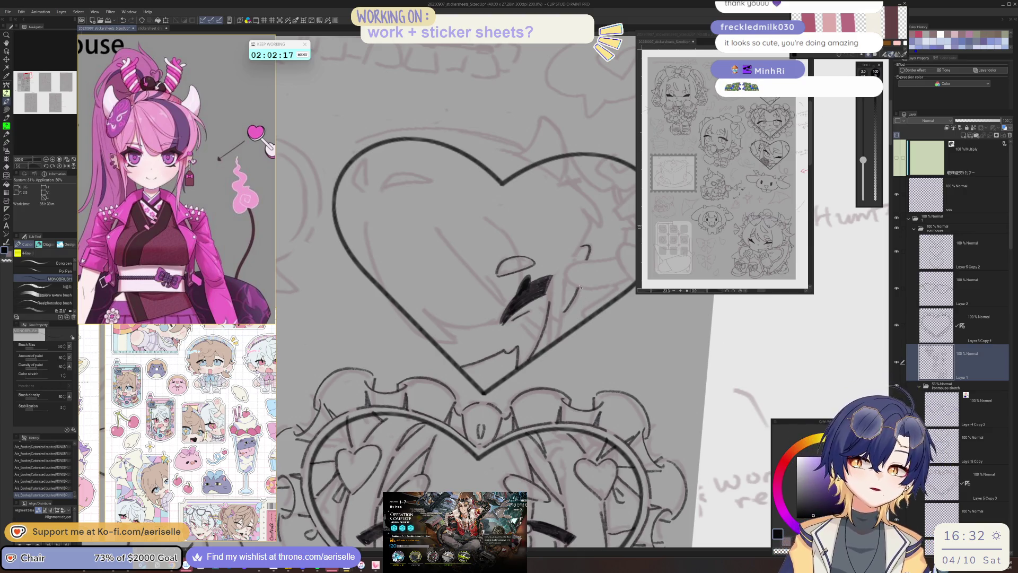
mouse_move(366, 222)
left_mouse_down()
mouse_move(384, 286)
mouse_move(403, 276)
mouse_move(431, 300)
left_mouse_up()
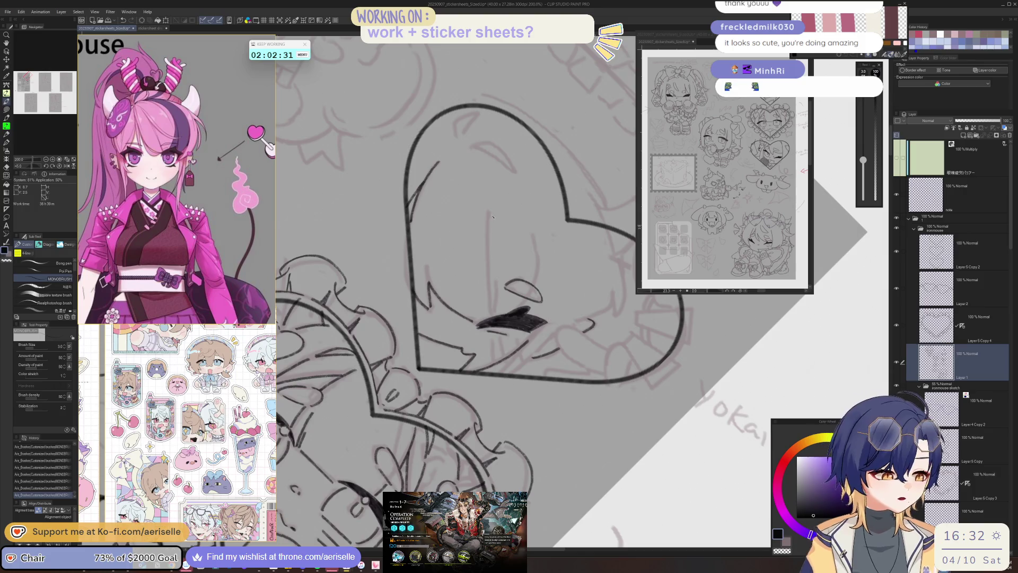
left_click_drag(489, 248, 491, 301)
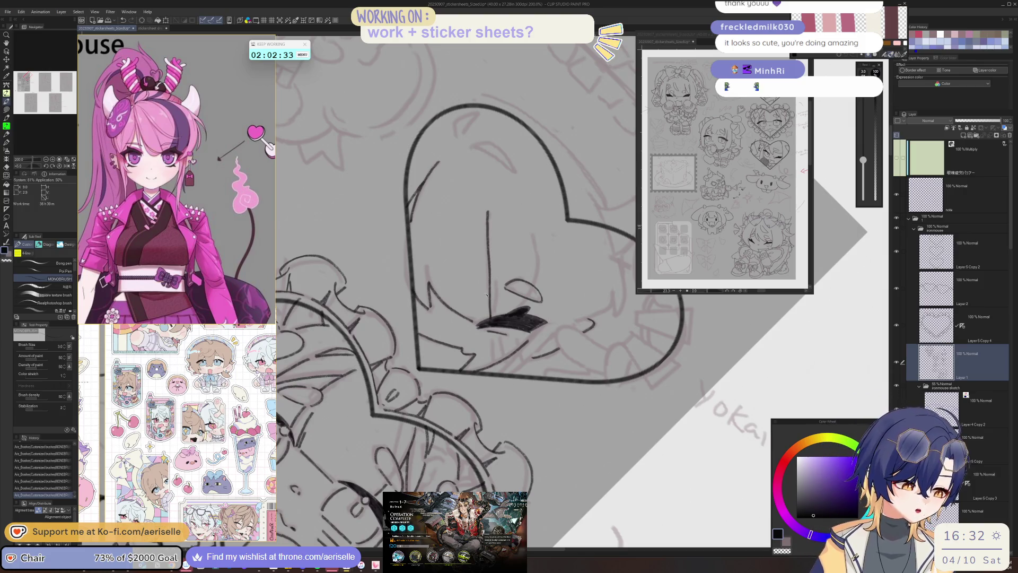
left_click_drag(524, 230, 476, 306)
scroll(440, 295, "down", 2)
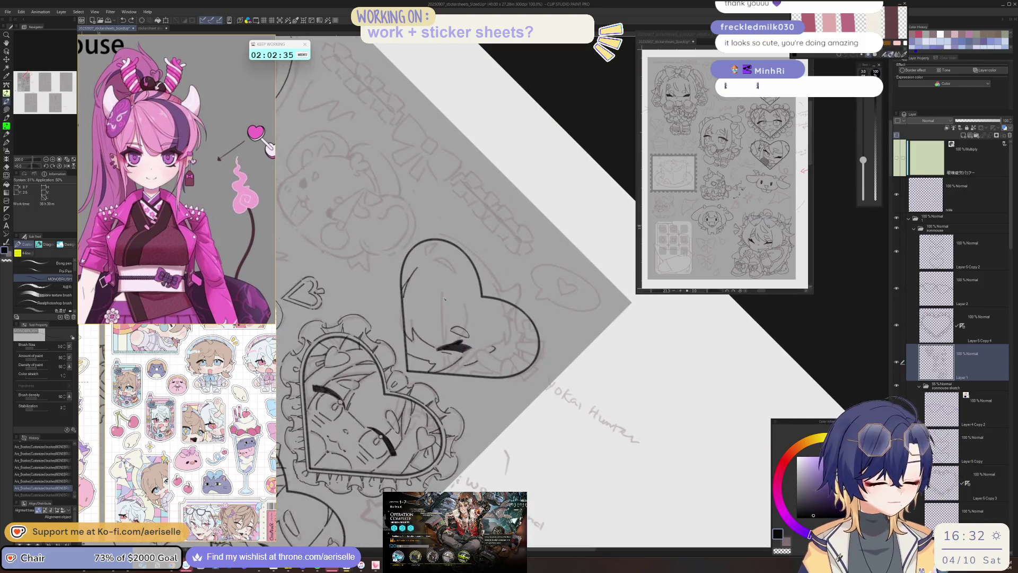
left_click_drag(443, 325, 444, 345)
key("ctrl+z")
left_click_drag(443, 294, 446, 346)
- Add a short line on the face, undoing and restoring strokes while adjusting the tilt
key("minus")
key("minus")
key("minus")
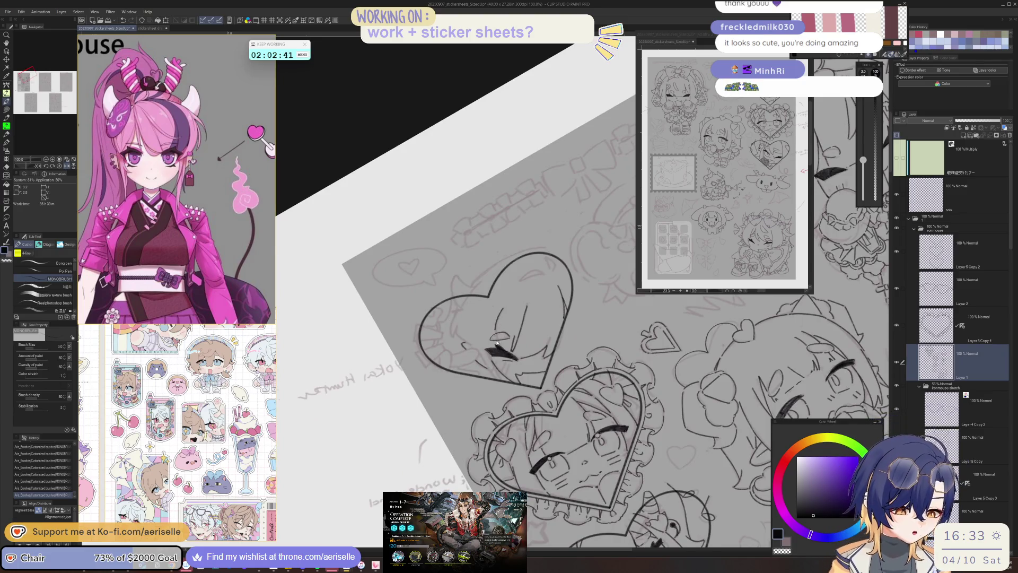
scroll(496, 339, "up", 1)
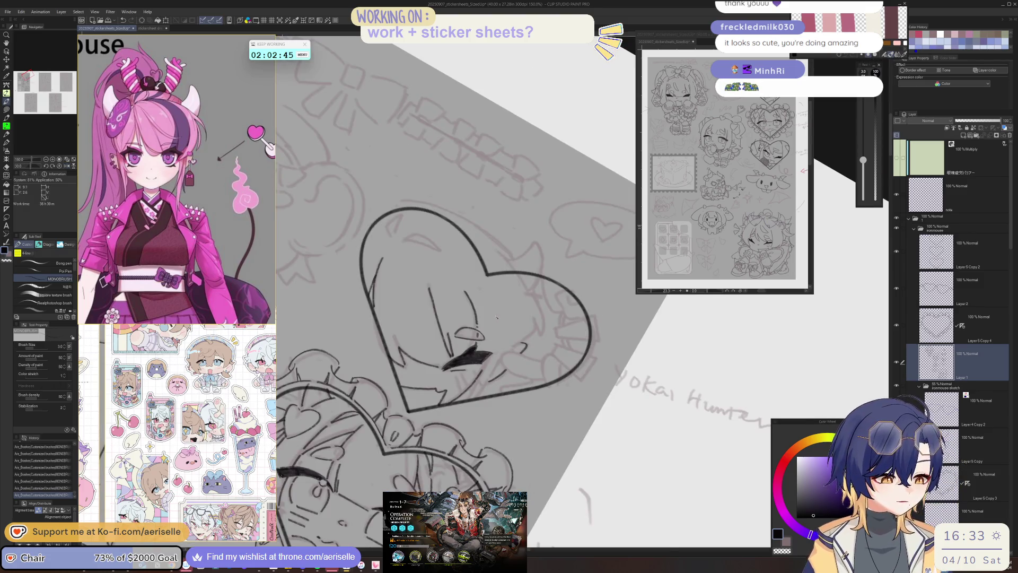
key("asciicircum")
left_click_drag(497, 317, 450, 280)
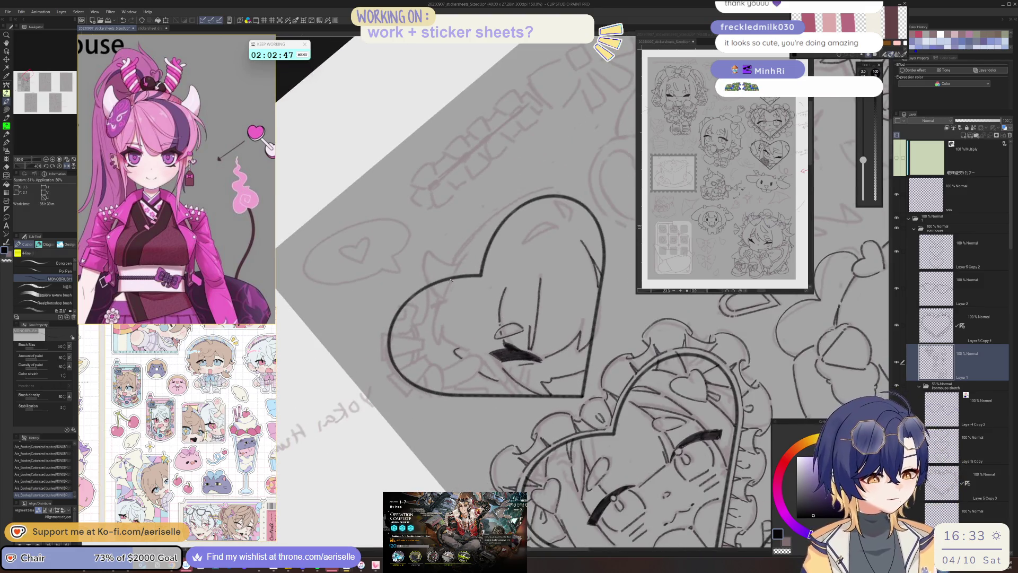
key("ctrl+z")
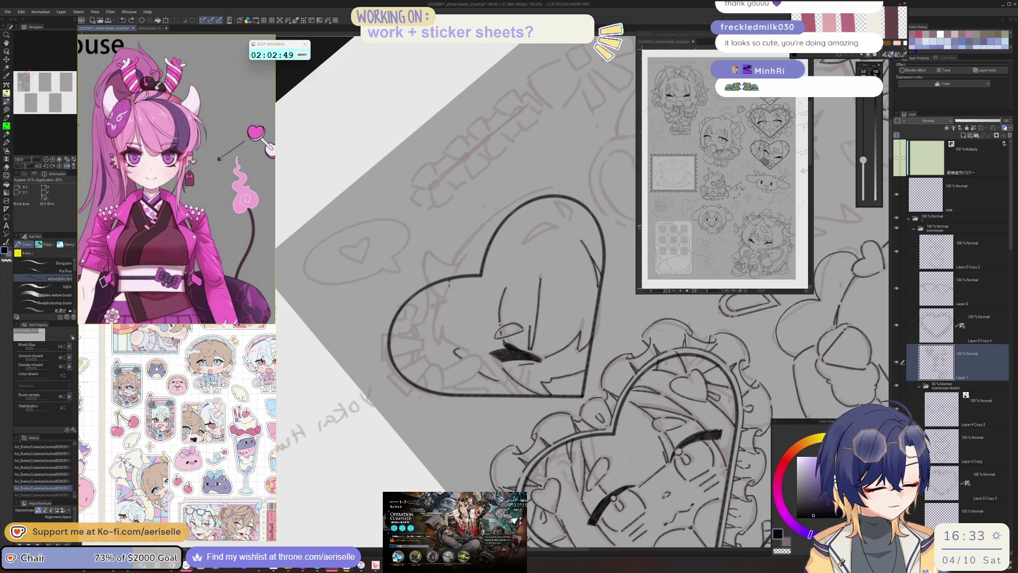
mouse_move(435, 330)
left_mouse_down()
mouse_move(440, 346)
mouse_move(436, 309)
left_mouse_up()
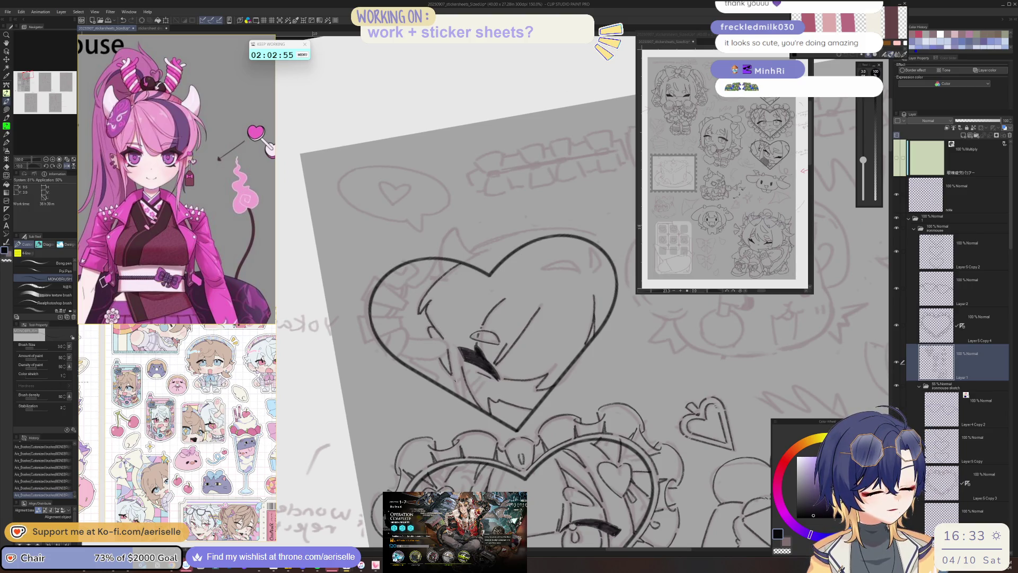
left_click_drag(444, 354, 441, 338)
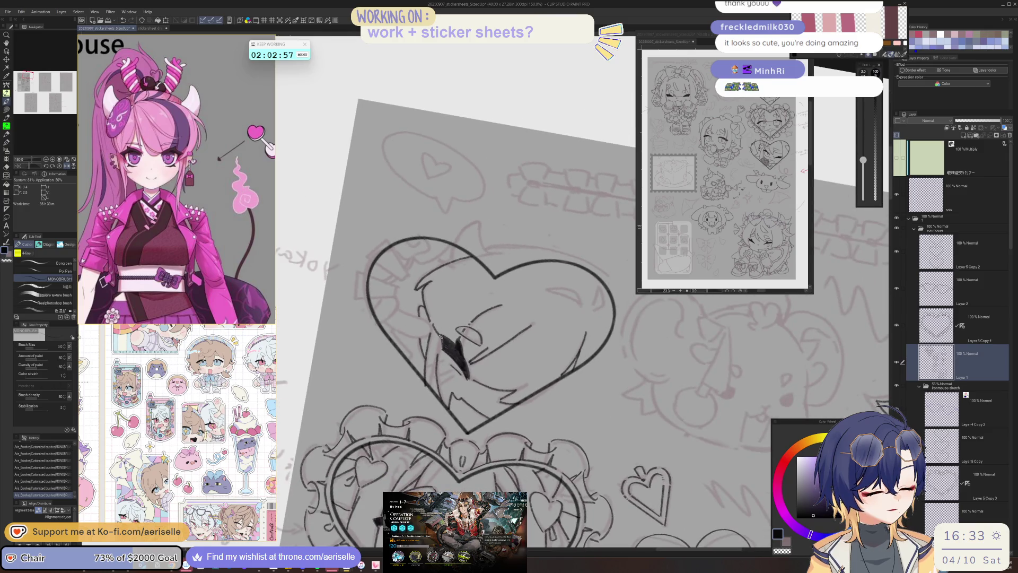
key("ctrl+z")
key("ctrl+z")
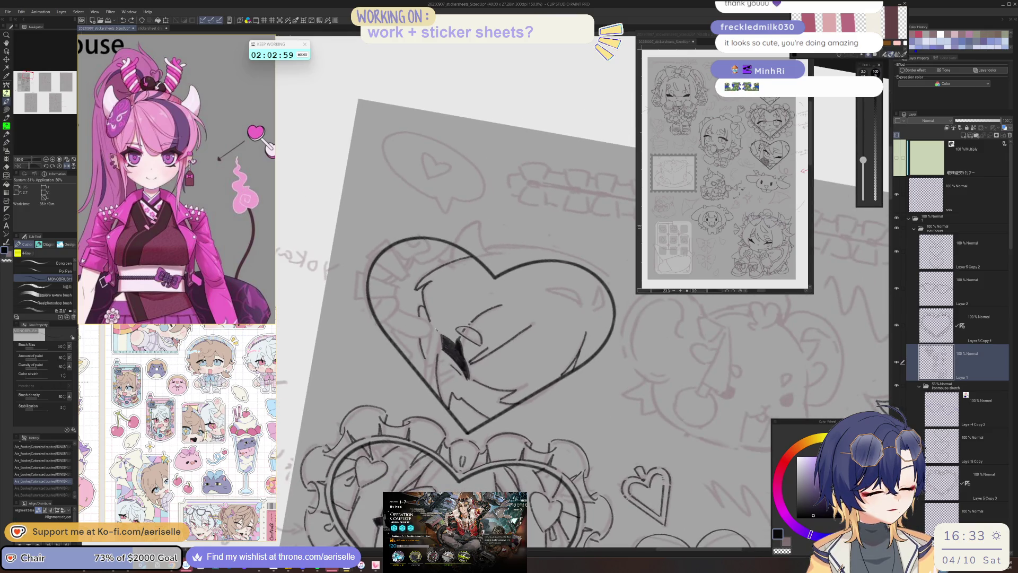
key("ctrl+y")
key("ctrl+y")
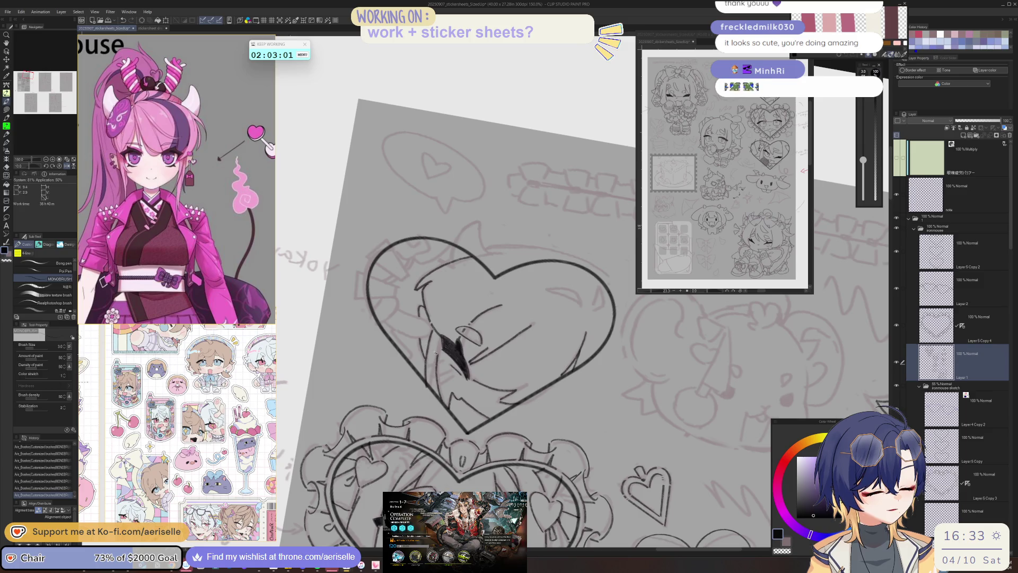
left_click_drag(432, 385, 436, 362)
key("minus")
key("minus")
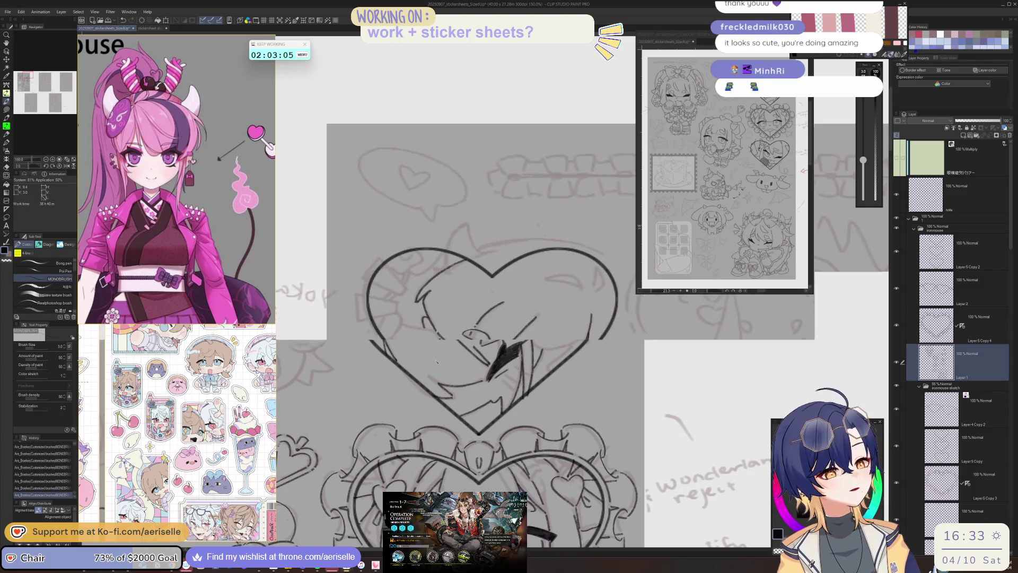
key("asciicircum")
key("asciicircum")
key("asciicircum")
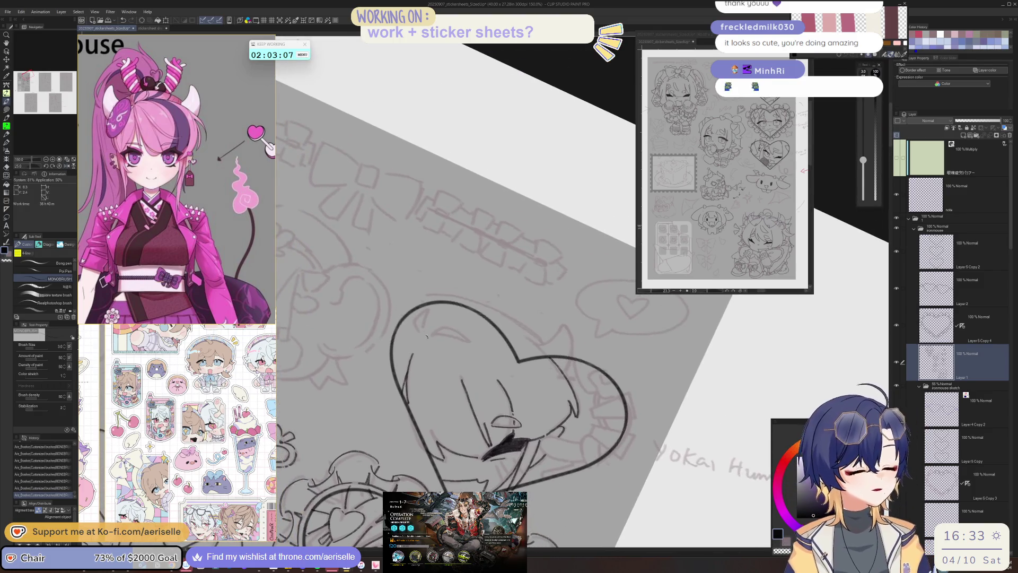
scroll(424, 357, "up", 3)
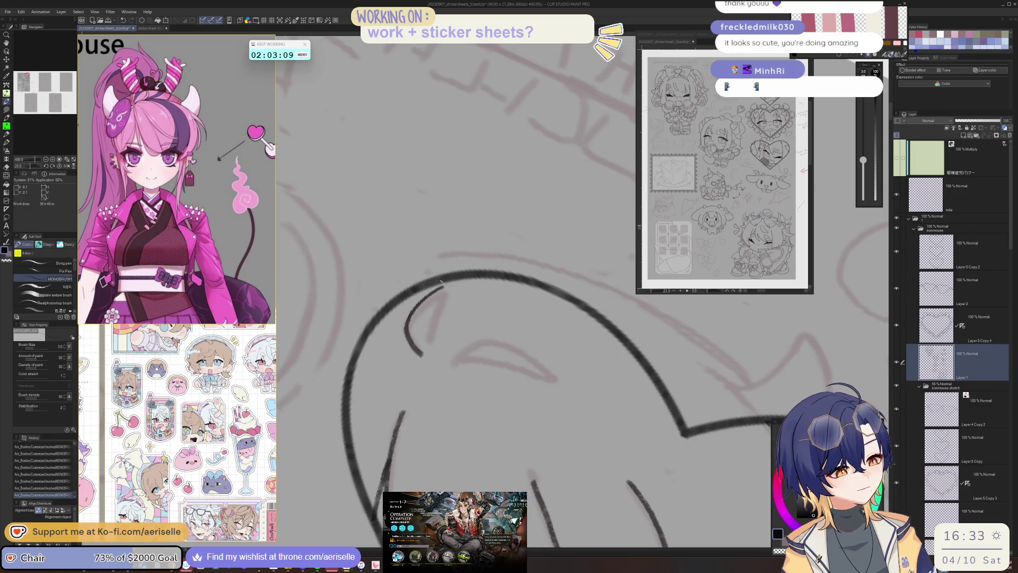
- Redraw the eye curve and extend it up to the right on a tilted canvas
key("minus")
mouse_move(434, 365)
left_mouse_down()
mouse_move(419, 319)
mouse_move(451, 348)
mouse_move(550, 316)
left_mouse_up()
scroll(451, 347, "down", 4)
scroll(481, 349, "up", 4)
key("ctrl+z")
left_click_drag(477, 365, 556, 304)
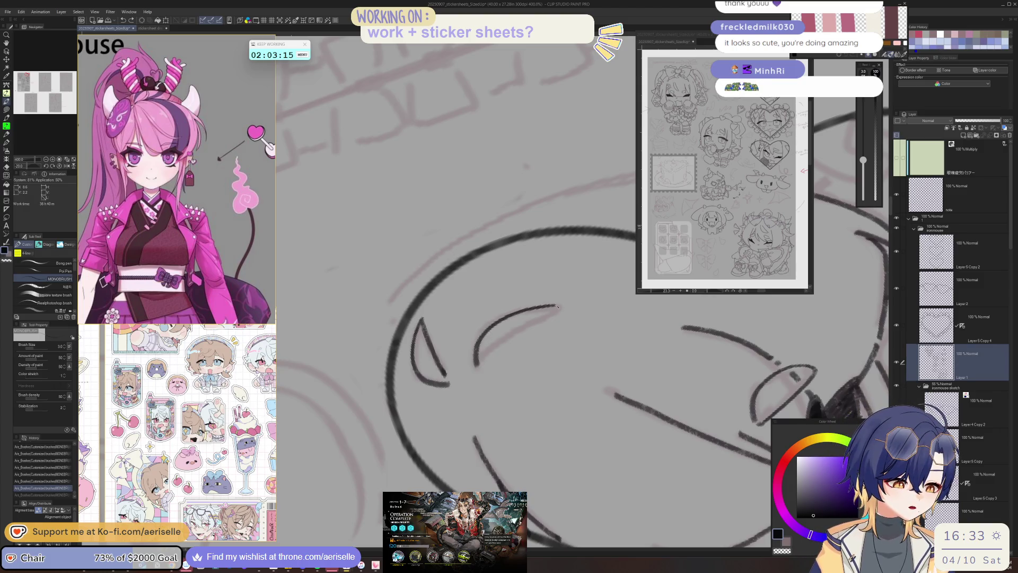
key("minus")
left_click_drag(497, 359, 561, 291)
scroll(561, 290, "down", 3)
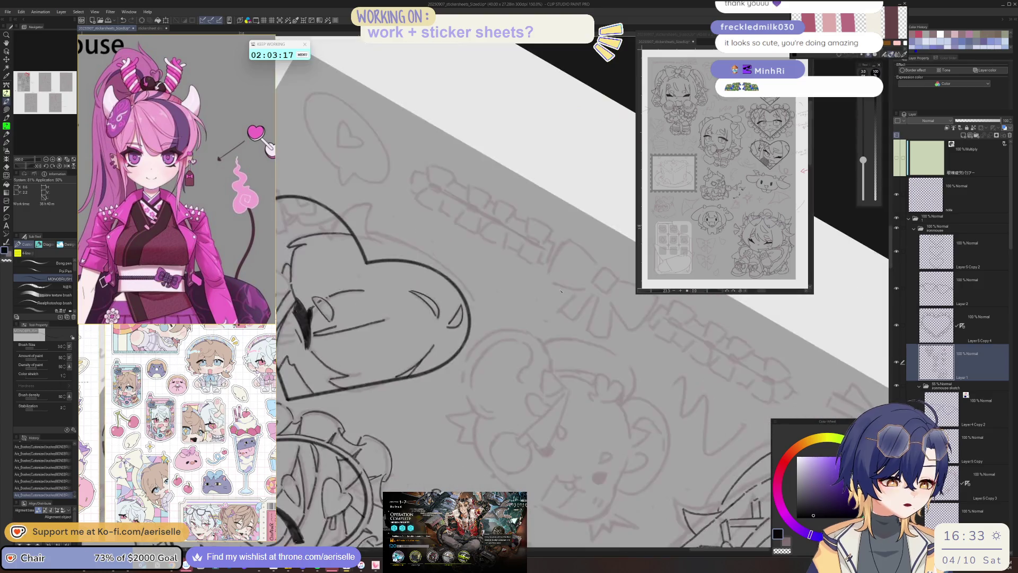
key("minus")
scroll(443, 307, "up", 4)
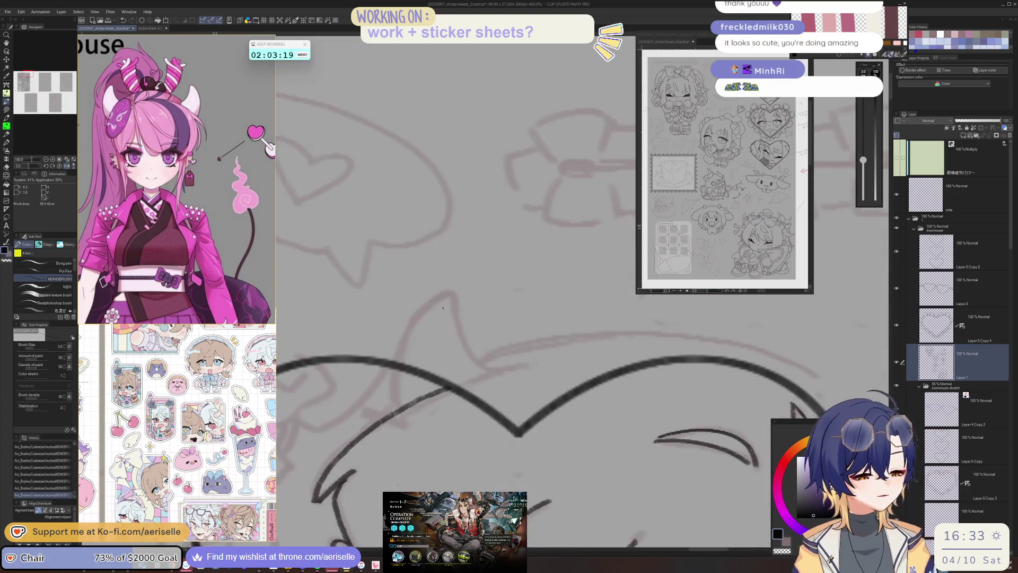
- Ink two curved strokes down from the heart's notch, then reset the view upright
left_click_drag(445, 295, 393, 390)
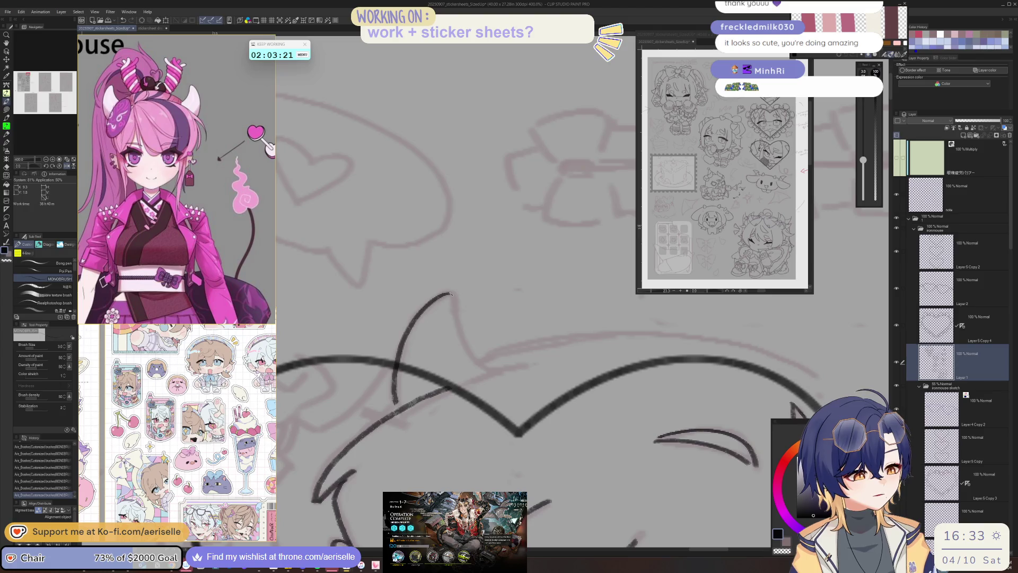
left_click_drag(455, 308, 480, 374)
scroll(480, 374, "down", 4)
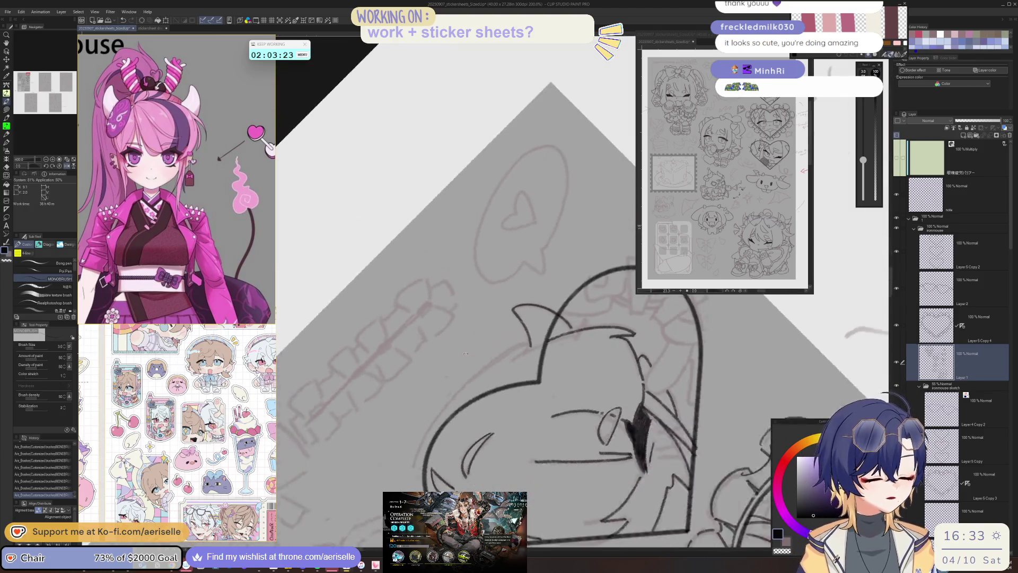
key("ctrl+0")
scroll(500, 334, "up", 3)
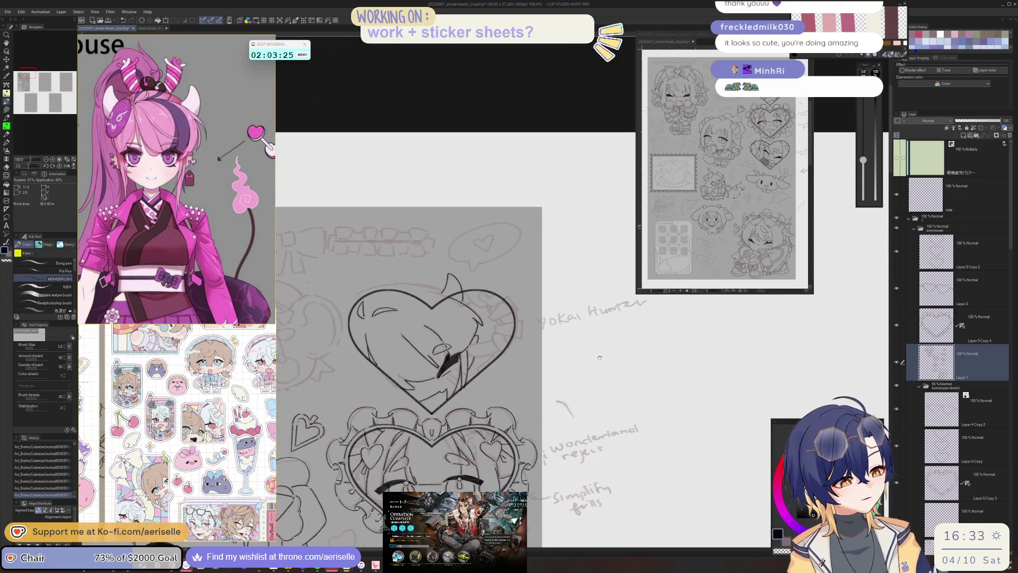
scroll(500, 334, "up", 4)
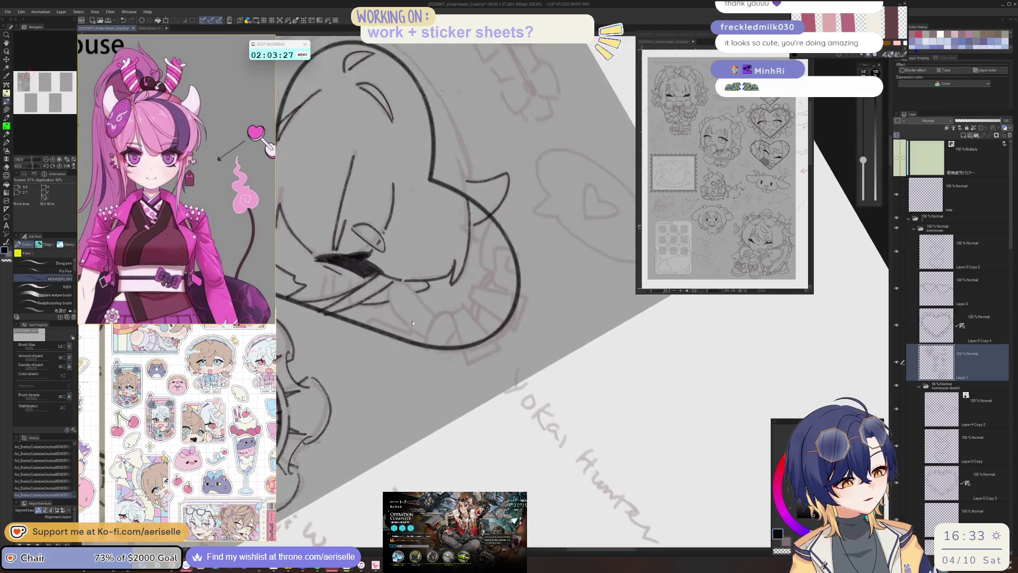
- Ink several curved hair strands inside the heart, undoing one stray short stroke
mouse_move(441, 356)
left_mouse_down()
mouse_move(419, 345)
mouse_move(375, 284)
mouse_move(389, 243)
mouse_move(422, 269)
mouse_move(452, 317)
left_mouse_up()
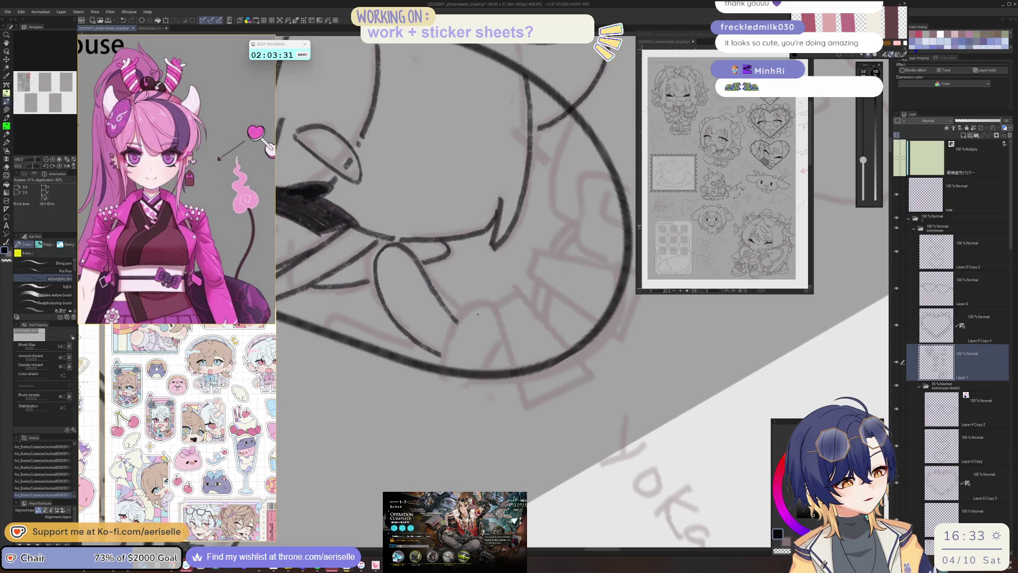
left_click_drag(451, 331, 449, 370)
left_click_drag(502, 338, 493, 372)
key("-")
key("-")
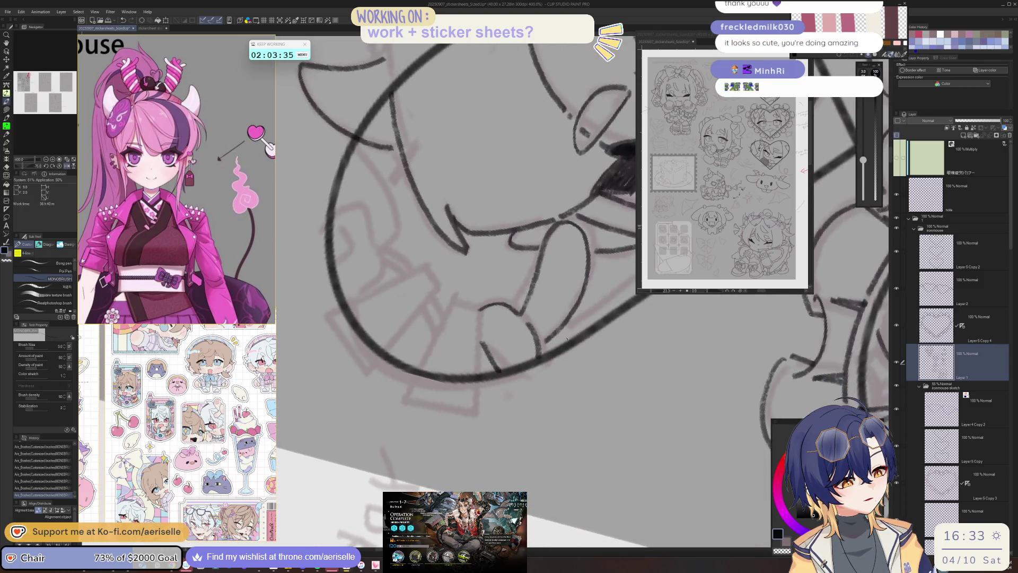
key("-")
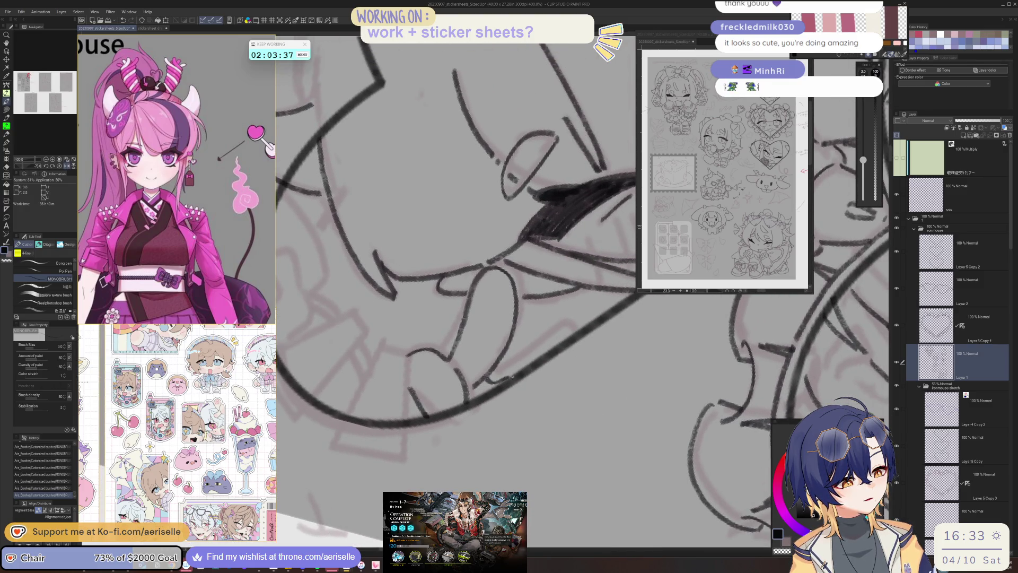
key("minus")
key("minus")
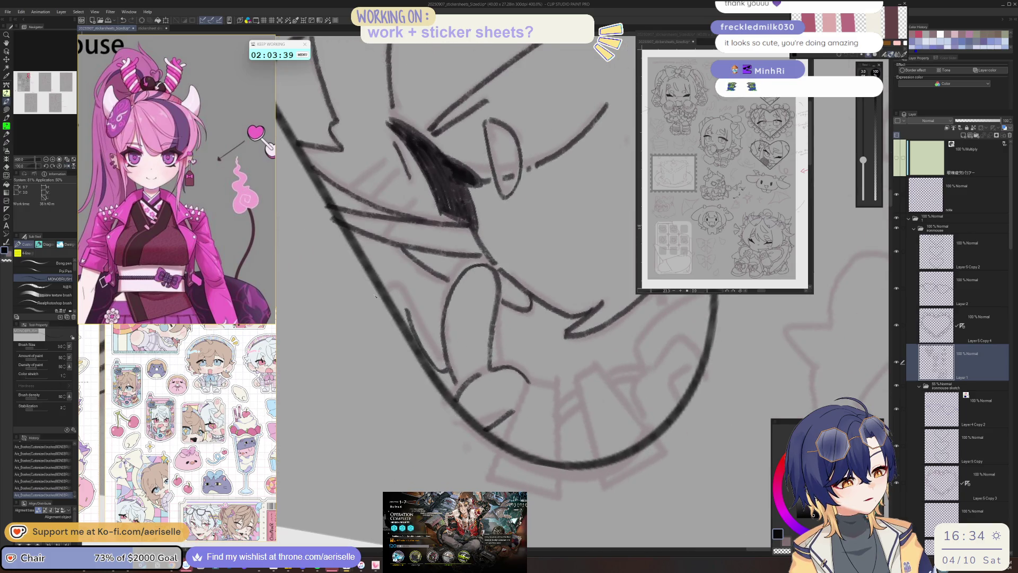
key("ctrl+z")
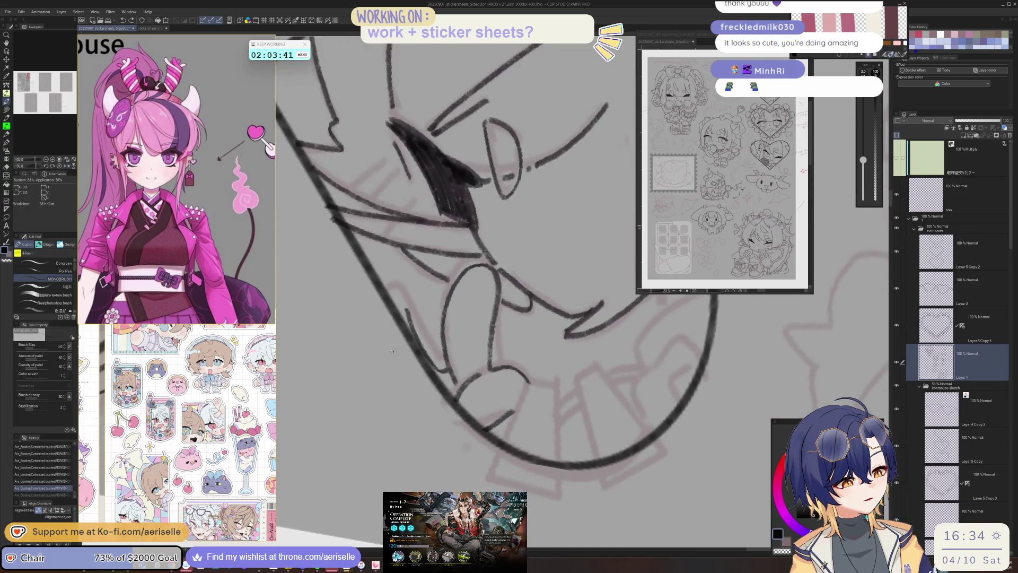
left_click_drag(429, 391, 373, 325)
mouse_move(389, 289)
left_mouse_down()
mouse_move(415, 316)
mouse_move(427, 365)
left_mouse_up()
- Erase the overshooting part of a hair line with Eraser/Hard, then return to the pen
key("e")
mouse_move(408, 308)
left_mouse_down()
mouse_move(431, 366)
mouse_move(427, 354)
mouse_move(443, 352)
mouse_move(422, 345)
left_mouse_up()
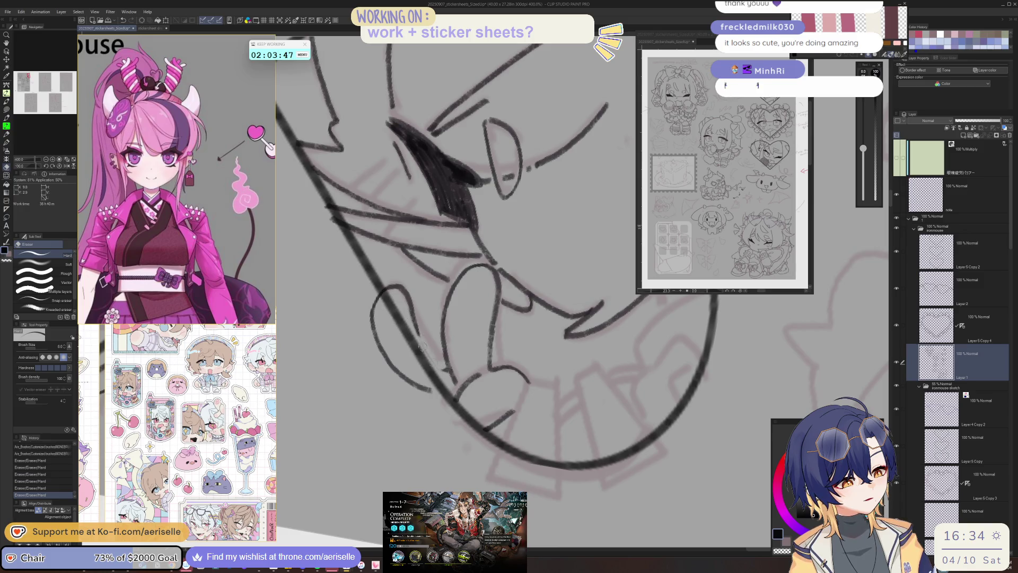
key("p")
key("e")
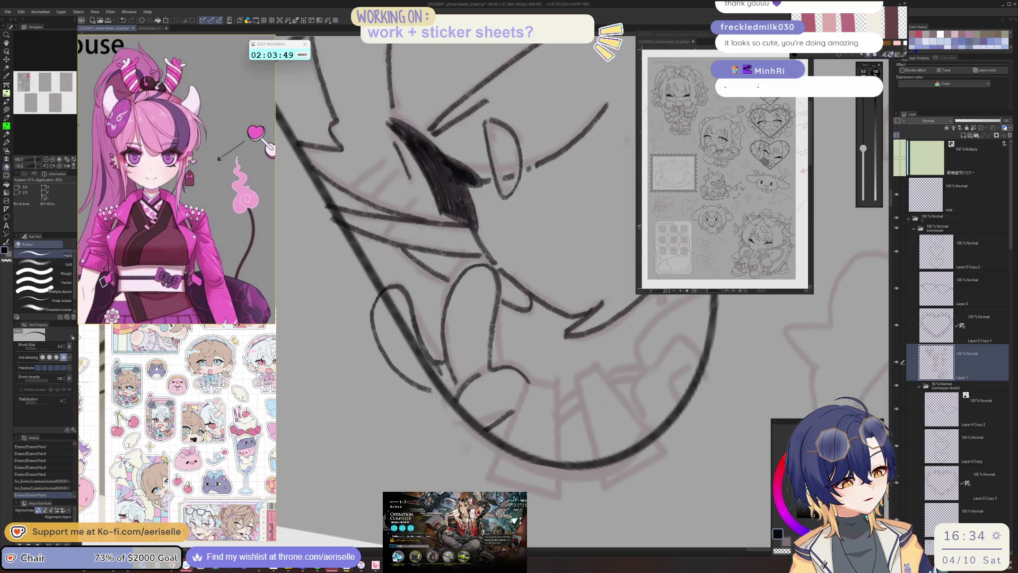
scroll(448, 373, "down", 5)
left_click_drag(448, 372, 462, 351)
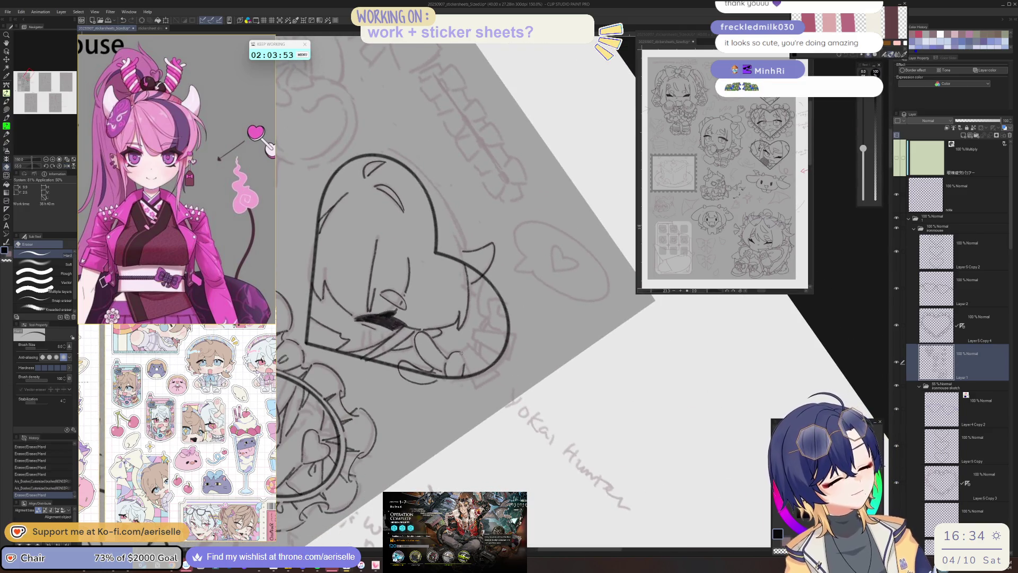
key("p")
mouse_move(476, 391)
left_mouse_down()
mouse_move(425, 285)
mouse_move(443, 327)
mouse_move(436, 365)
mouse_move(434, 351)
left_mouse_up()
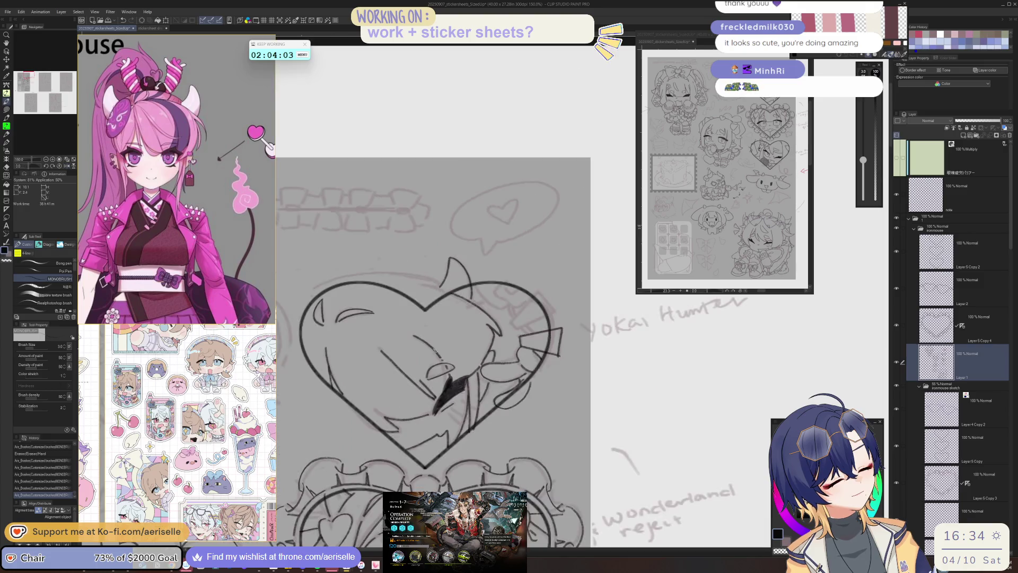
mouse_move(600, 414)
left_mouse_down()
mouse_move(456, 372)
mouse_move(532, 380)
mouse_move(507, 382)
mouse_move(591, 301)
left_mouse_up()
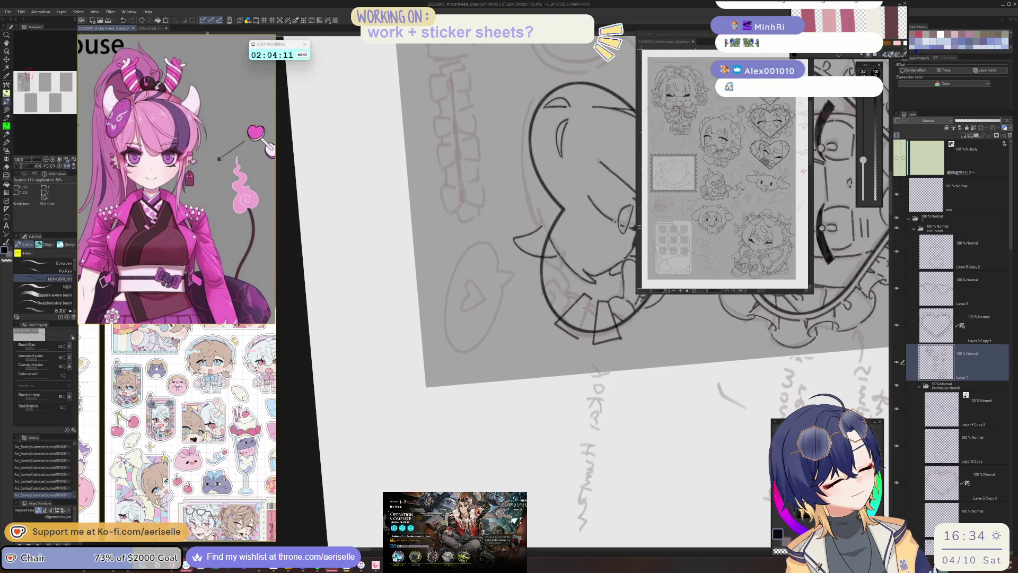
key("ctrl+at")
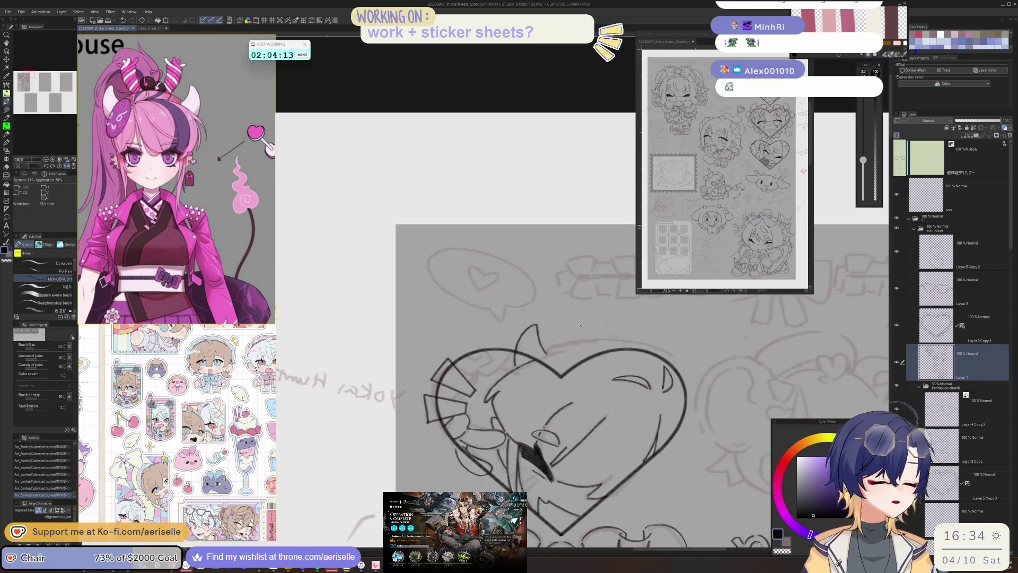
scroll(495, 377, "up", 1)
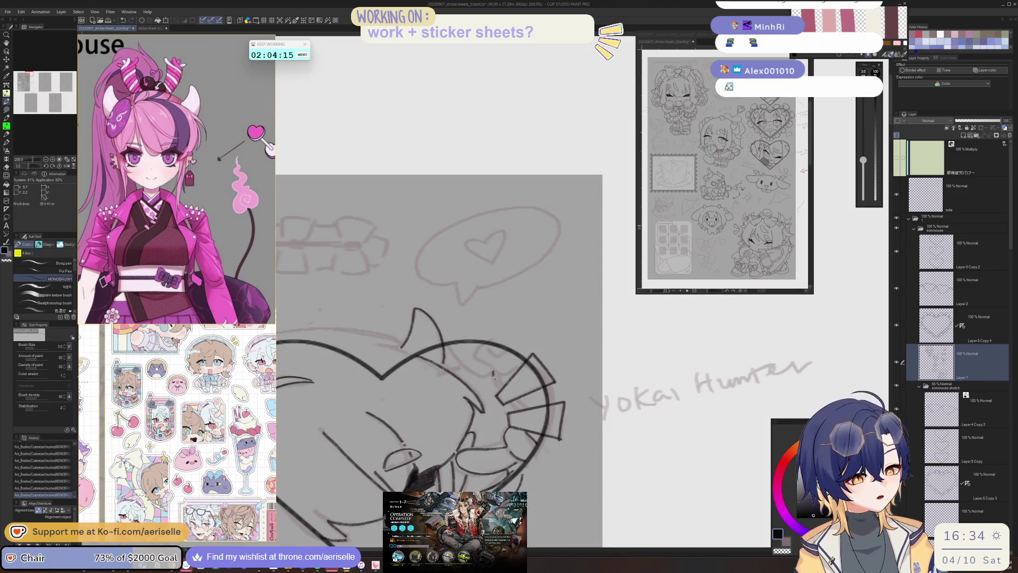
key("asciicircum")
key("asciicircum")
key("asciicircum")
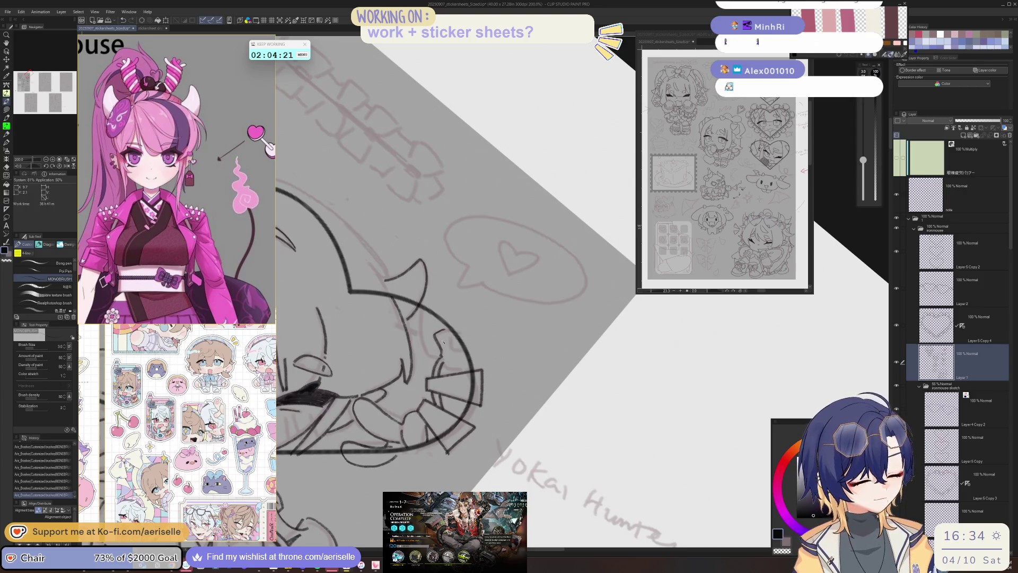
key("minus")
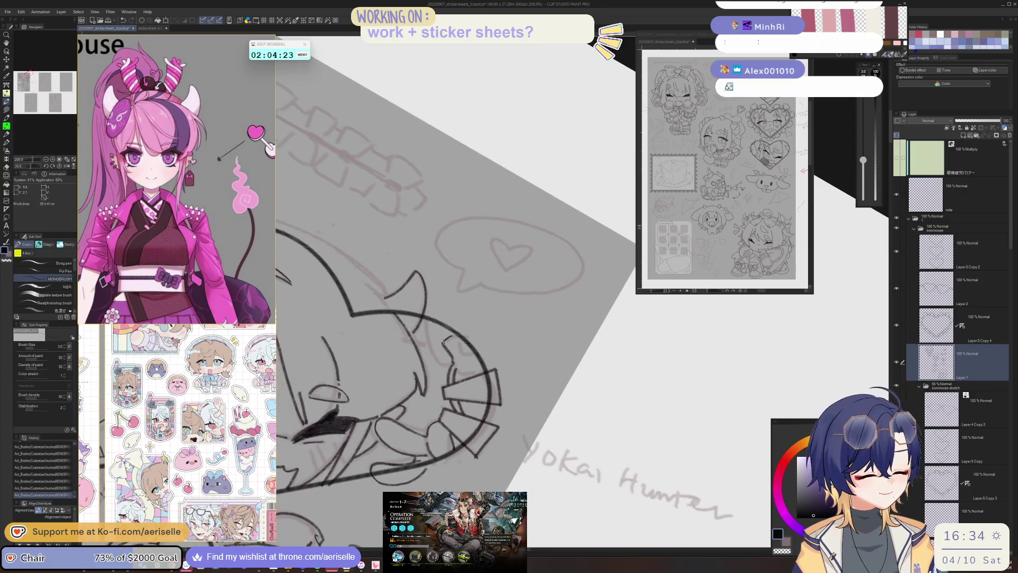
key("minus")
key("minus")
key("minus")
scroll(498, 380, "down", 2)
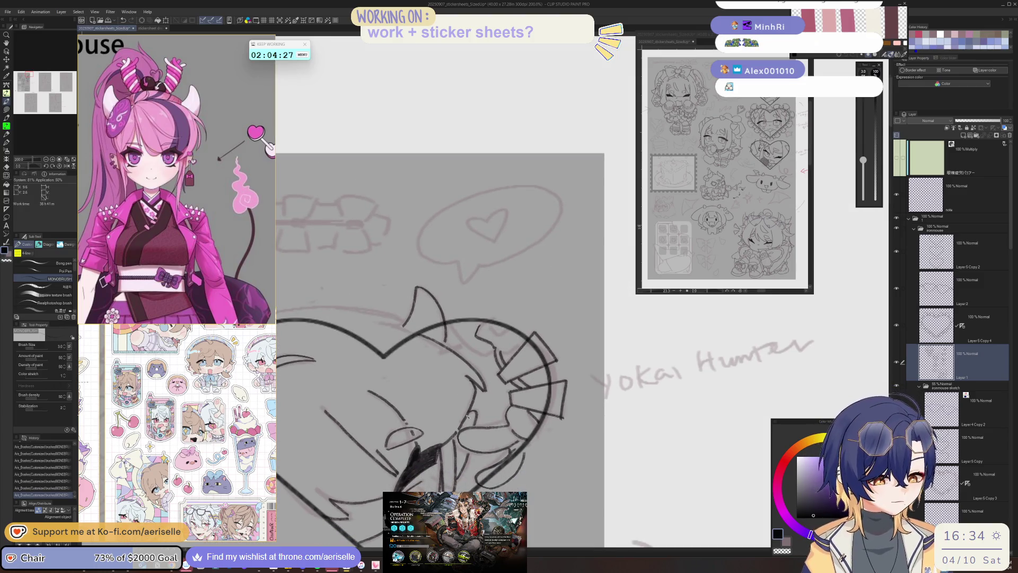
key("ctrl+z")
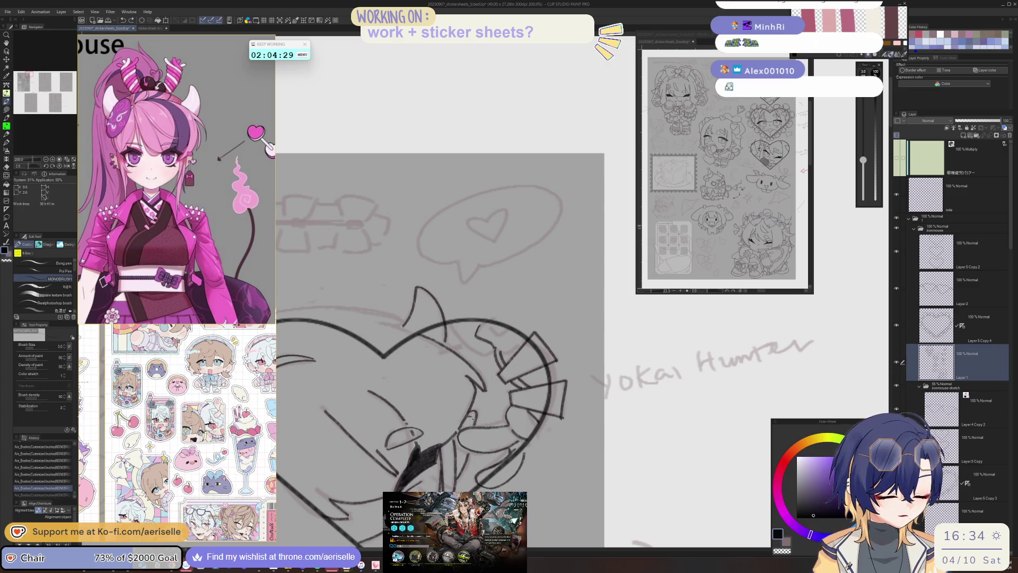
key("ctrl+y")
scroll(461, 427, "down", 5)
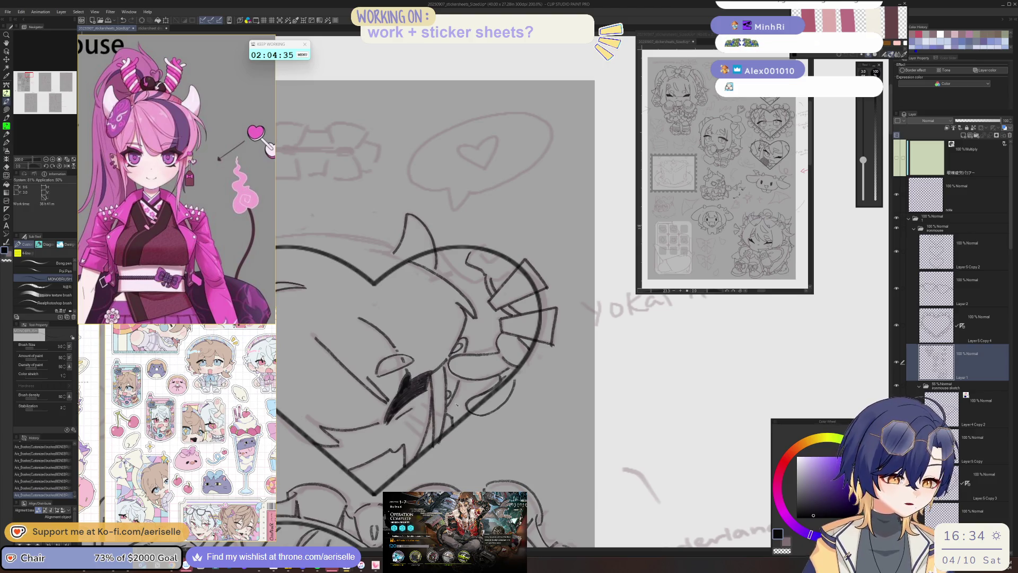
scroll(557, 343, "up", 2)
key("ctrl+z")
key("ctrl+z")
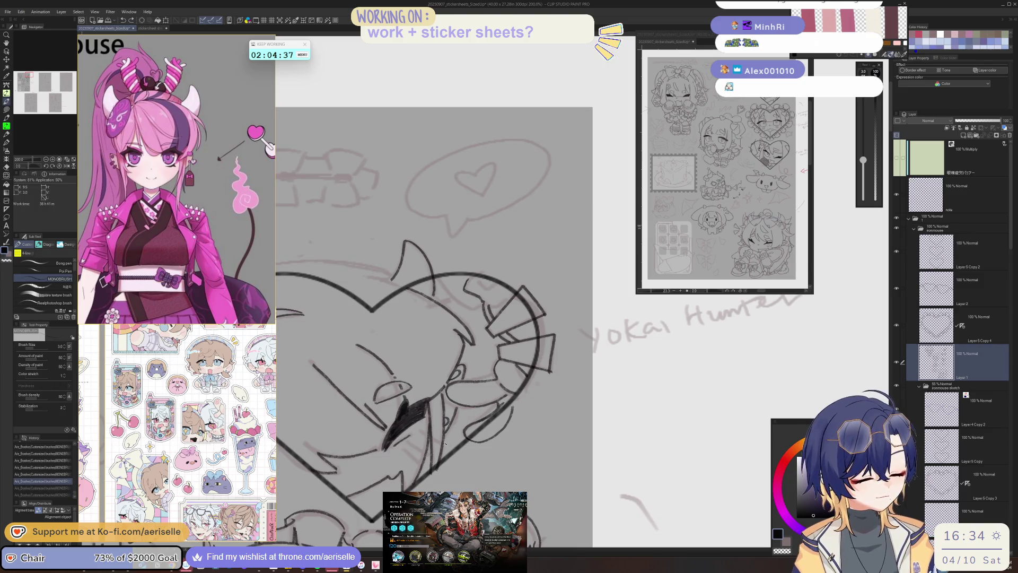
key("ctrl+y")
key("ctrl+y")
left_click_drag(507, 269, 488, 343)
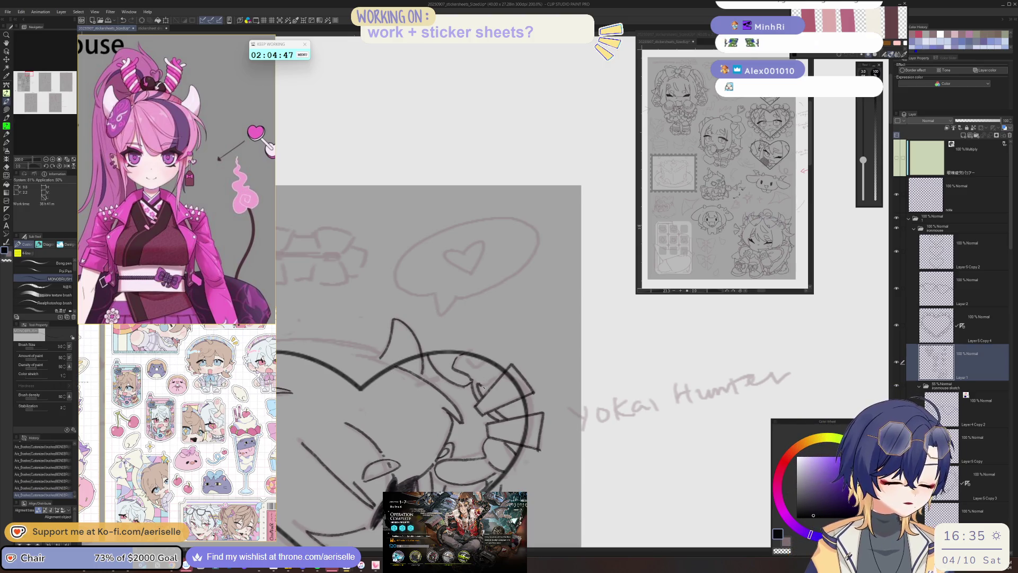
scroll(498, 369, "down", 1)
key("e")
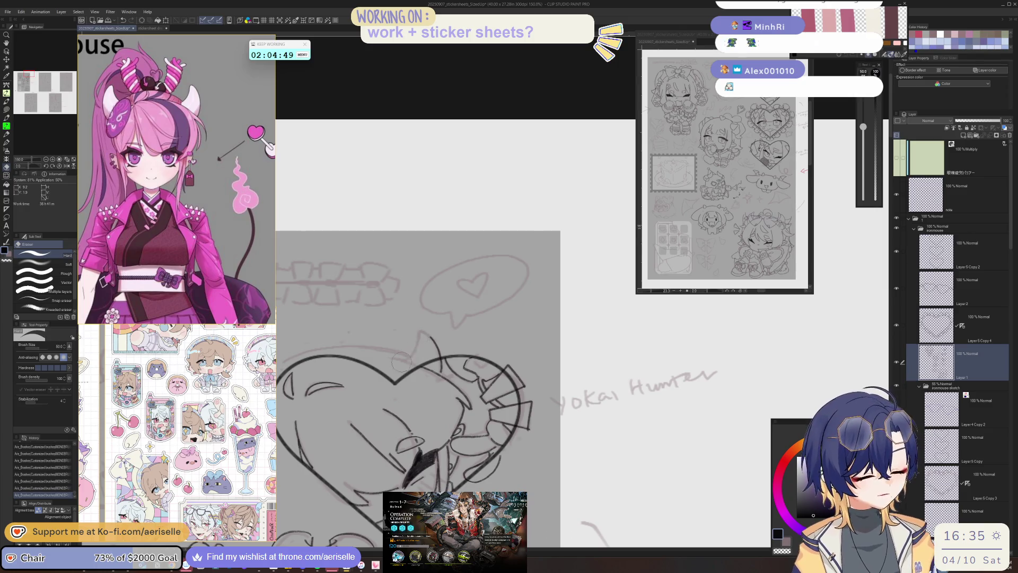
scroll(453, 333, "down", 4)
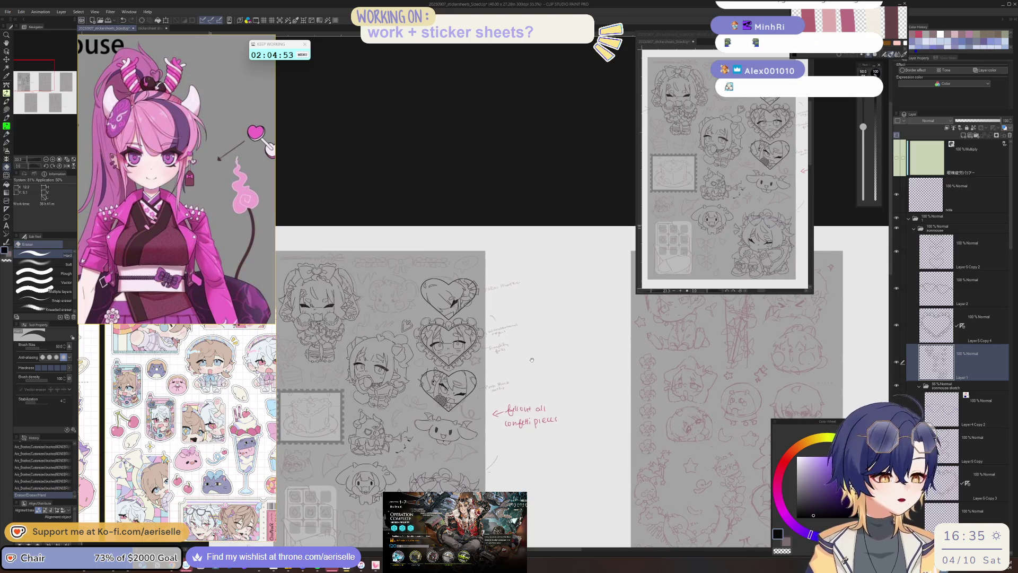
- Shrink the eraser to size 30 and erase a small stray mark on the heart
scroll(491, 339, "up", 5)
key("bracketleft")
key("bracketleft")
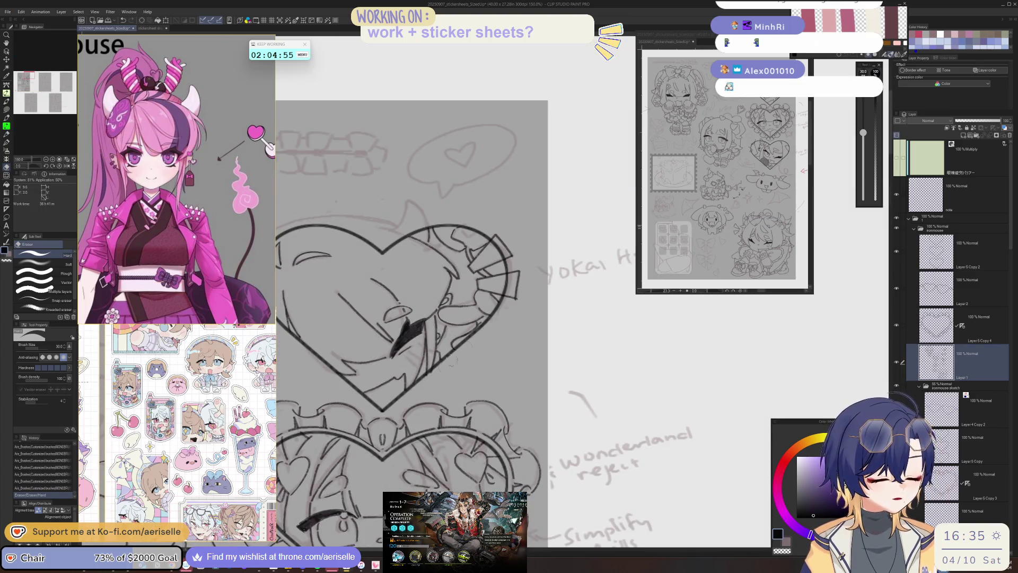
left_click(494, 320)
scroll(532, 350, "down", 3)
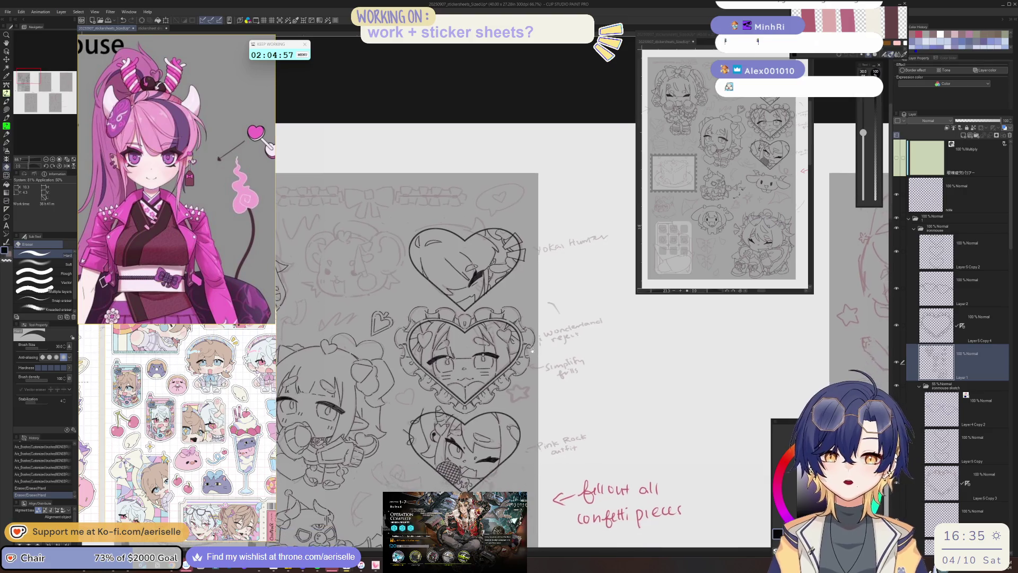
- Zoom in and ink a triangular blade outline on the mouse mascot sketch with the MONOBRUSH pen
mouse_move(585, 314)
left_mouse_down()
mouse_move(588, 347)
mouse_move(588, 335)
mouse_move(663, 294)
mouse_move(639, 295)
mouse_move(632, 368)
left_mouse_up()
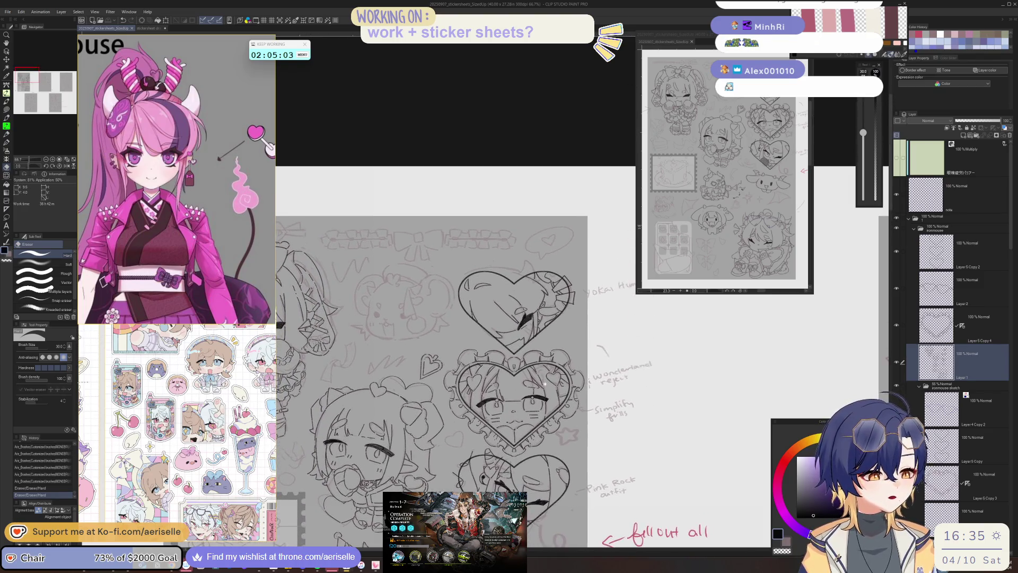
key("ctrl+plus")
key("ctrl+plus")
key("ctrl+plus")
key("p")
left_click_drag(465, 308, 484, 380)
mouse_move(463, 307)
left_mouse_down()
mouse_move(449, 373)
mouse_move(421, 357)
left_mouse_up()
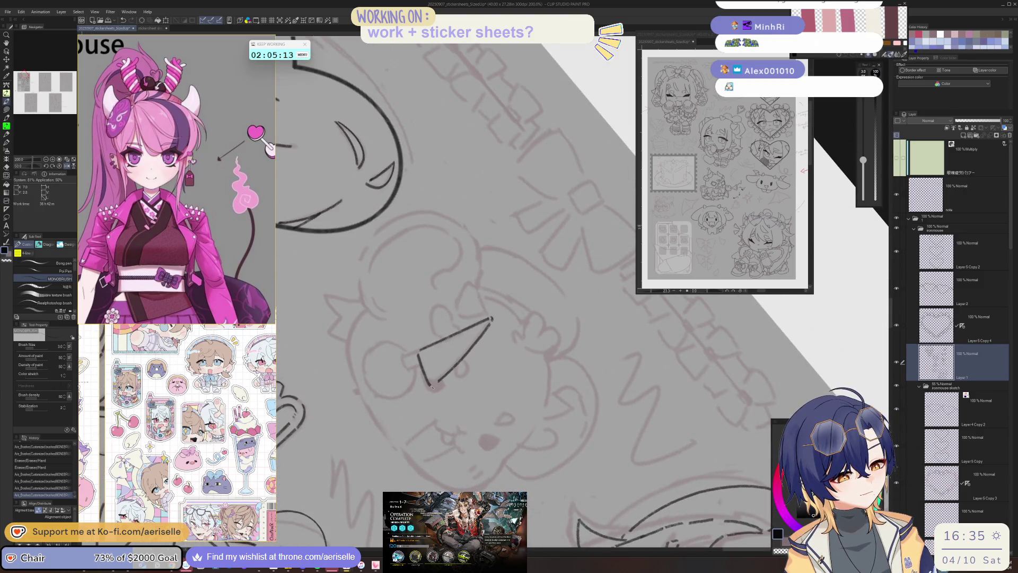
- Ink the mascot's ear lines, undoing stray strokes and rotating the view to suit
key("ctrl+at")
mouse_move(481, 390)
left_mouse_down()
mouse_move(484, 401)
mouse_move(429, 373)
mouse_move(375, 320)
mouse_move(410, 358)
mouse_move(456, 374)
left_mouse_up()
key("ctrl+z")
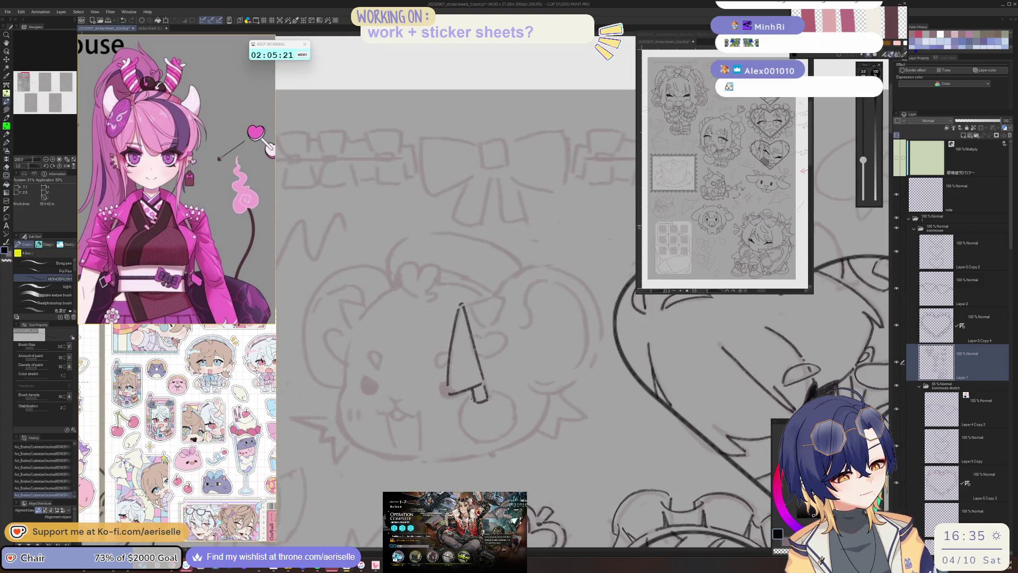
mouse_move(459, 411)
left_mouse_down()
mouse_move(375, 367)
mouse_move(342, 331)
mouse_move(433, 376)
mouse_move(472, 366)
mouse_move(503, 331)
mouse_move(467, 331)
mouse_move(464, 342)
left_mouse_up()
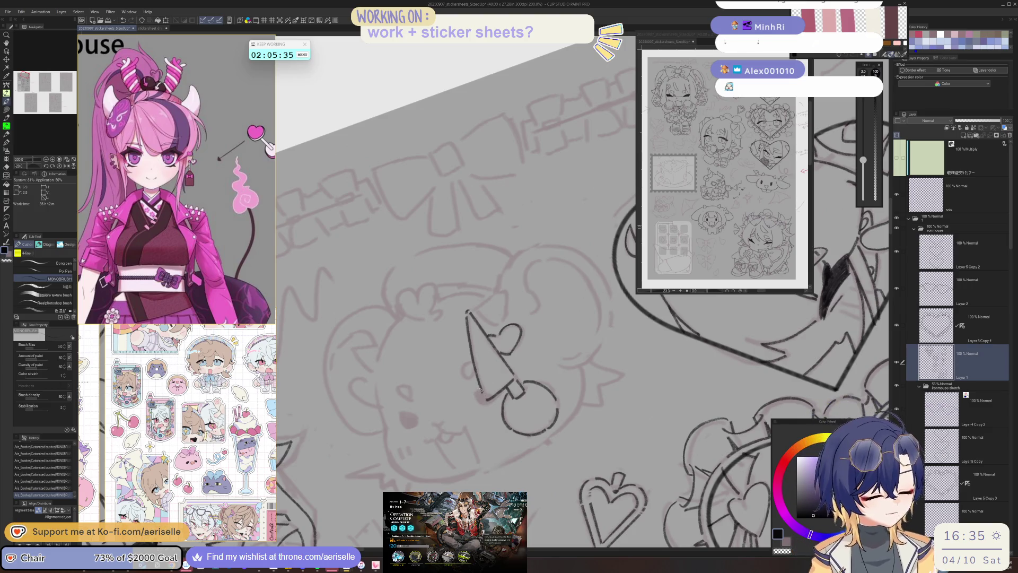
left_click_drag(485, 378, 527, 384)
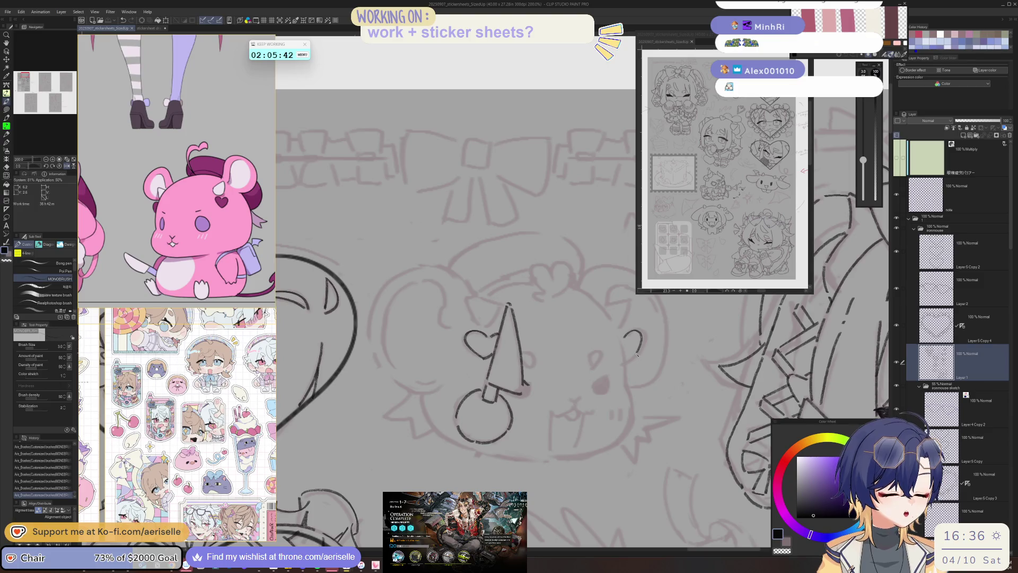
key("h")
key("h")
key("ctrl+z")
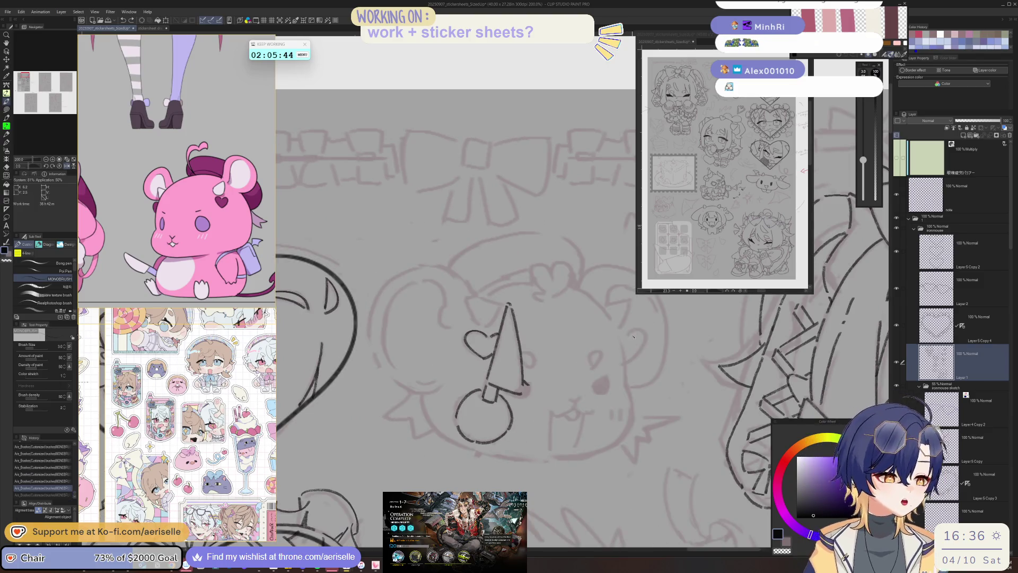
left_click_drag(640, 346, 636, 361)
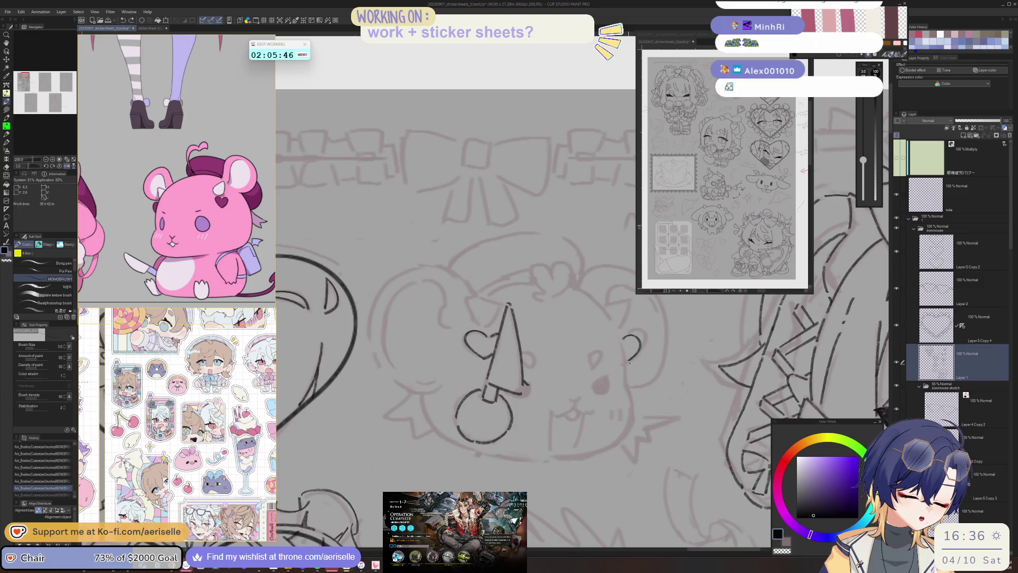
- Ink the oval eye outlines, flipping the canvas horizontally to compare proportions
key("h")
scroll(432, 344, "up", 2)
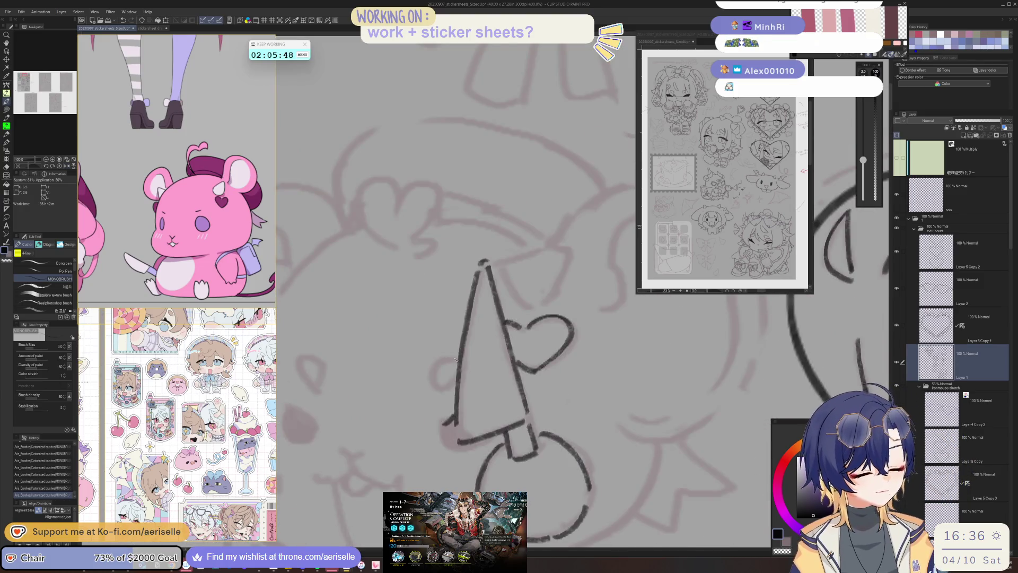
key("h")
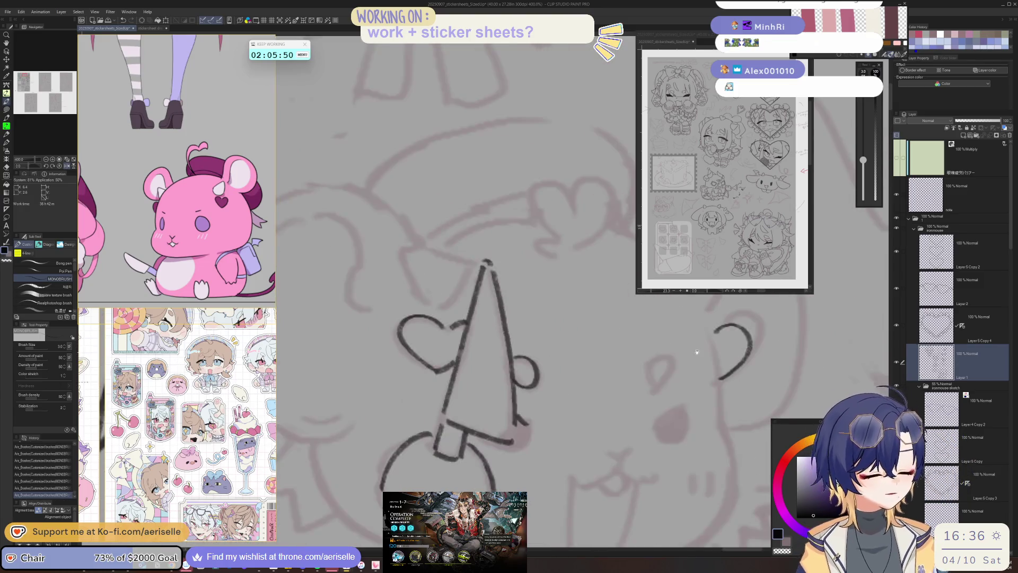
mouse_move(552, 365)
left_mouse_down()
mouse_move(577, 351)
mouse_move(523, 307)
left_mouse_up()
left_click_drag(512, 373, 524, 366)
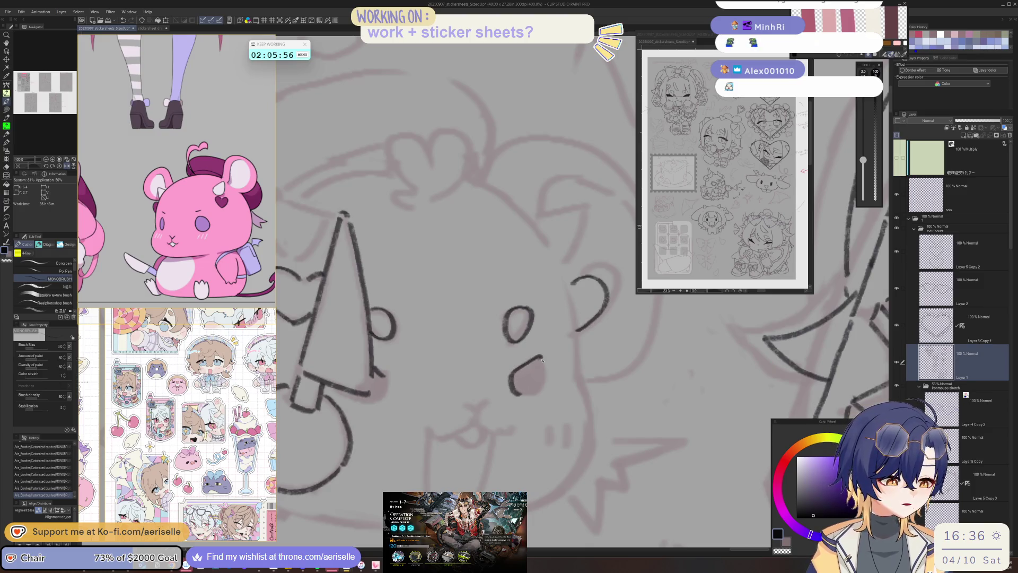
key("h")
mouse_move(575, 395)
left_mouse_down()
mouse_move(507, 383)
mouse_move(520, 392)
left_mouse_up()
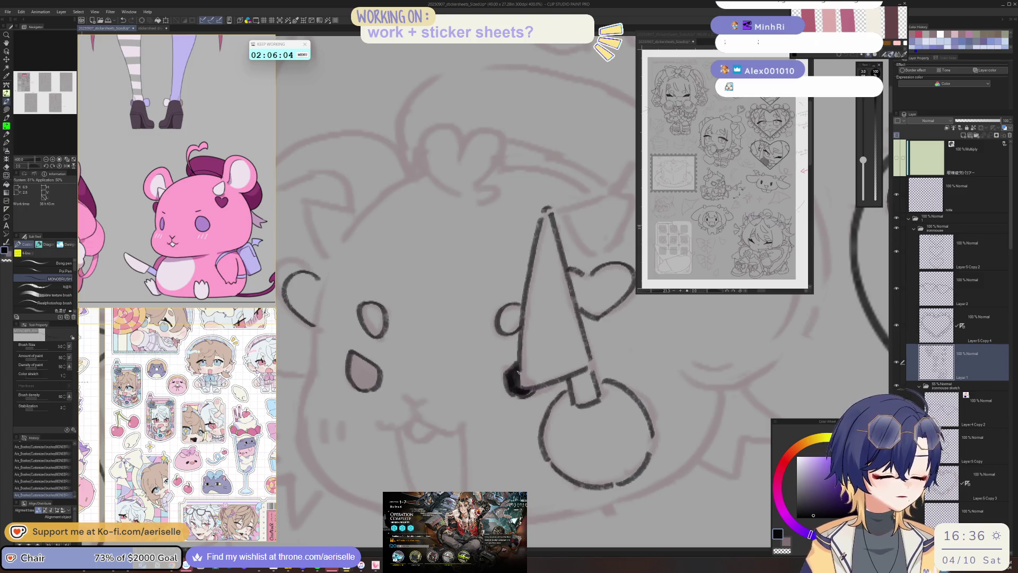
key("ctrl+minus")
key("h")
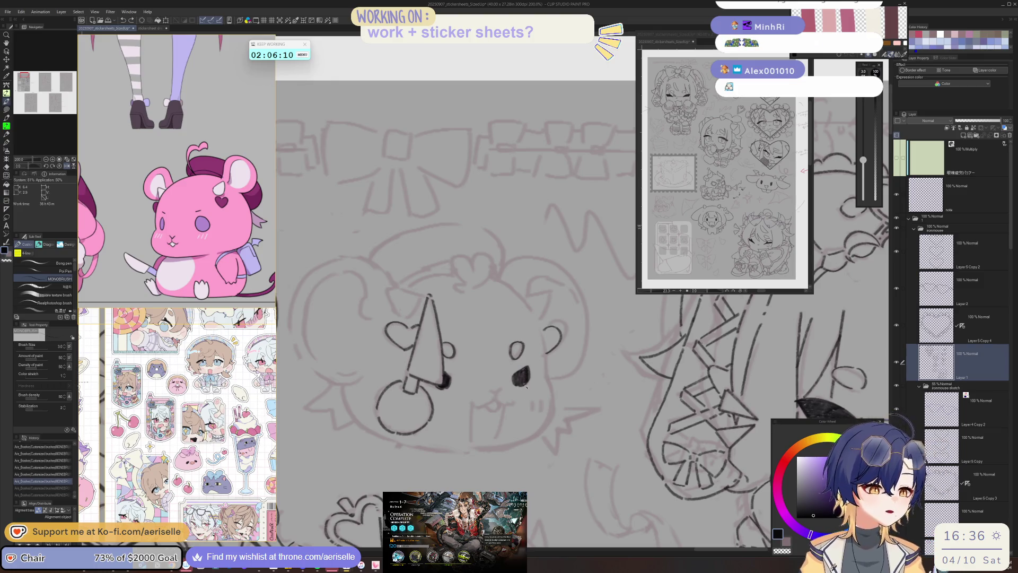
key("h")
key("ctrl+minus")
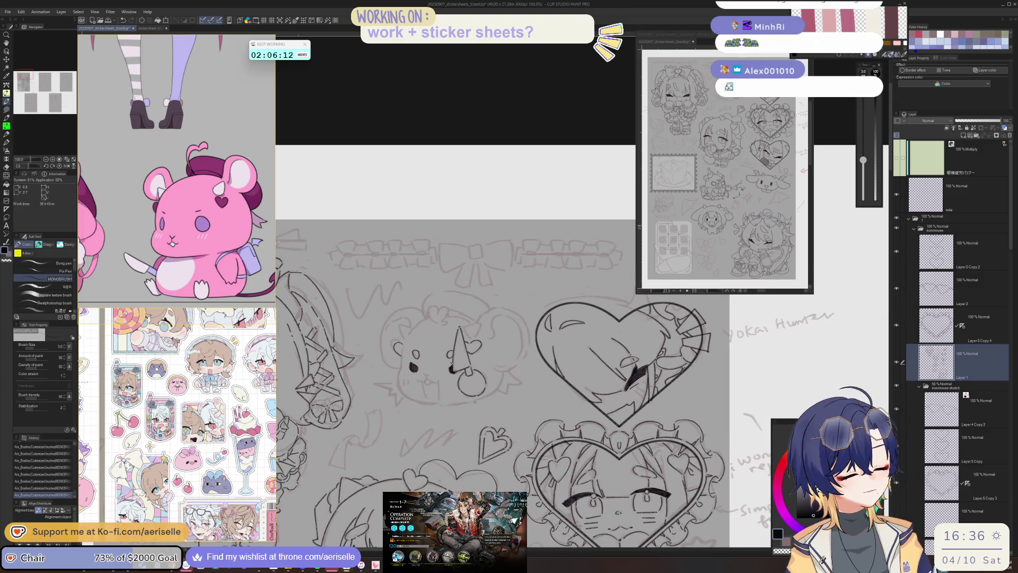
- Level the view and draw left and right vertical fang strokes under the w-shaped mouth
scroll(448, 355, "up", 1)
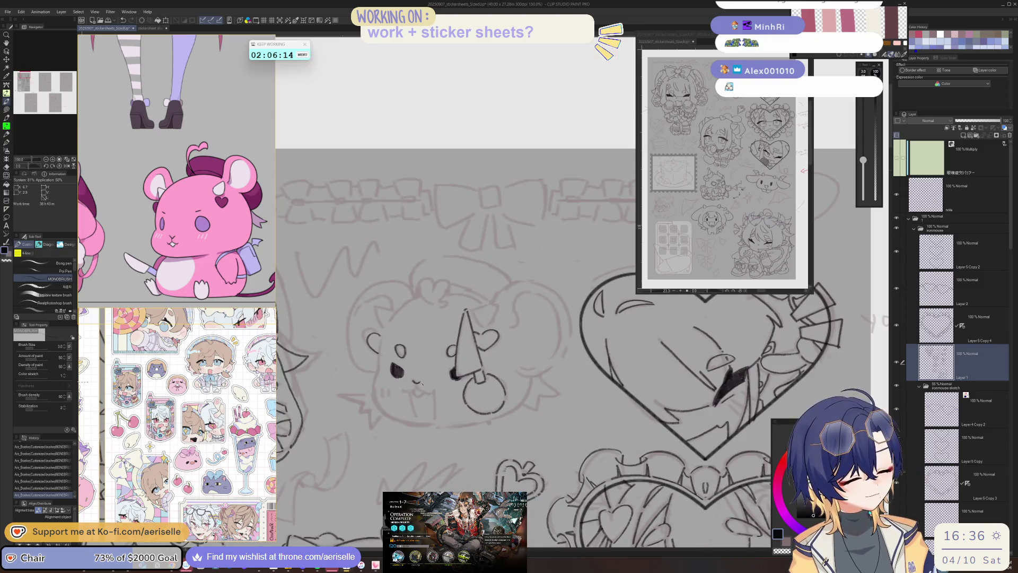
key("minus")
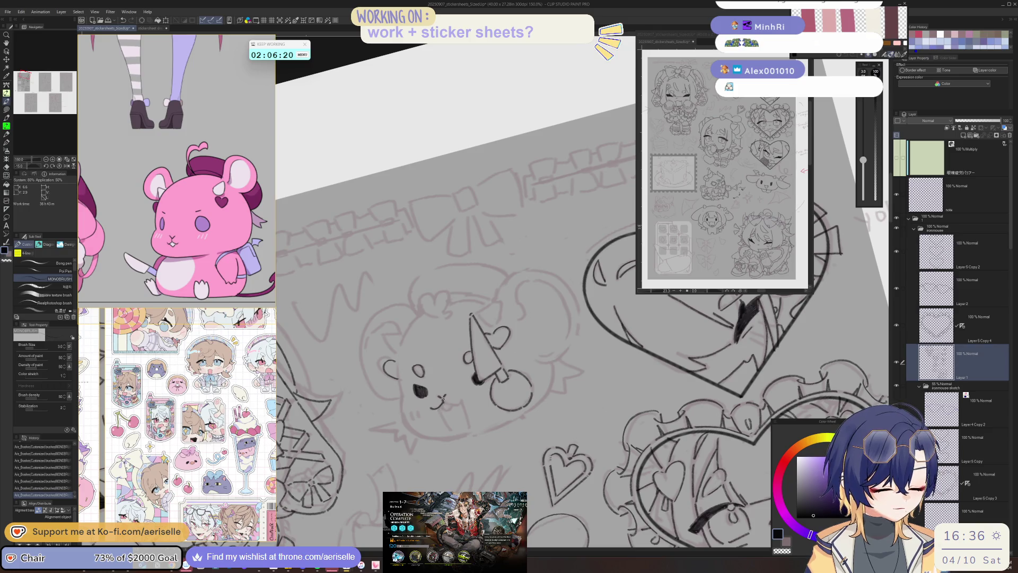
key("minus")
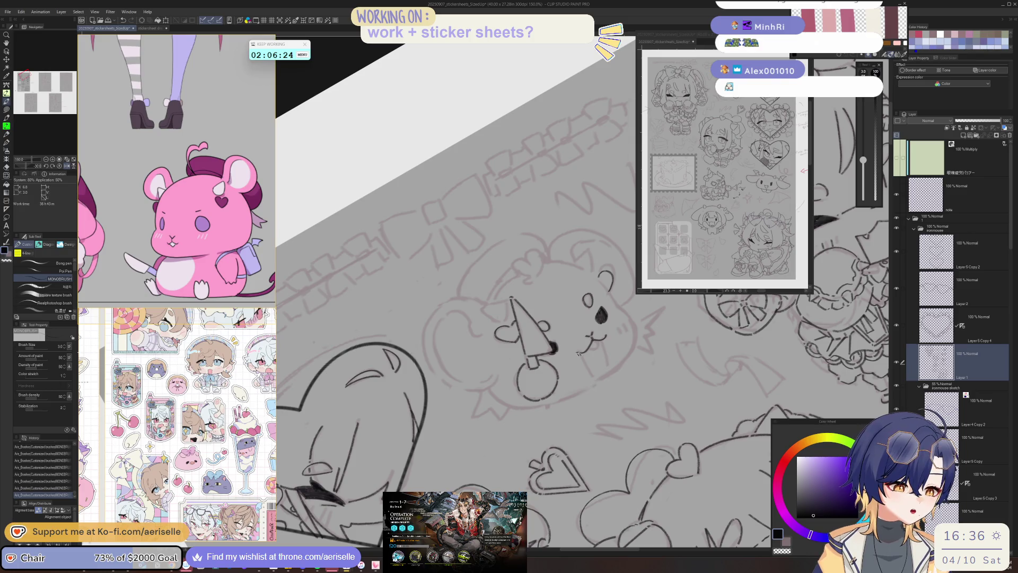
key("ctrl+at")
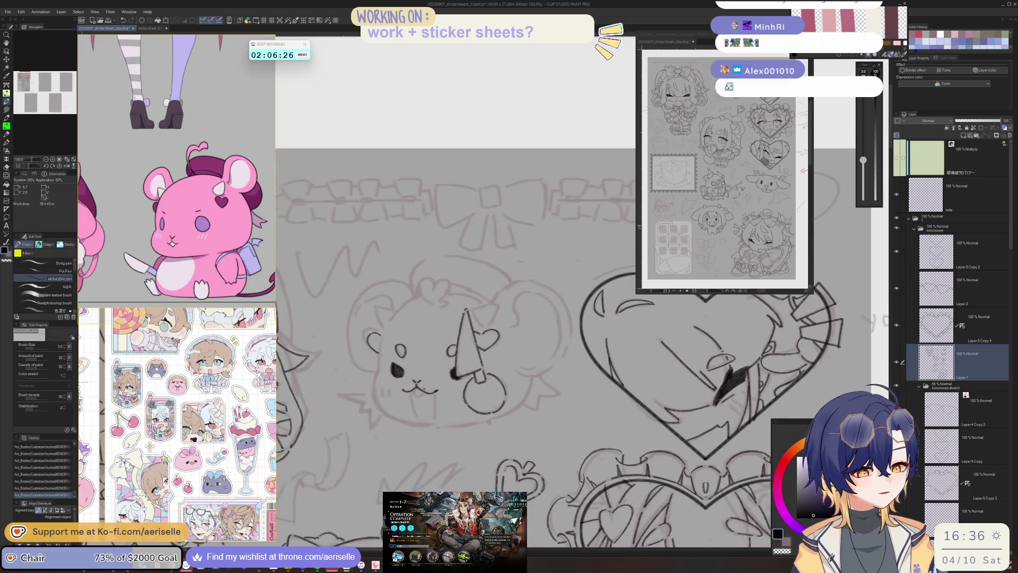
scroll(423, 390, "up", 2)
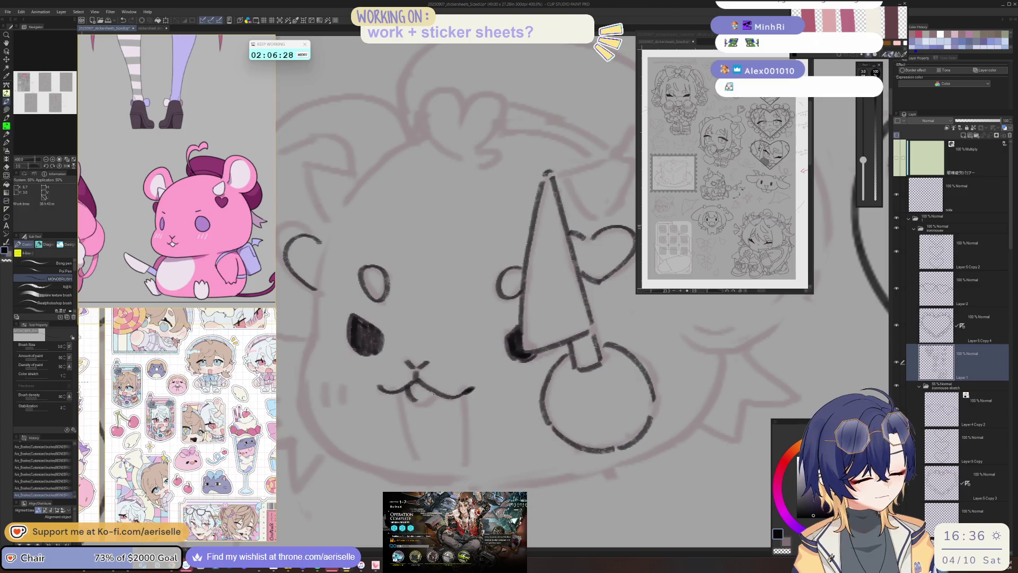
left_click_drag(398, 392, 417, 468)
left_click_drag(466, 393, 466, 467)
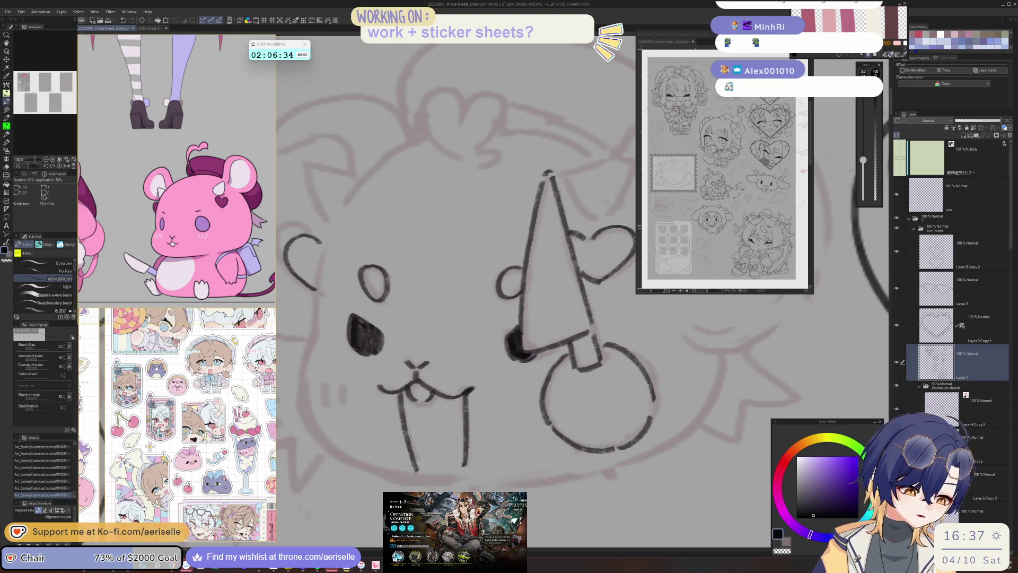
scroll(457, 398, "down", 6)
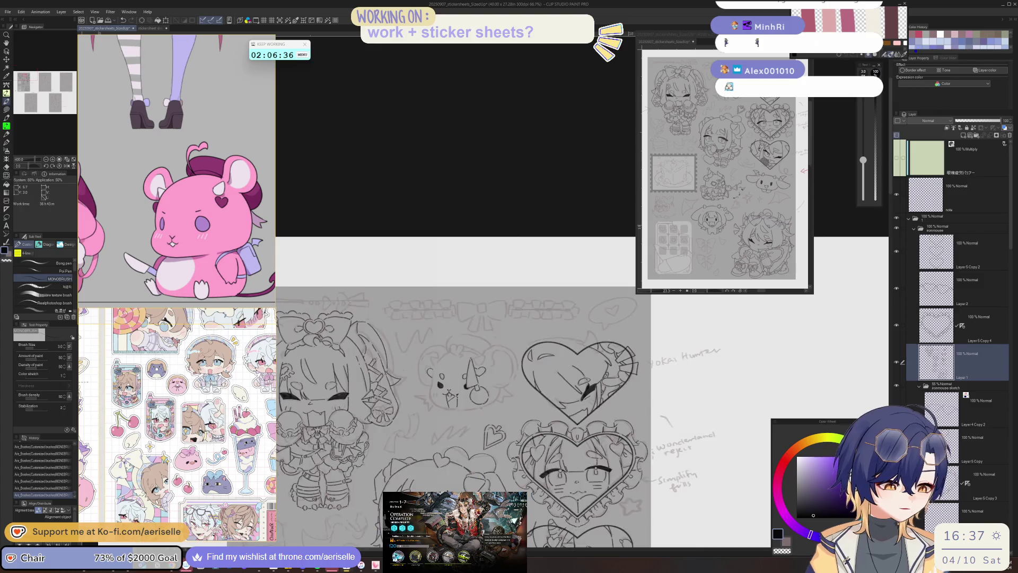
- Ink the mascot's cheek line beside the fanged mouth
key("h")
key("h")
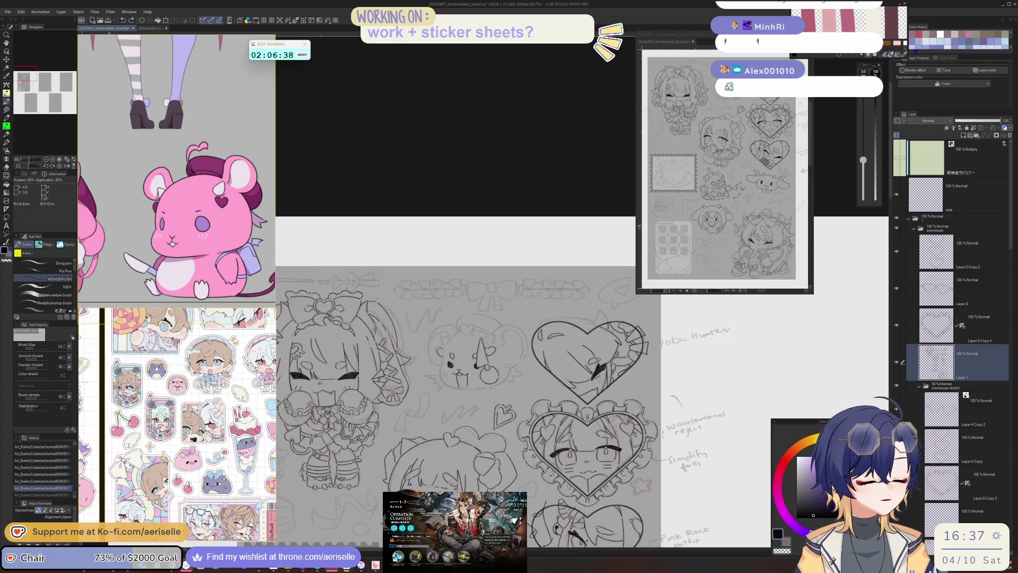
scroll(443, 366, "up", 4)
left_click_drag(443, 385, 442, 388)
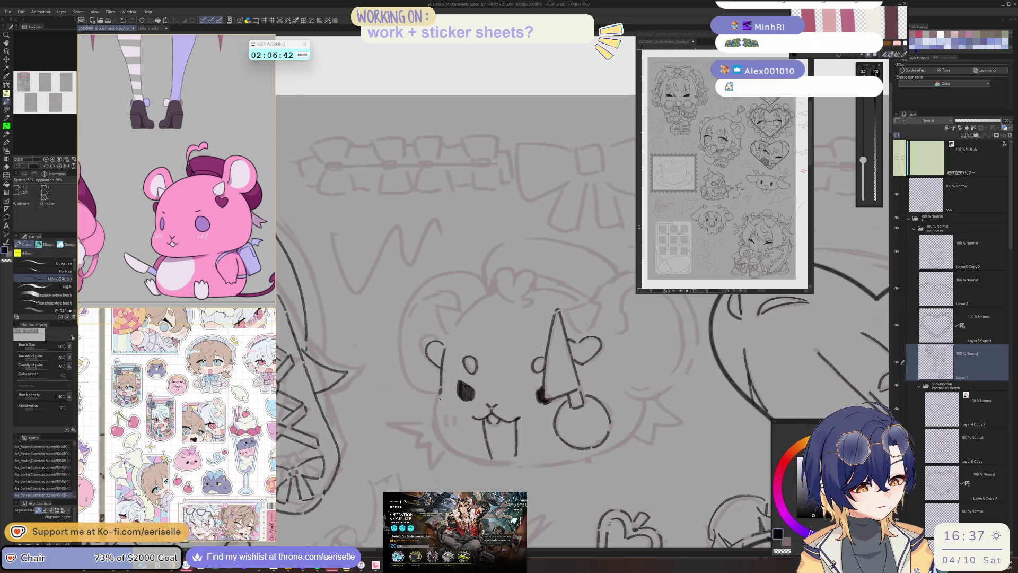
- Ink the left side of the face outline, undoing bad strokes and redrawing it
mouse_move(531, 265)
left_mouse_down()
mouse_move(477, 223)
mouse_move(413, 202)
left_mouse_up()
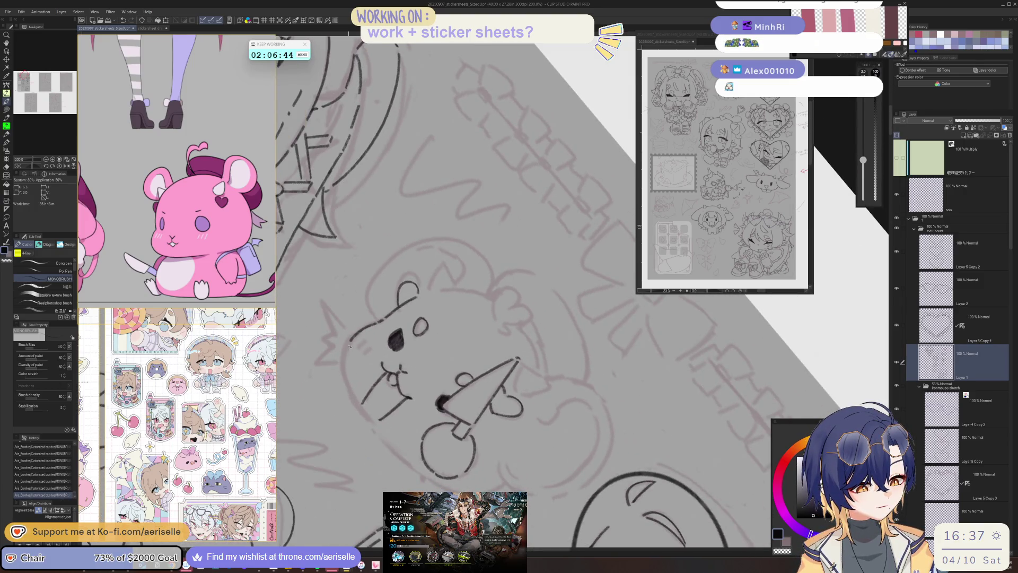
left_click_drag(352, 389, 355, 399)
left_click_drag(315, 314, 321, 382)
key("ctrl+z")
key("ctrl+z")
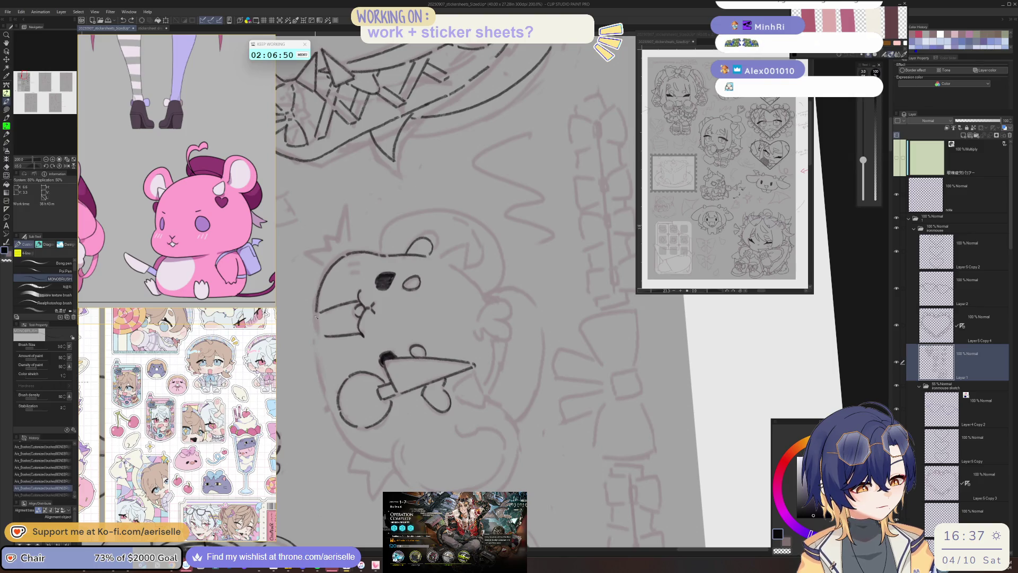
key("ctrl+z")
left_click_drag(316, 315, 321, 377)
key("ctrl+z")
left_click_drag(316, 313, 321, 374)
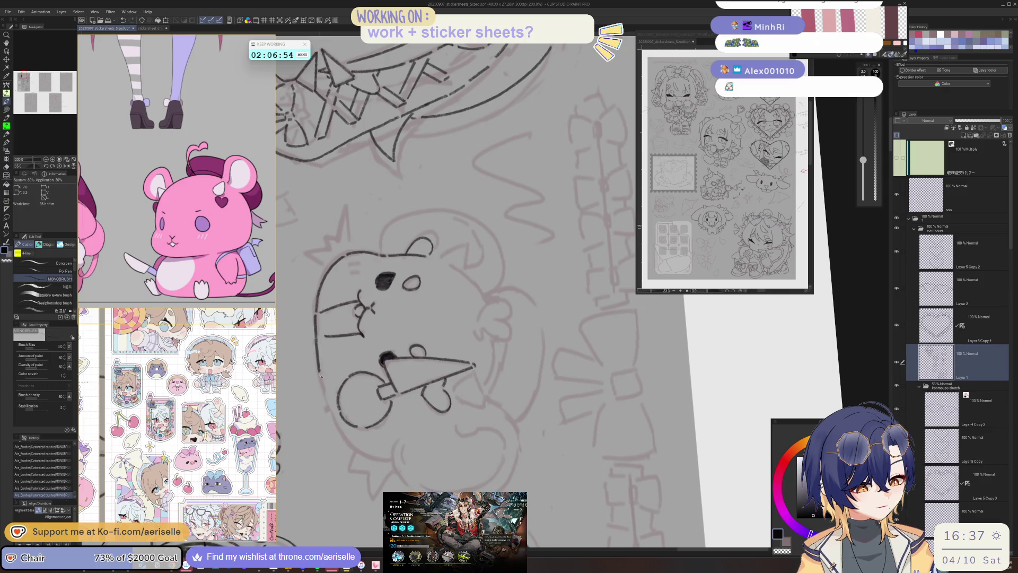
left_click_drag(351, 446, 302, 366)
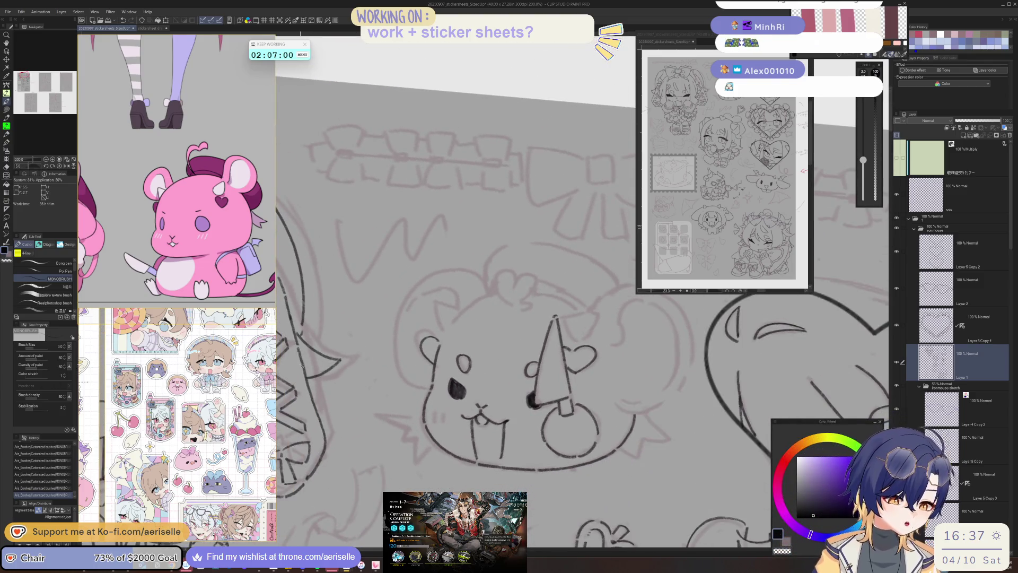
scroll(514, 397, "up", 3)
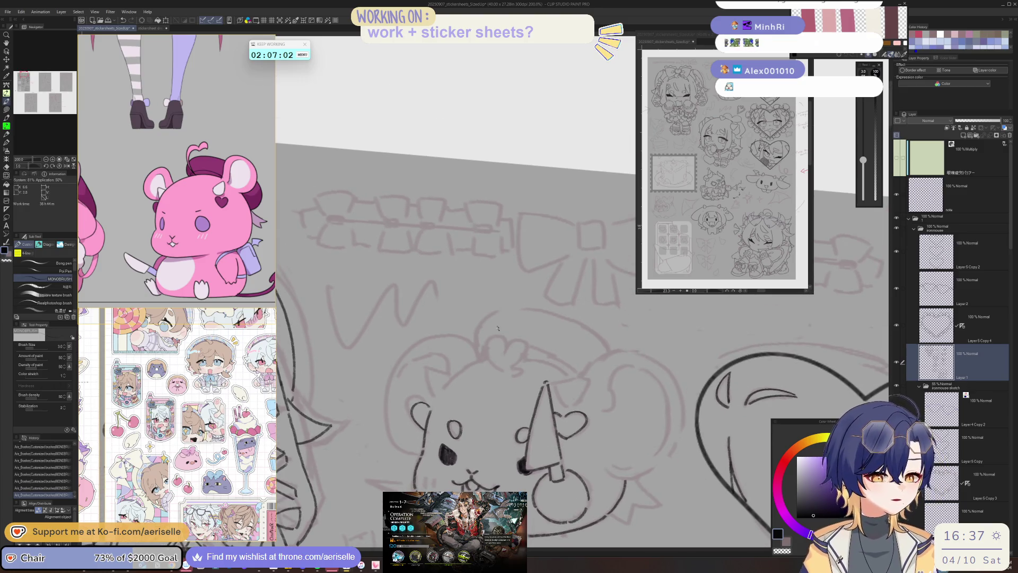
- Draw a small heart atop the mascot's head and ink the curved head outline up to it
scroll(497, 365, "up", 3)
mouse_move(508, 376)
left_mouse_down()
mouse_move(478, 352)
mouse_move(483, 309)
mouse_move(508, 324)
mouse_move(549, 304)
left_mouse_up()
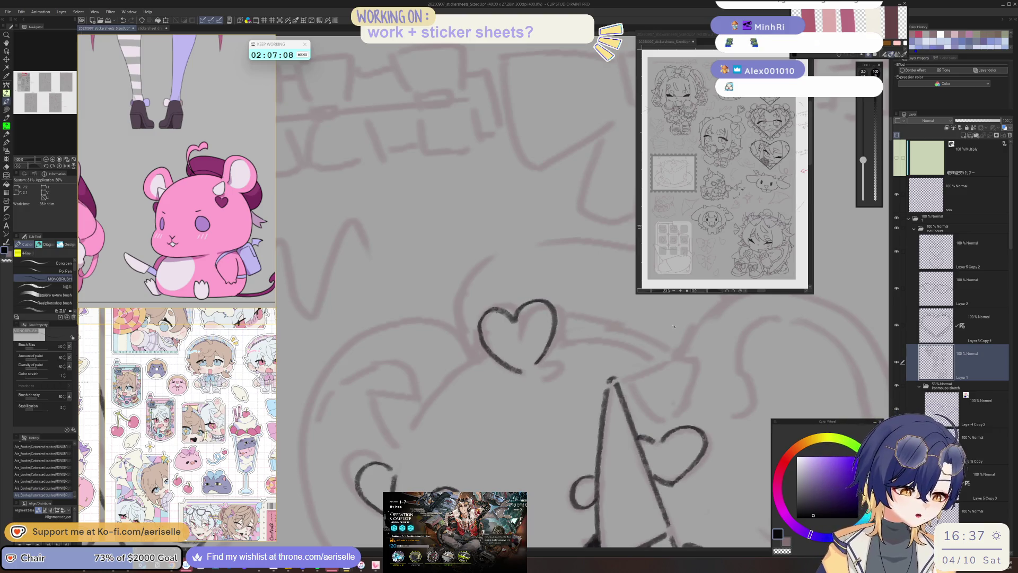
left_click_drag(413, 426, 485, 347)
key("minus")
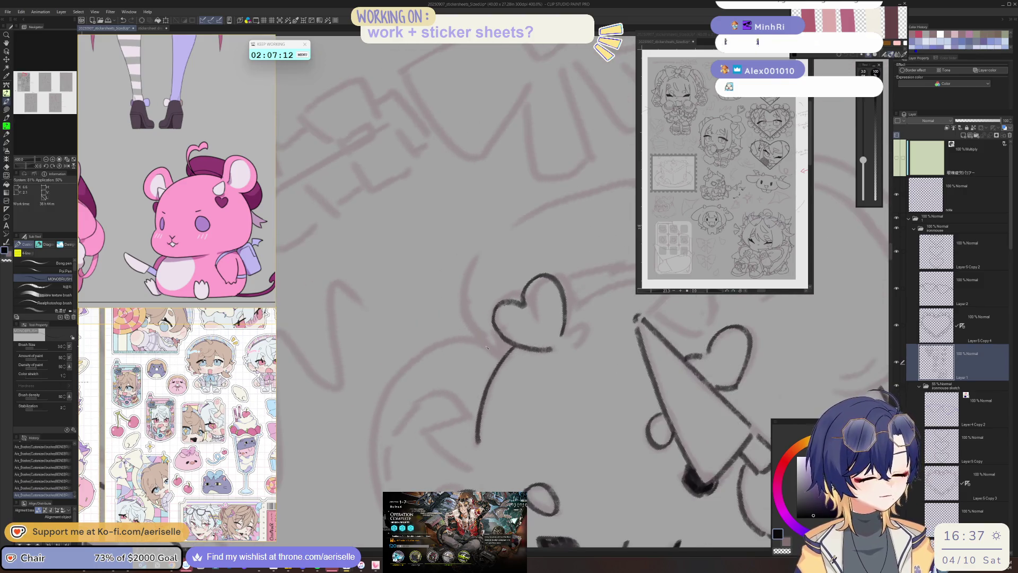
mouse_move(374, 473)
left_mouse_down()
mouse_move(372, 411)
mouse_move(422, 355)
left_mouse_up()
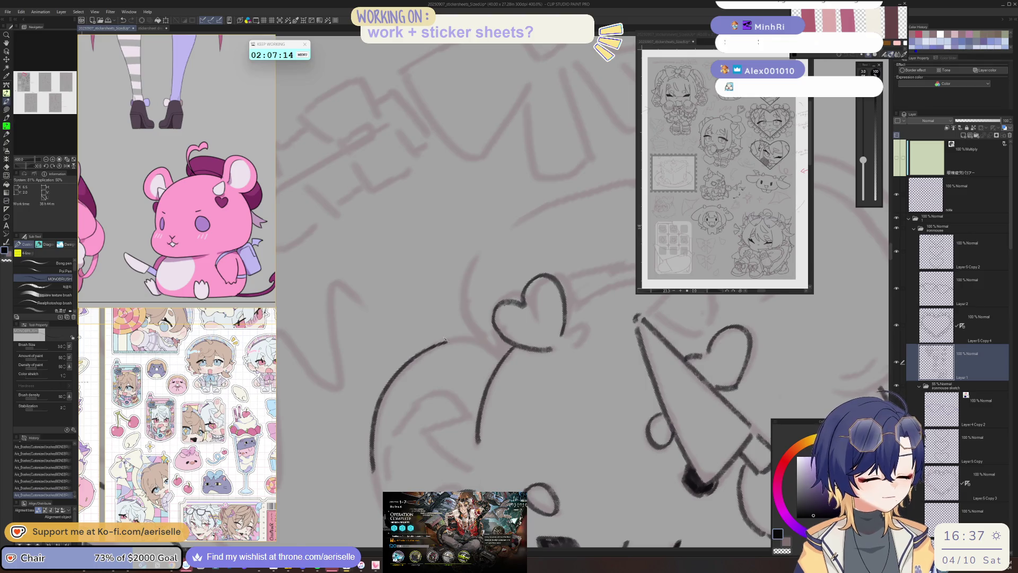
key("h")
left_click_drag(524, 328, 503, 351)
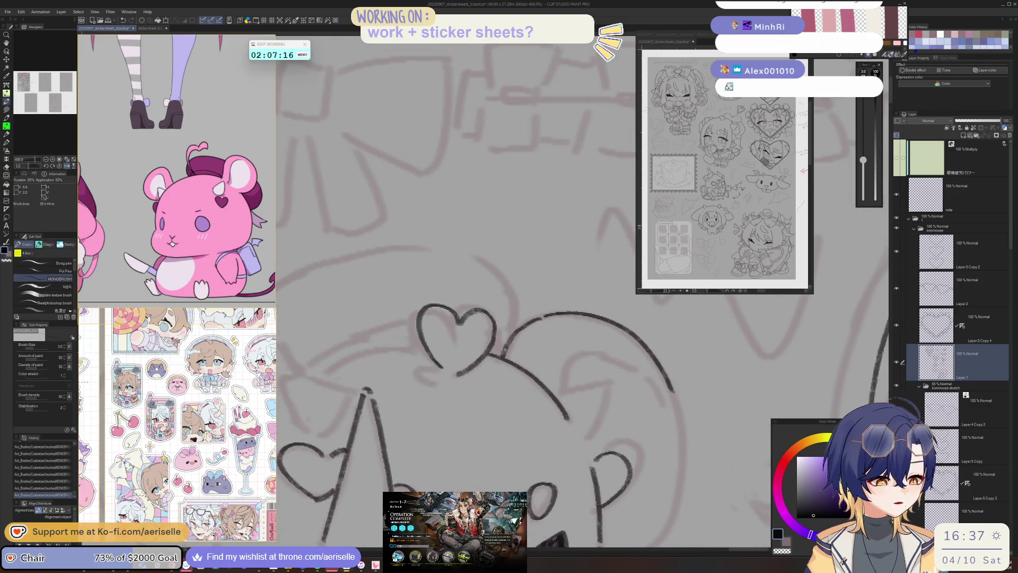
- Ink the inner ear curves on both of the mascot's ears
key("ctrl+minus")
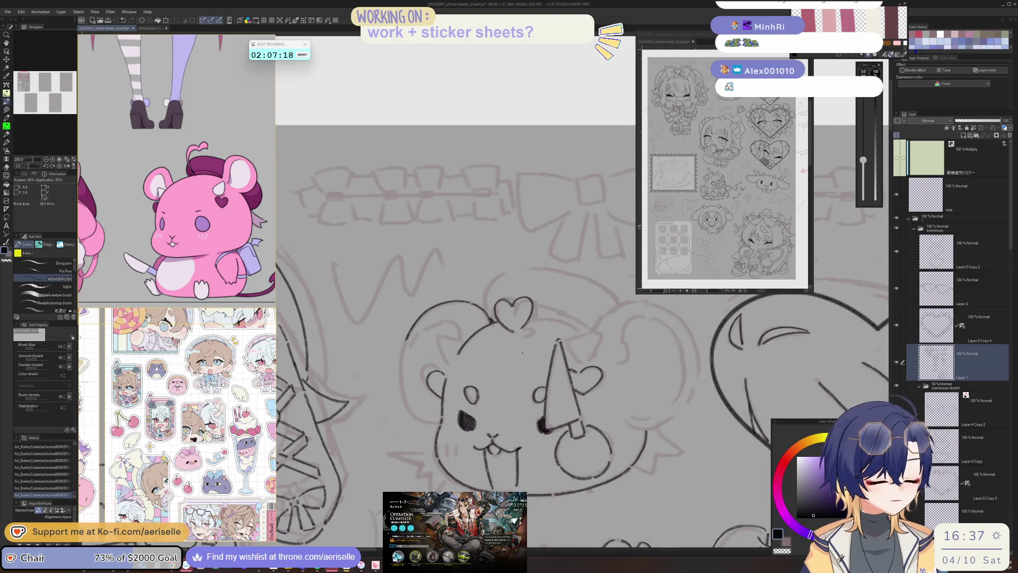
scroll(455, 332, "up", 2)
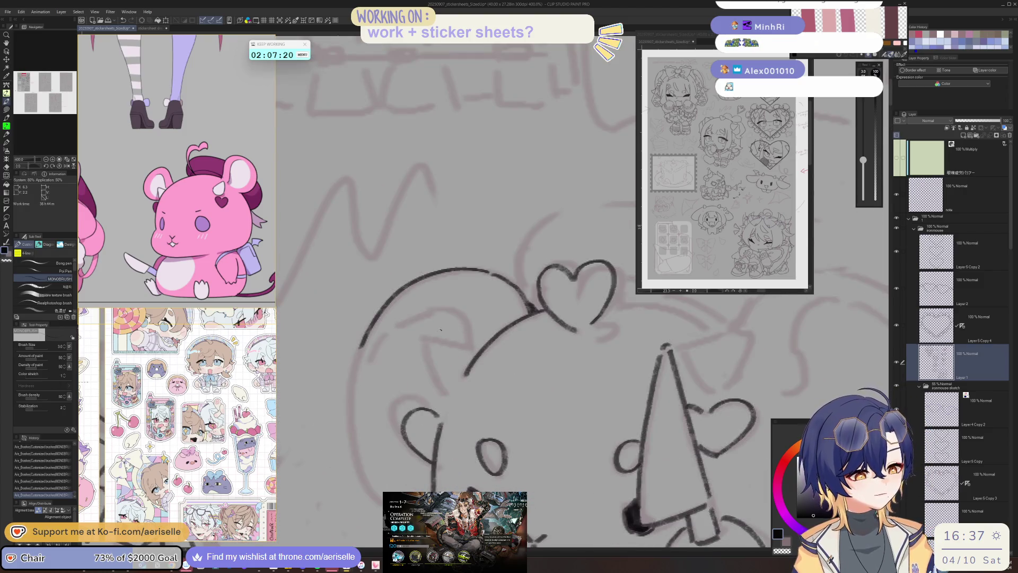
left_click_drag(430, 358, 443, 394)
mouse_move(446, 331)
left_mouse_down()
mouse_move(476, 346)
mouse_move(478, 335)
mouse_move(493, 336)
mouse_move(496, 378)
mouse_move(494, 335)
mouse_move(445, 344)
mouse_move(417, 330)
left_mouse_up()
scroll(469, 340, "down", 5)
scroll(491, 336, "up", 3)
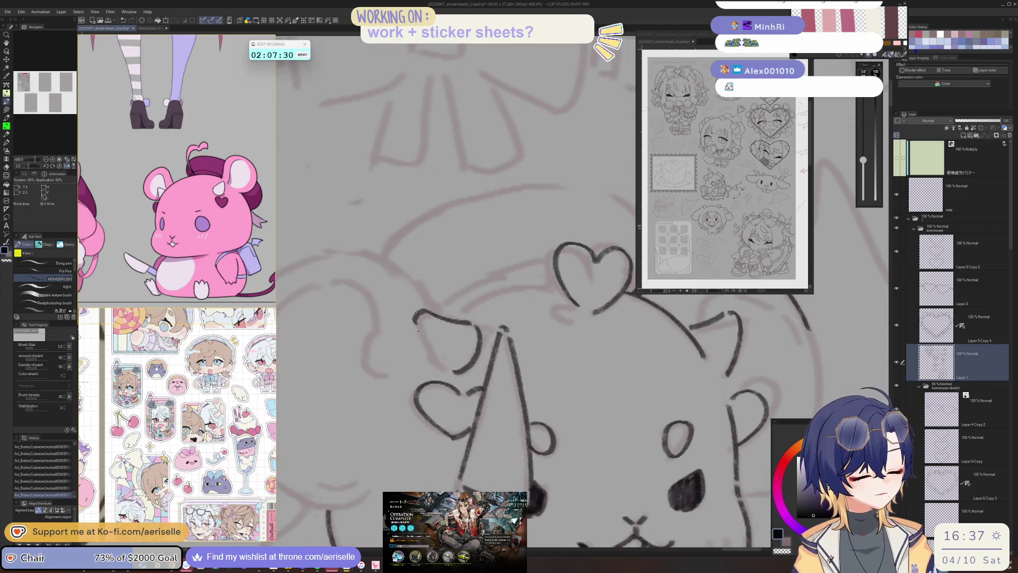
scroll(435, 361, "down", 3)
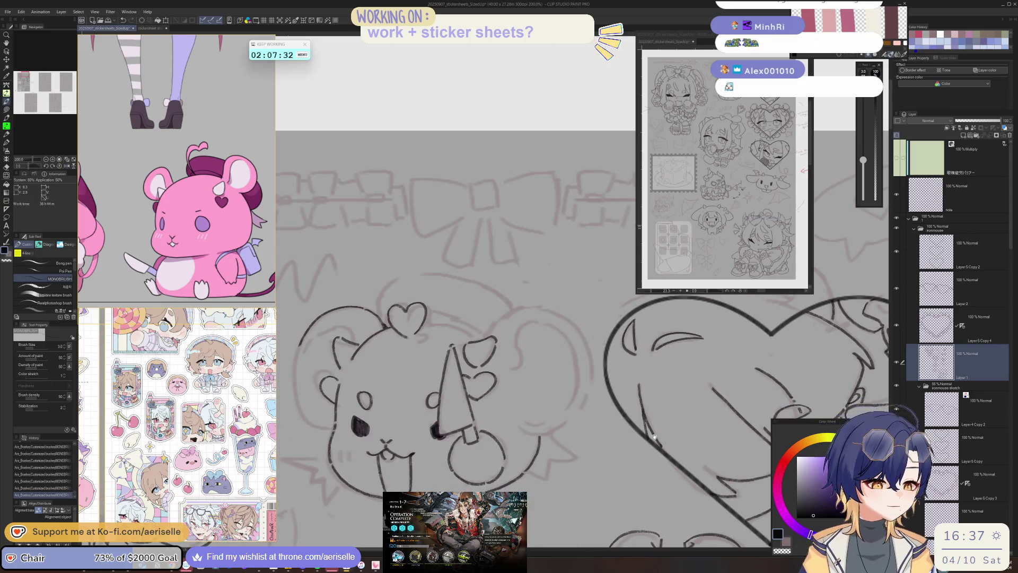
- Rotate and zoom onto the mouse sketch, then ink one curved stroke down its head's left side
left_click_drag(654, 437, 661, 362)
mouse_move(515, 274)
left_mouse_down()
mouse_move(443, 316)
mouse_move(429, 338)
left_mouse_up()
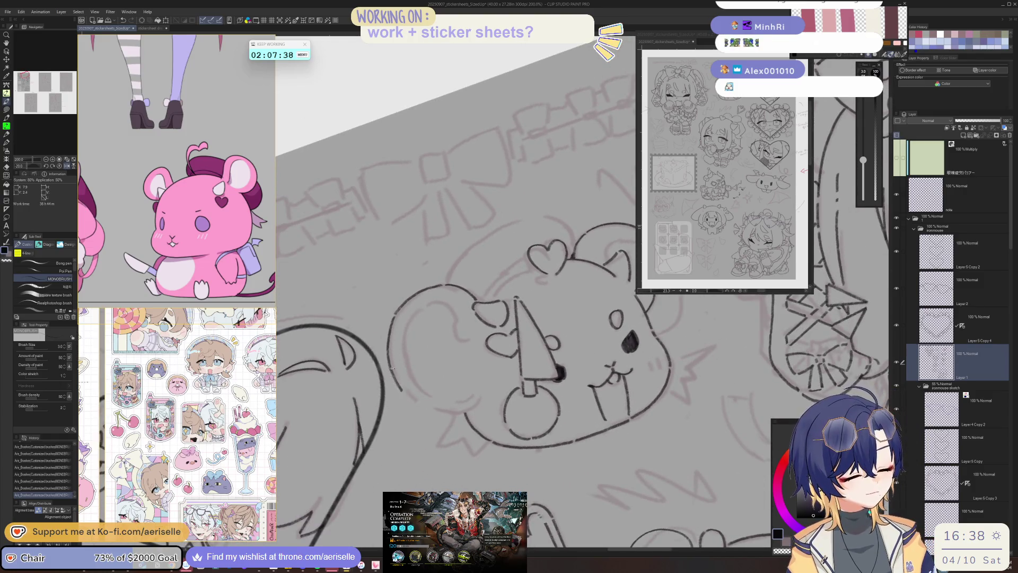
left_click_drag(392, 368, 375, 334)
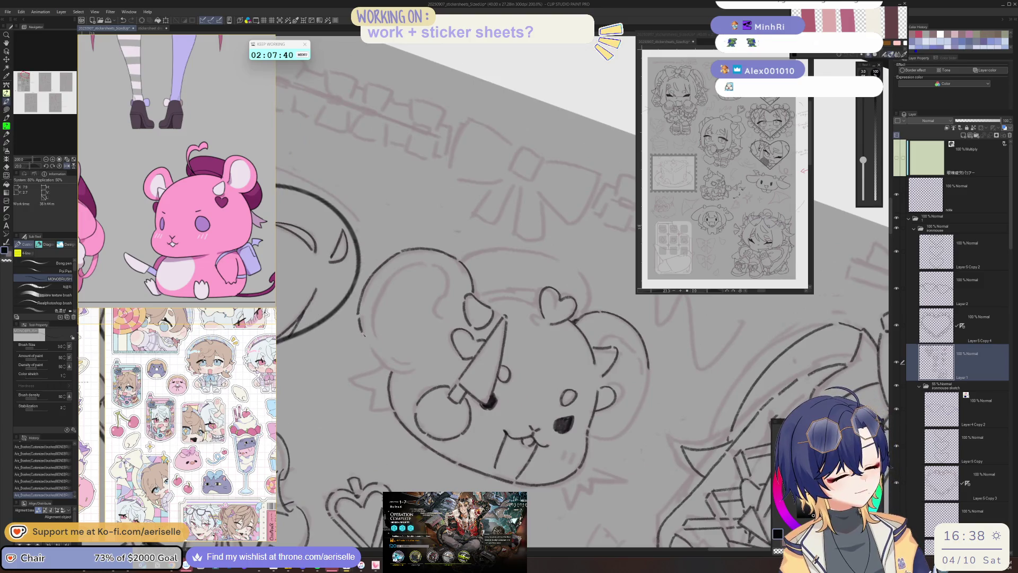
left_click_drag(386, 366, 366, 305)
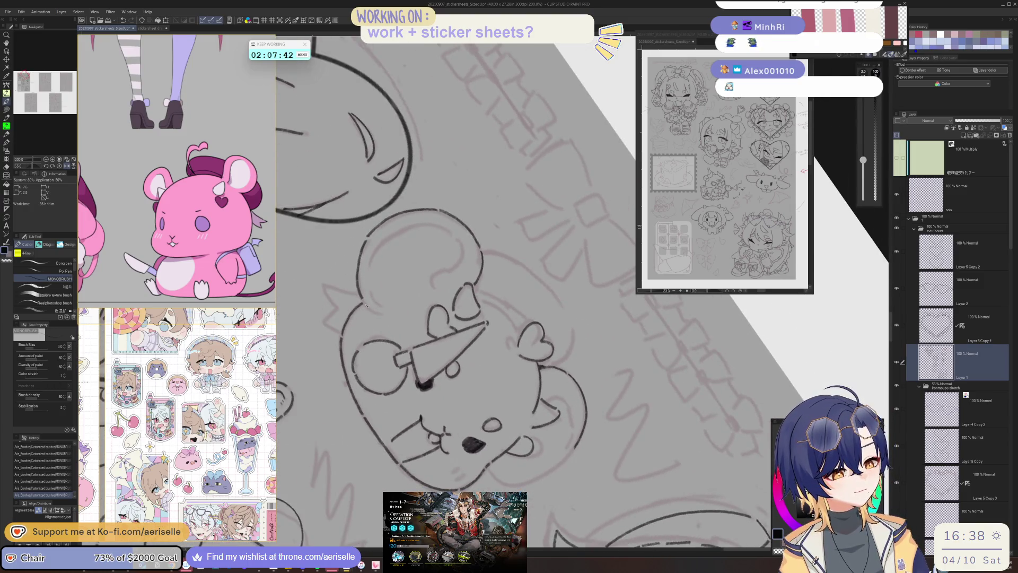
scroll(370, 310, "down", 4)
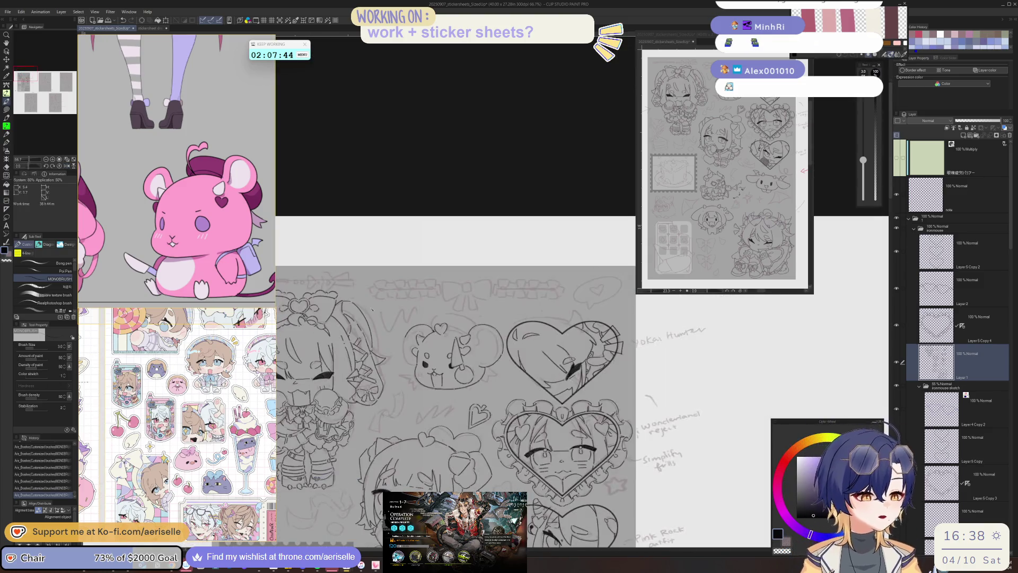
scroll(478, 371, "up", 1)
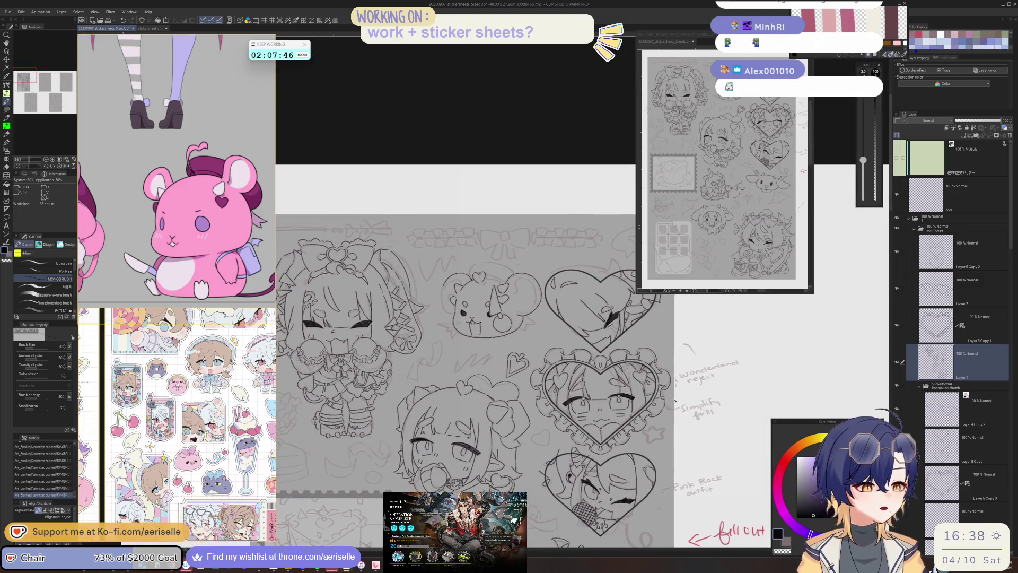
scroll(532, 293, "up", 3)
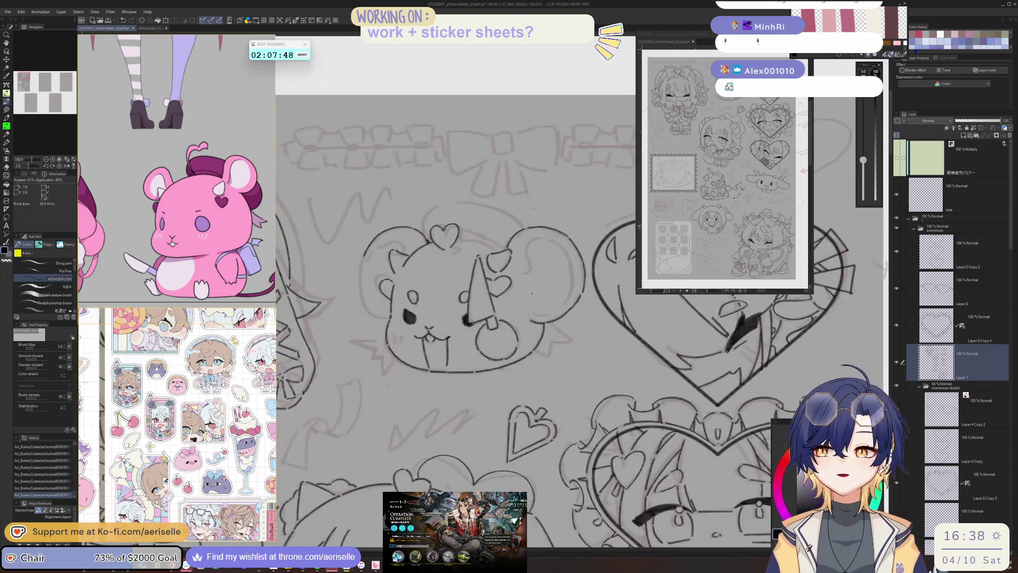
mouse_move(501, 343)
left_mouse_down()
mouse_move(493, 429)
mouse_move(486, 318)
left_mouse_up()
scroll(485, 308, "up", 5)
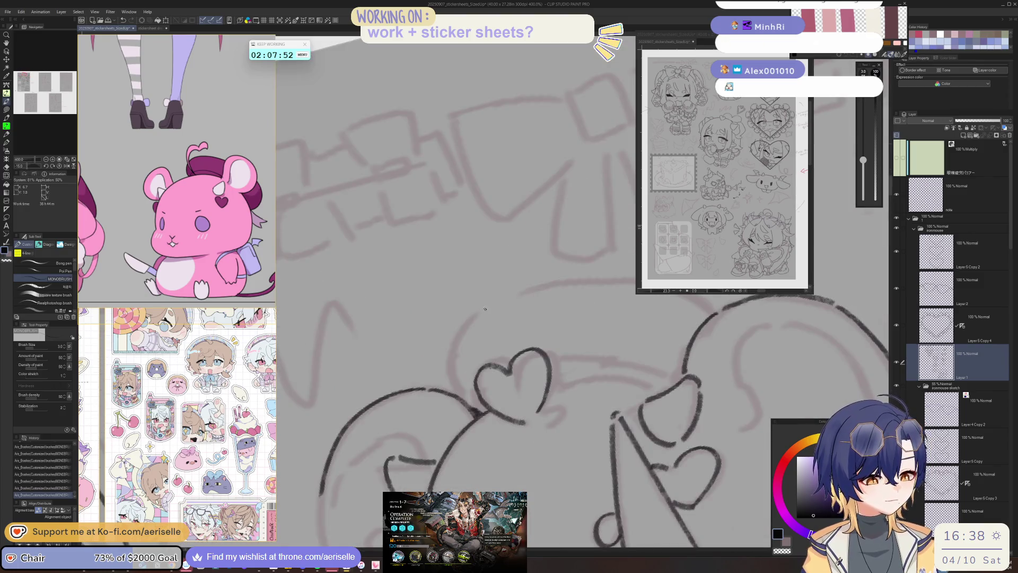
left_click_drag(462, 395, 605, 281)
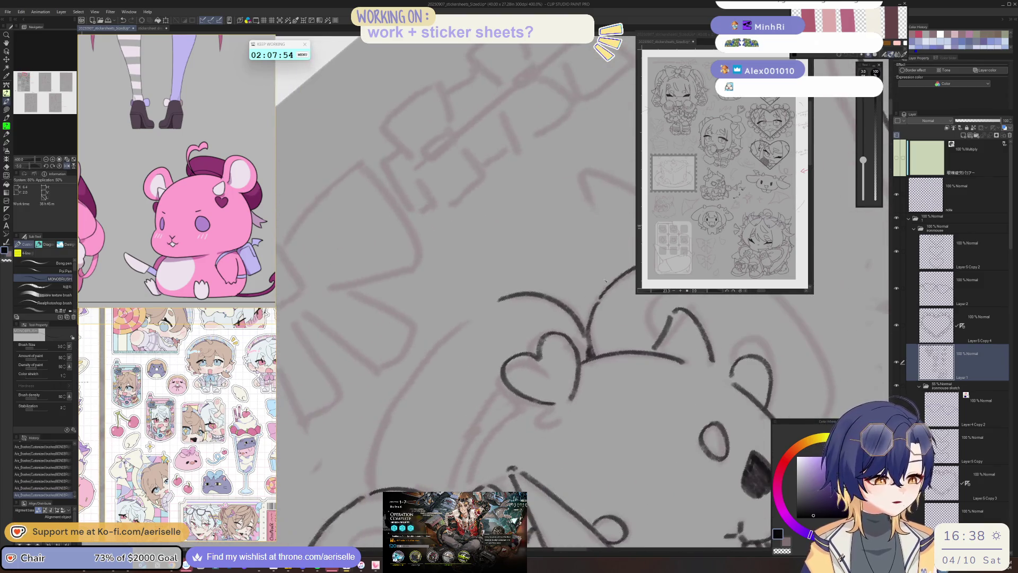
mouse_move(491, 306)
left_mouse_down()
mouse_move(410, 374)
mouse_move(373, 482)
left_mouse_up()
scroll(597, 244, "down", 8)
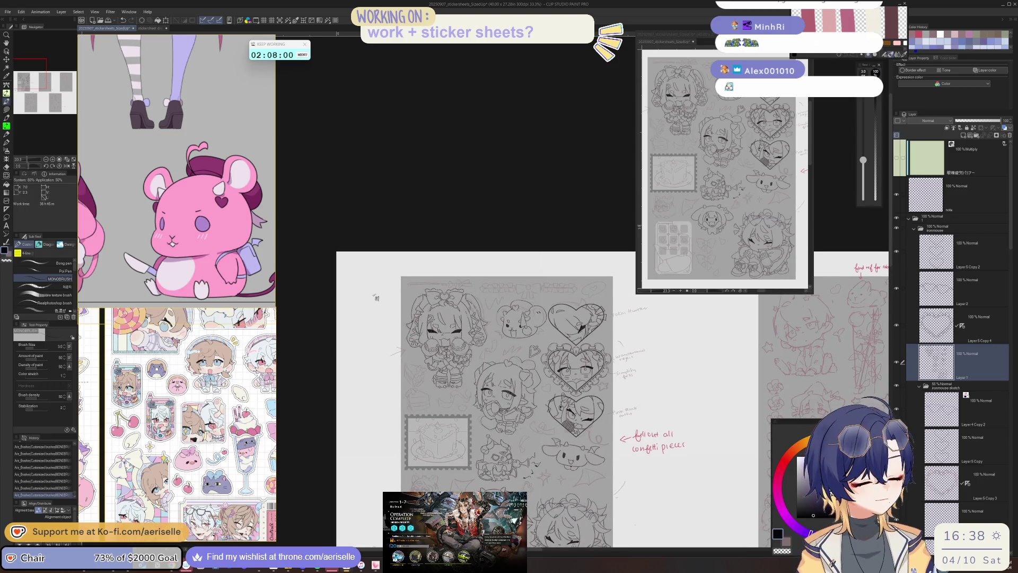
scroll(562, 276, "up", 5)
key("asciicircum")
key("asciicircum")
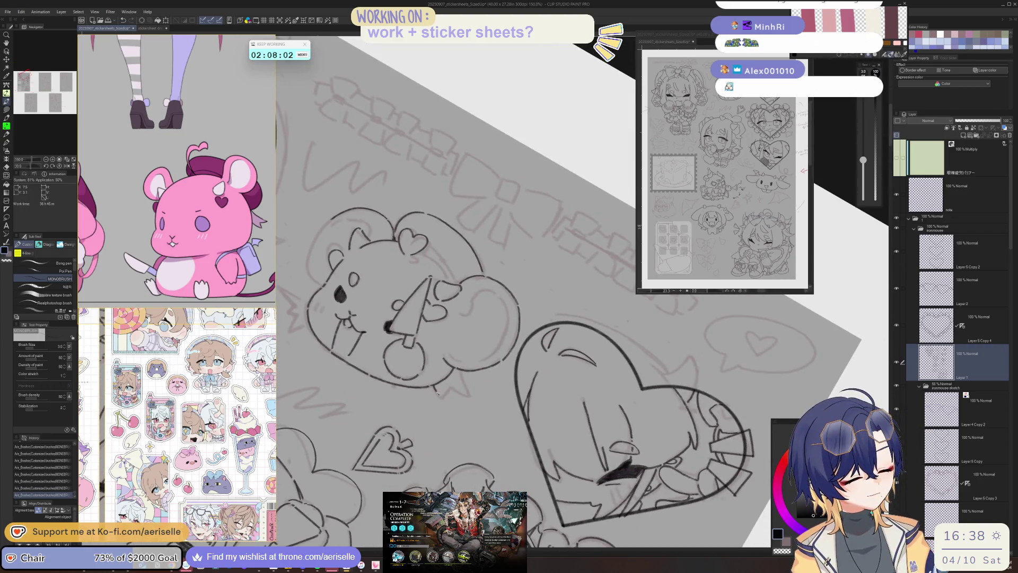
key("minus")
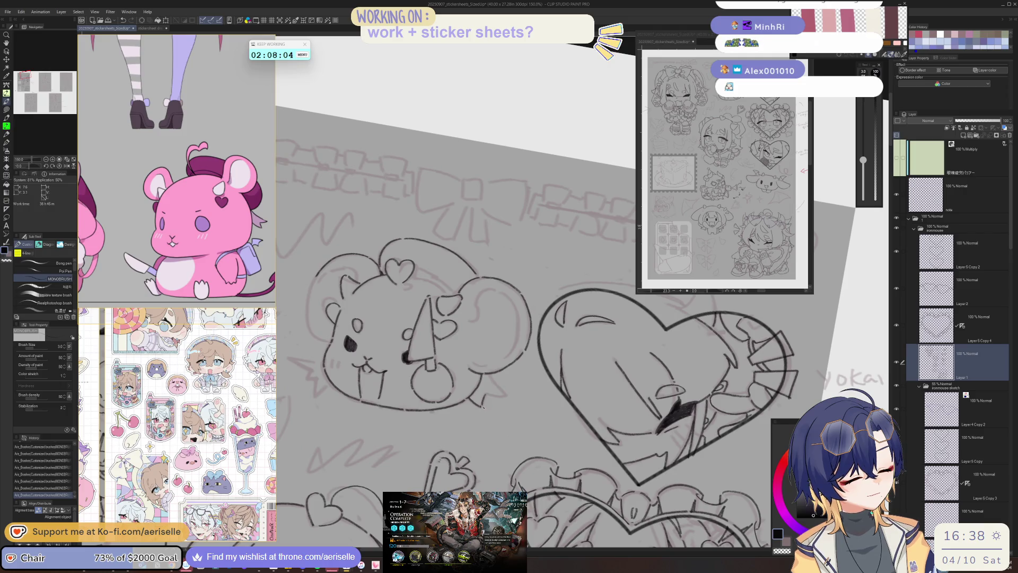
key("asciicircum")
key("asciicircum")
key("asciicircum")
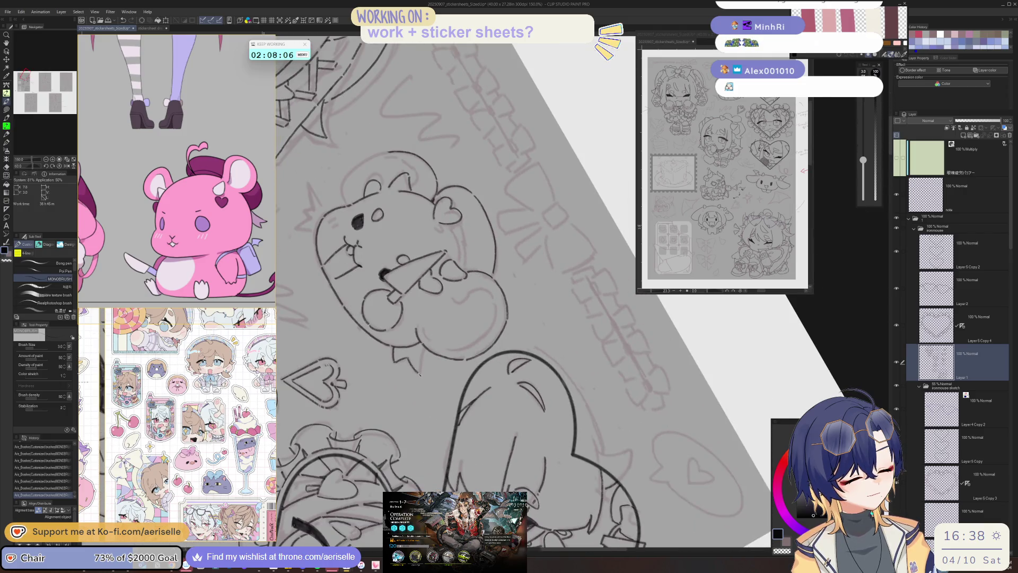
key("minus")
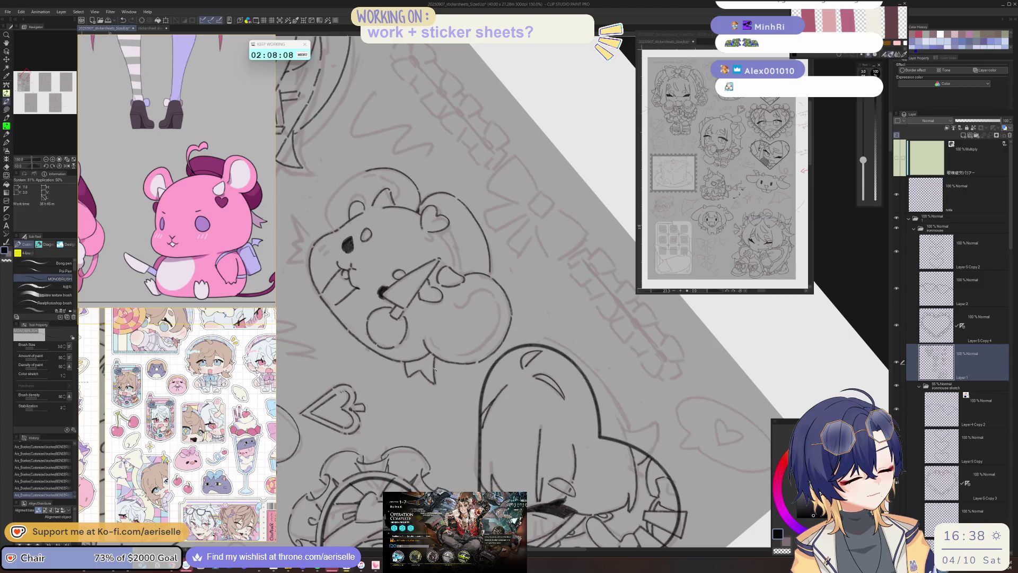
key("minus")
key("minus")
key("minus")
key("minus")
key("minus")
key("minus")
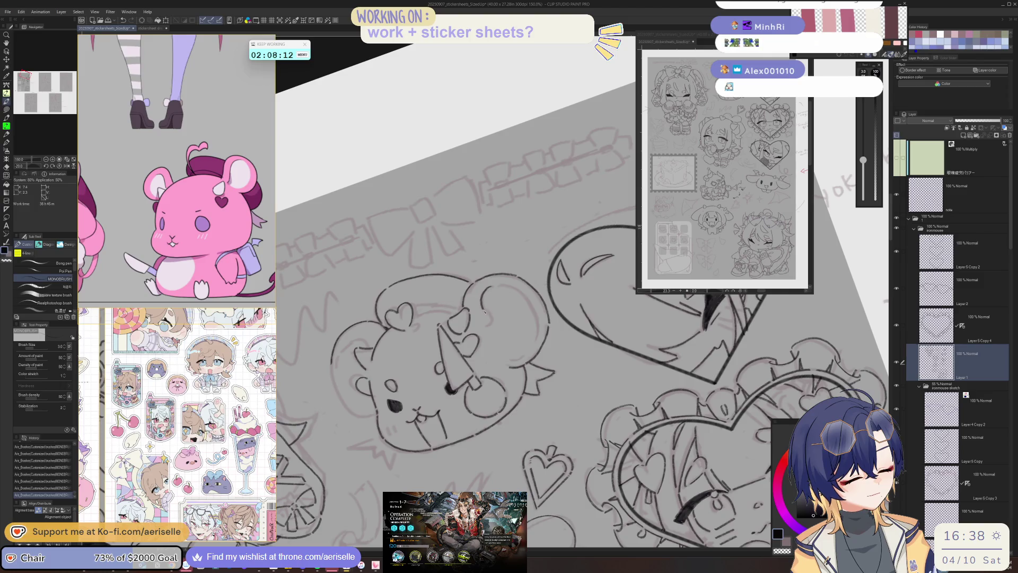
key("minus")
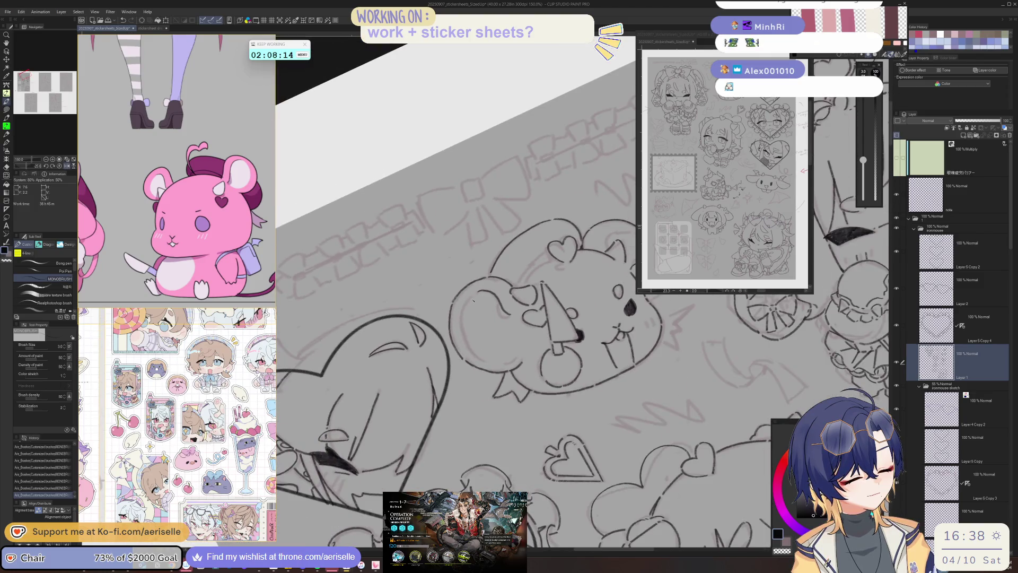
key("asciicircum")
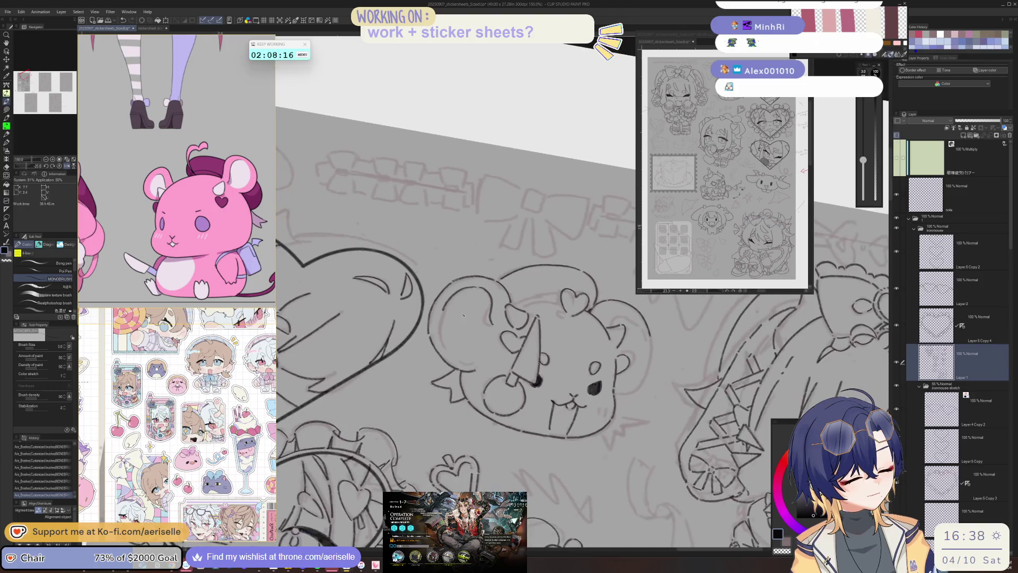
key("asciicircum")
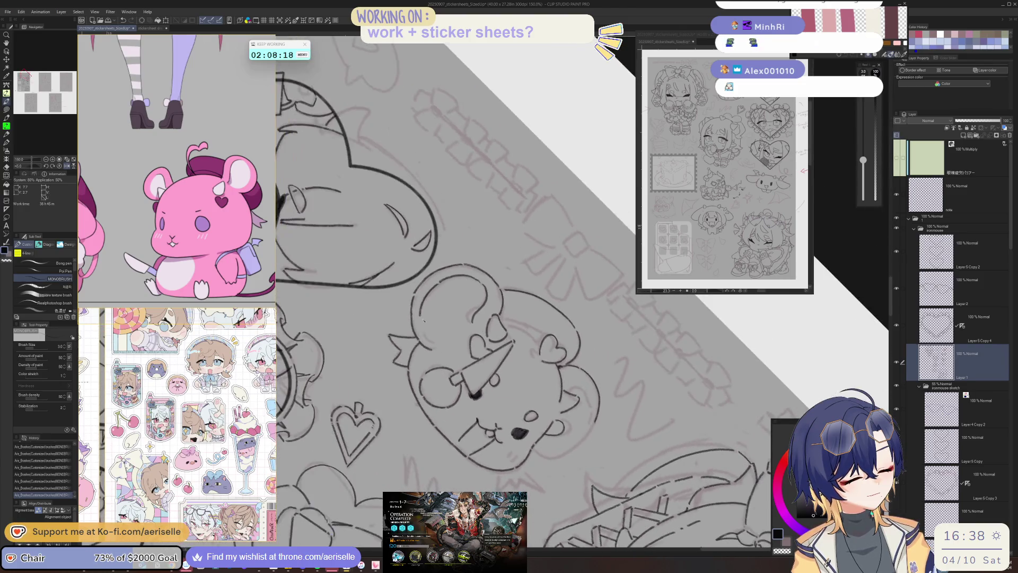
key("minus")
key("minus")
key("minus")
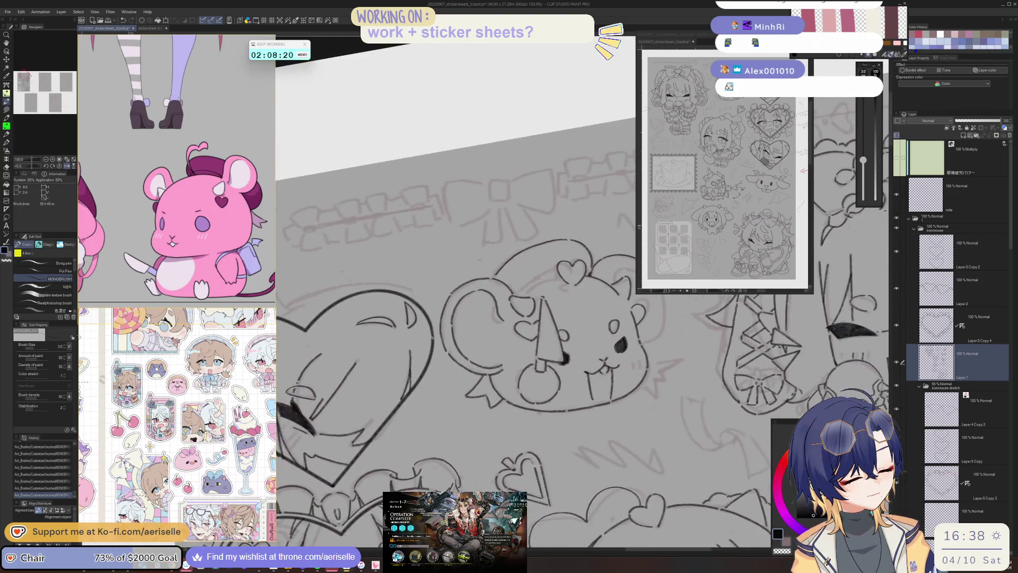
key("h")
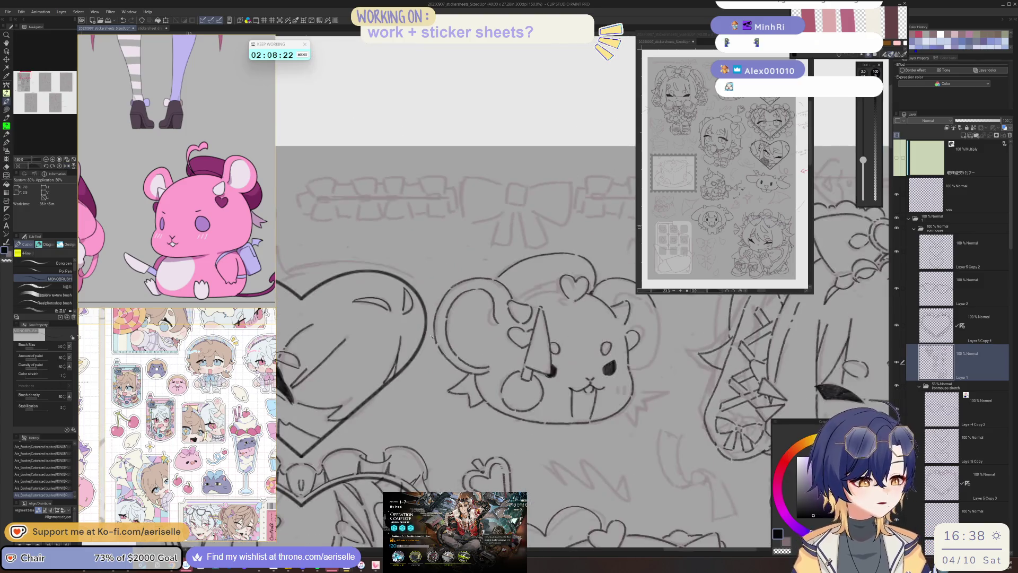
key("h")
key("minus")
key("minus")
key("minus")
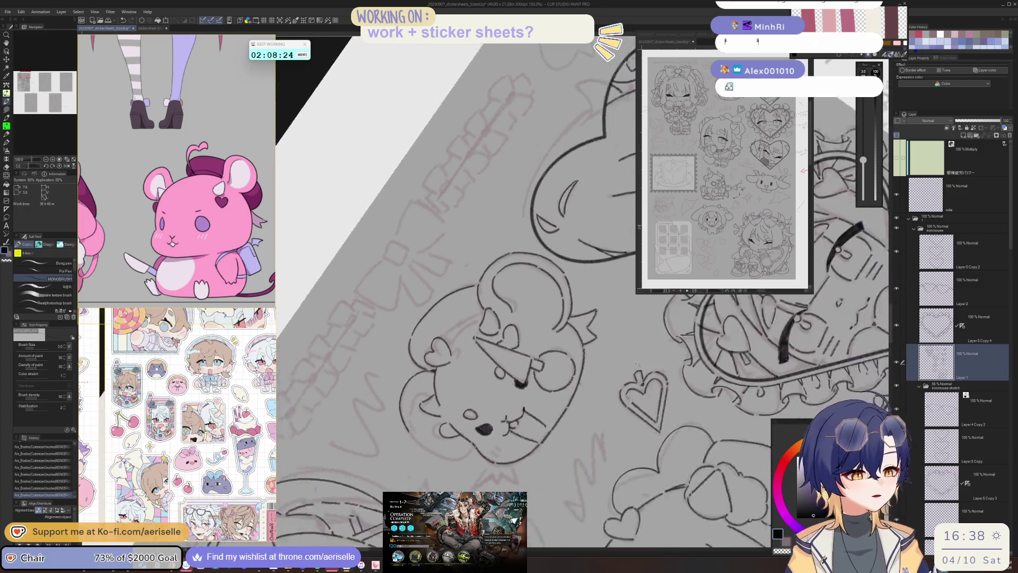
- Rotate the view with shortcuts and extend the mouse's left outline downward with one stroke
scroll(467, 404, "up", 4)
key("minus")
key("minus")
key("minus")
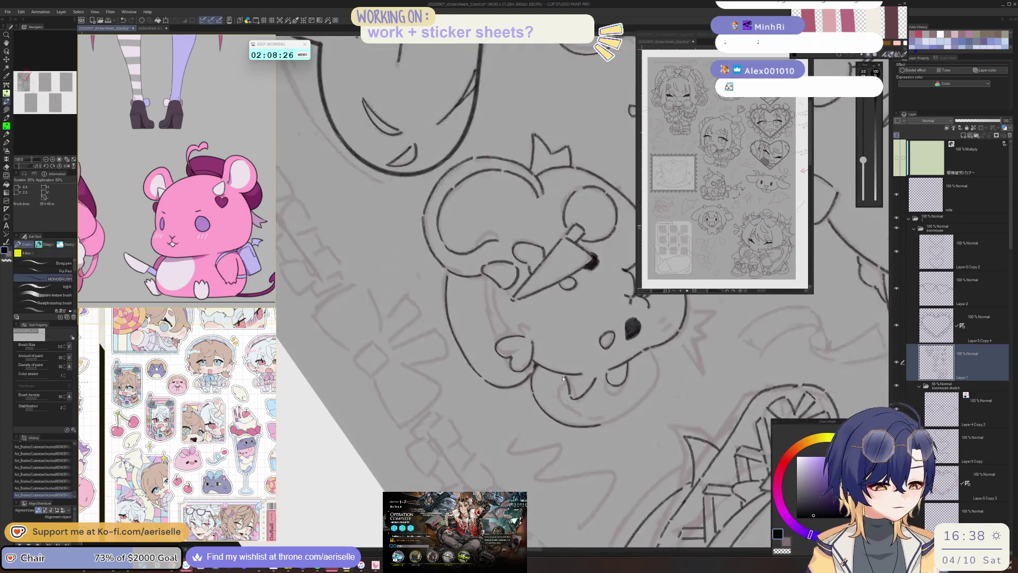
left_click_drag(555, 406, 392, 431)
key("asciicircum")
key("asciicircum")
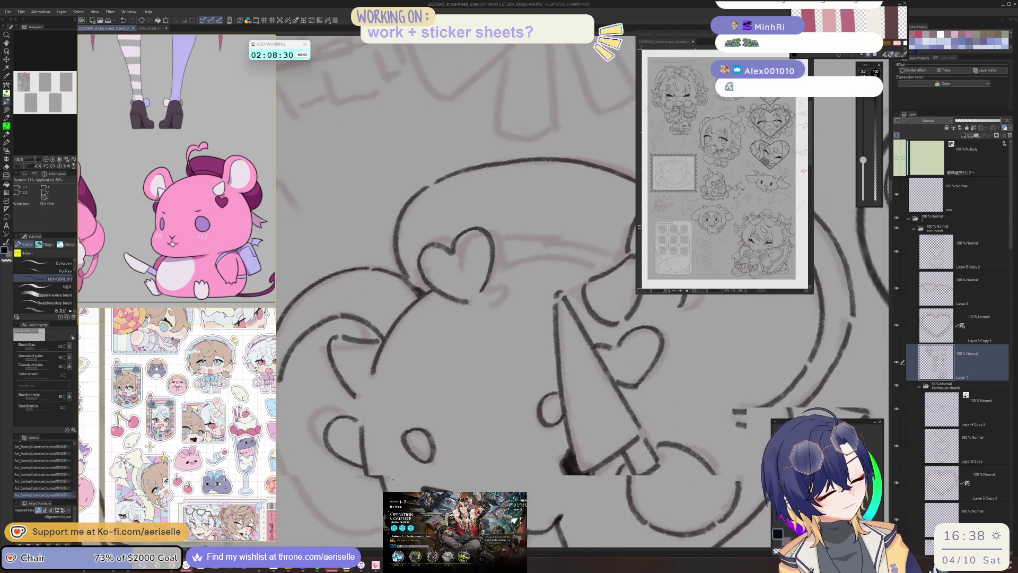
key("asciicircum")
left_click_drag(337, 335, 350, 400)
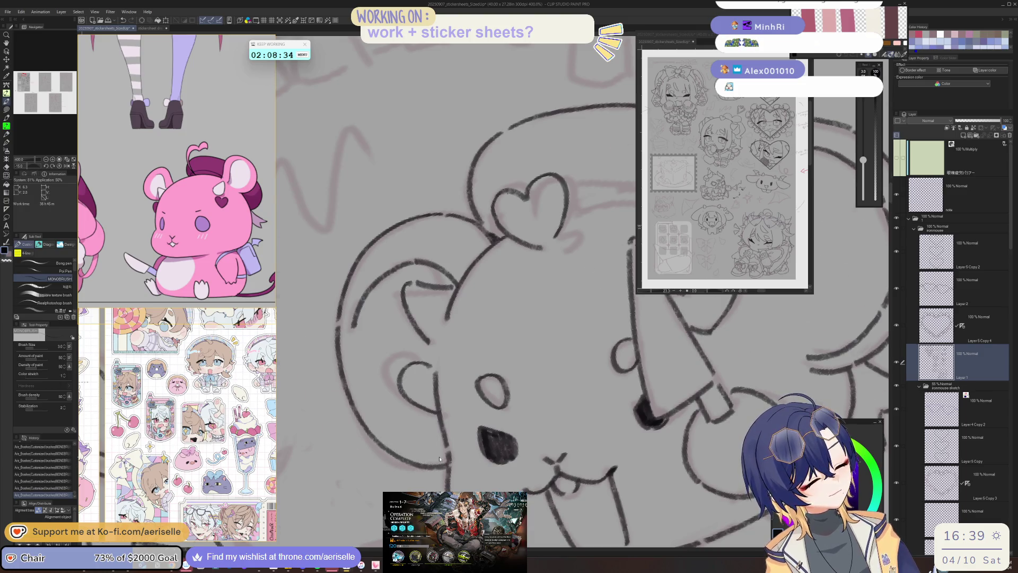
key("ctrl+alt+0")
- Reset the canvas rotation and zoom out to show the whole sticker sheet
key("minus")
key("minus")
key("minus")
scroll(524, 306, "up", 3)
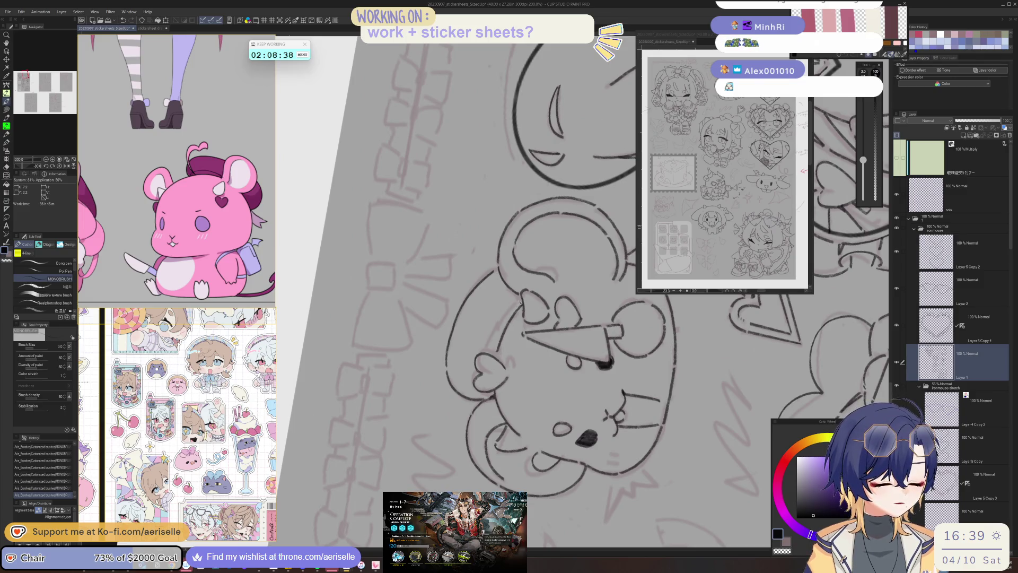
scroll(530, 291, "down", 3)
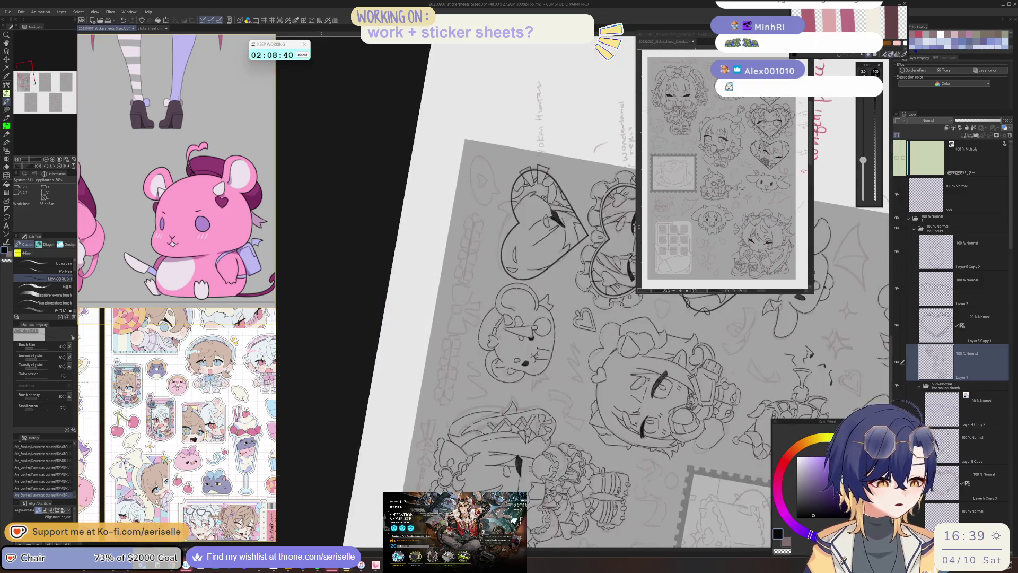
scroll(474, 385, "up", 3)
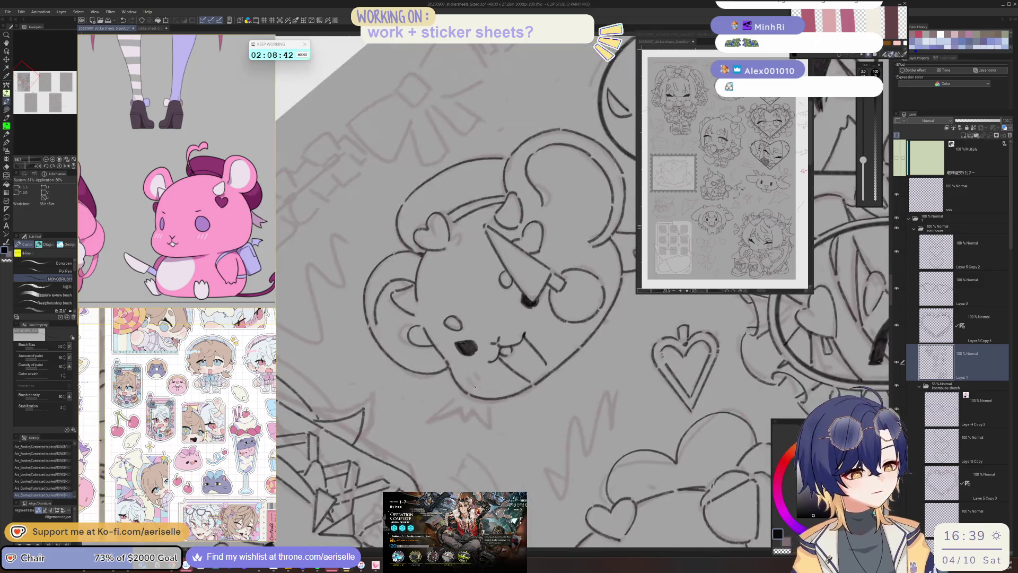
left_click_drag(480, 382, 509, 407)
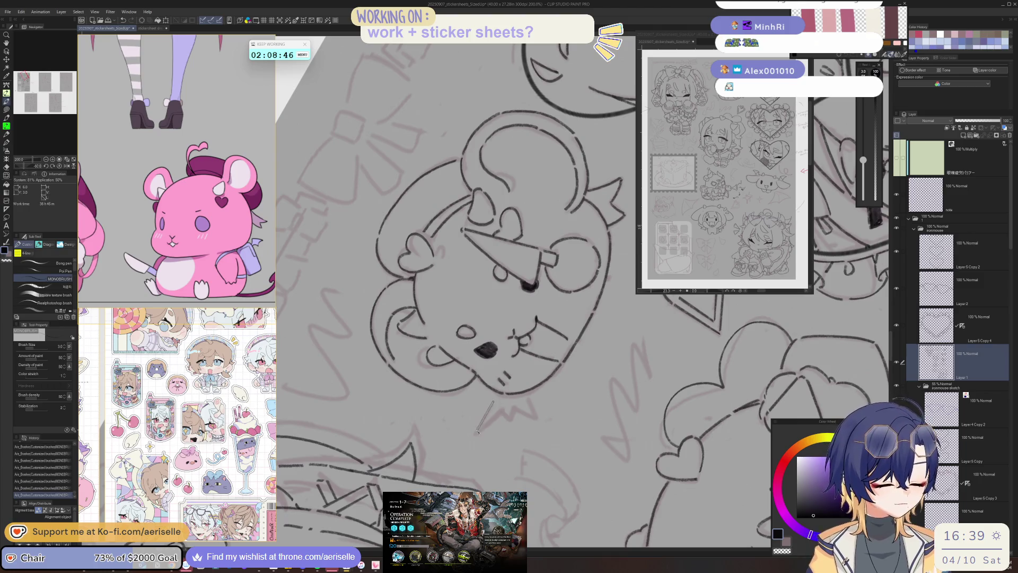
key("asciicircum")
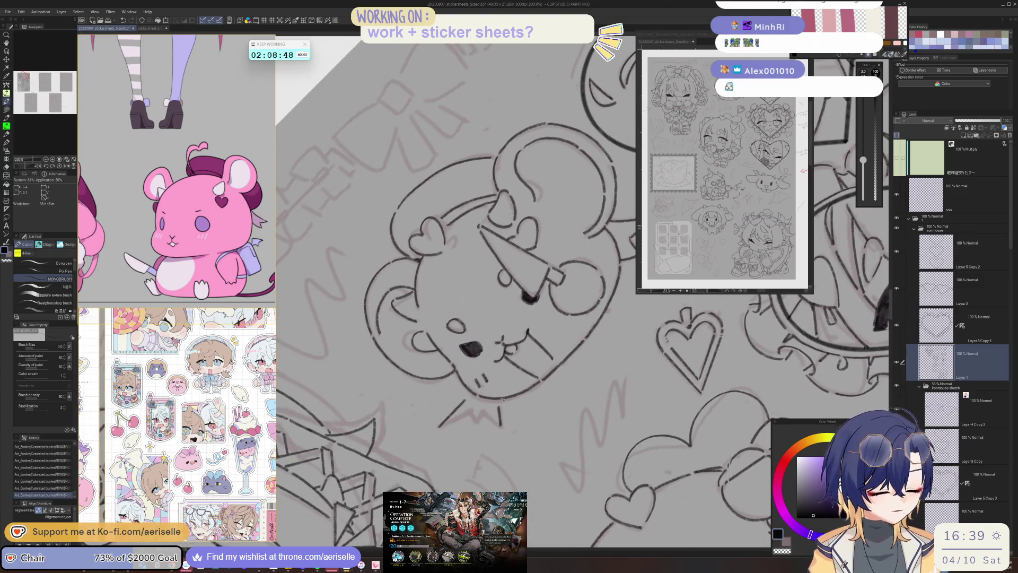
key("asciicircum")
left_click_drag(467, 413, 506, 410)
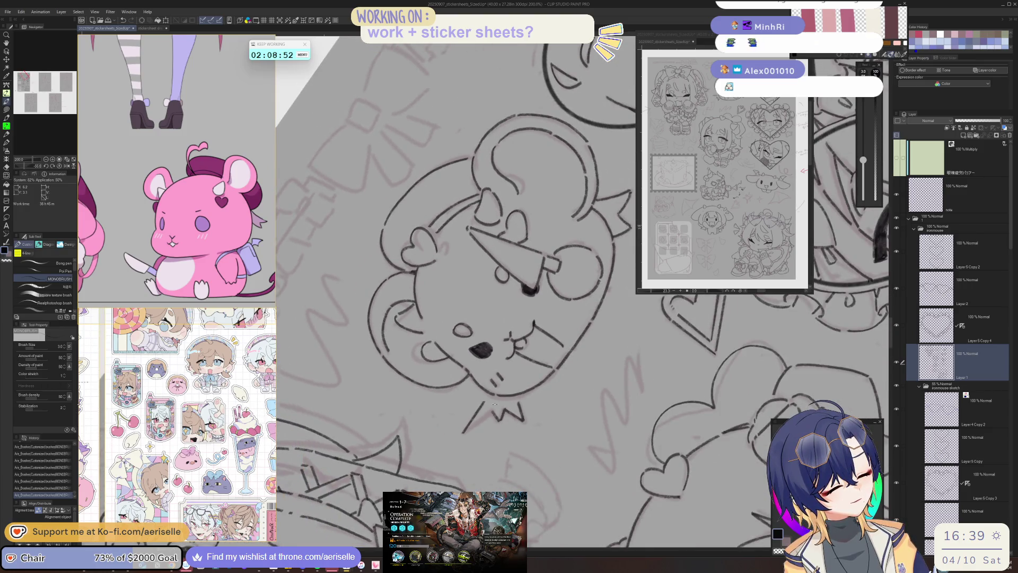
key("minus")
key("ctrl+0")
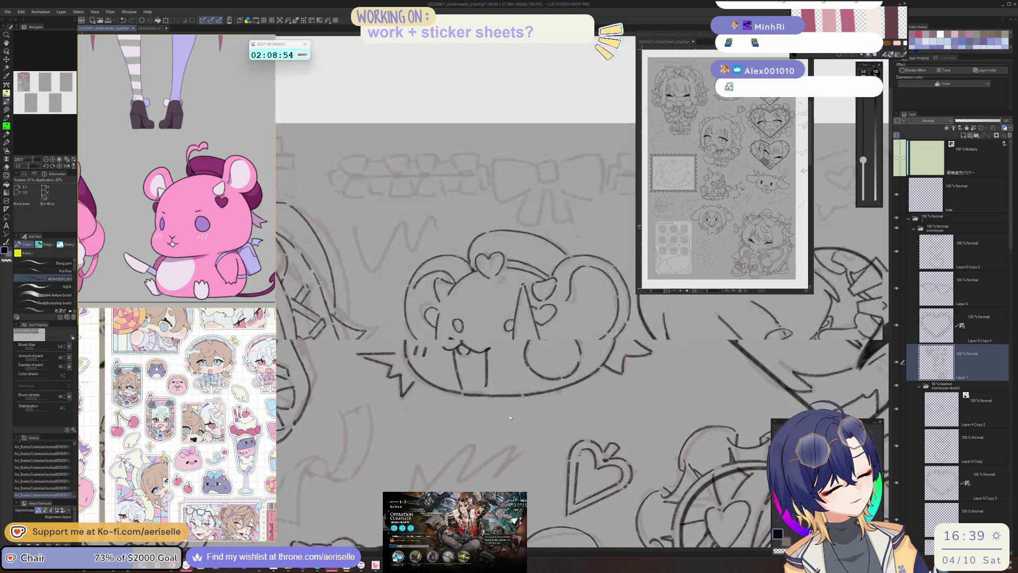
scroll(631, 384, "down", 2)
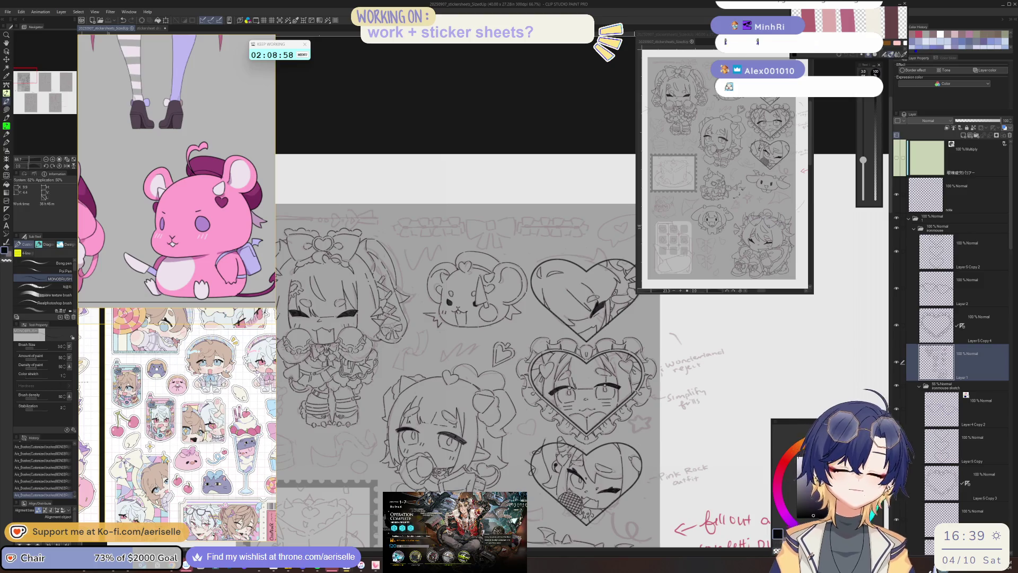
left_click_drag(472, 359, 458, 329)
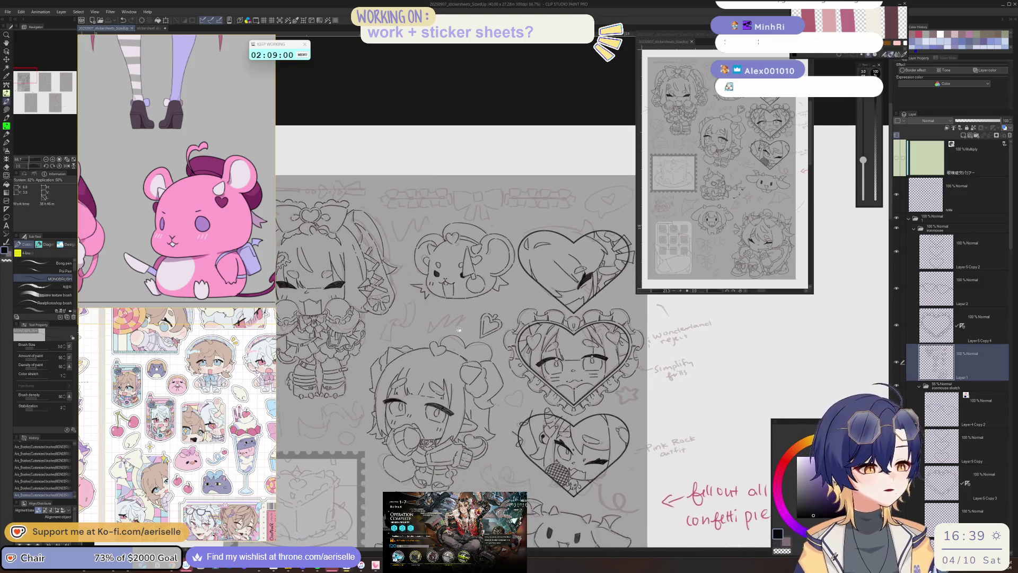
mouse_move(586, 459)
left_mouse_down()
mouse_move(543, 328)
mouse_move(543, 276)
mouse_move(541, 456)
left_mouse_up()
key("ctrl+equal")
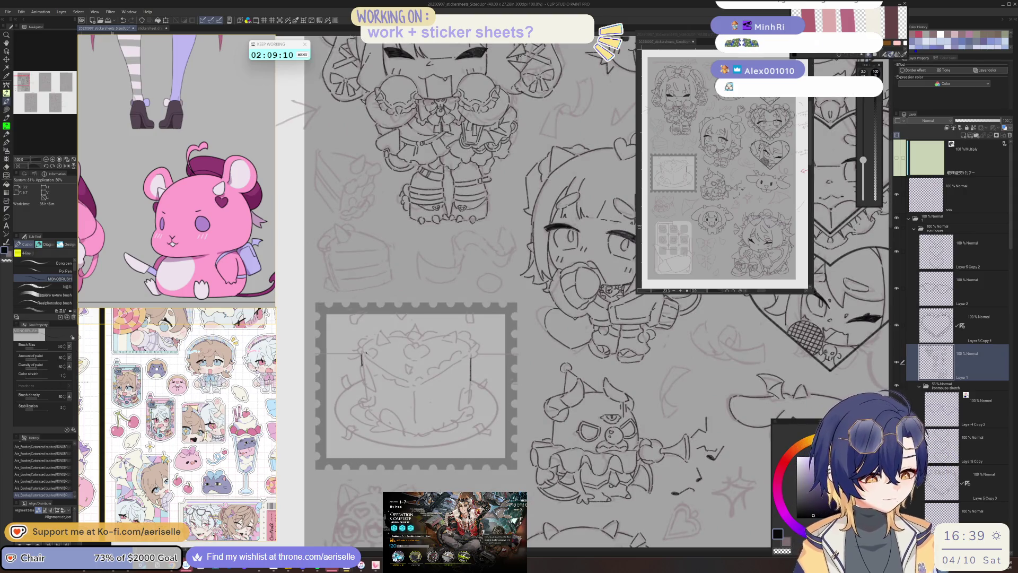
key("ctrl+z")
key("ctrl+z")
scroll(363, 359, "down", 2)
left_click_drag(517, 348, 524, 382)
scroll(524, 382, "right", 5)
scroll(524, 382, "down", 3)
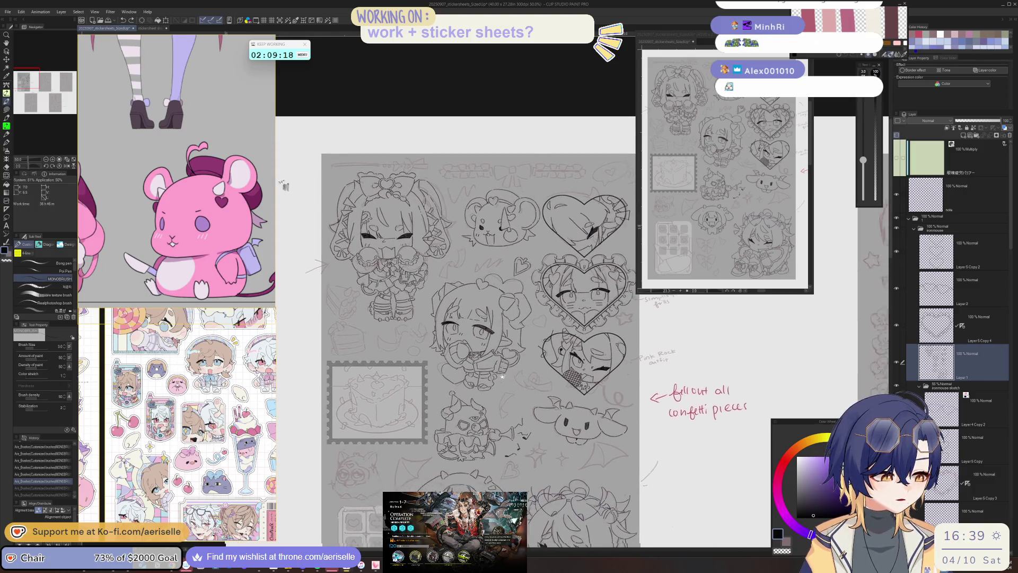
left_click_drag(591, 375, 587, 356)
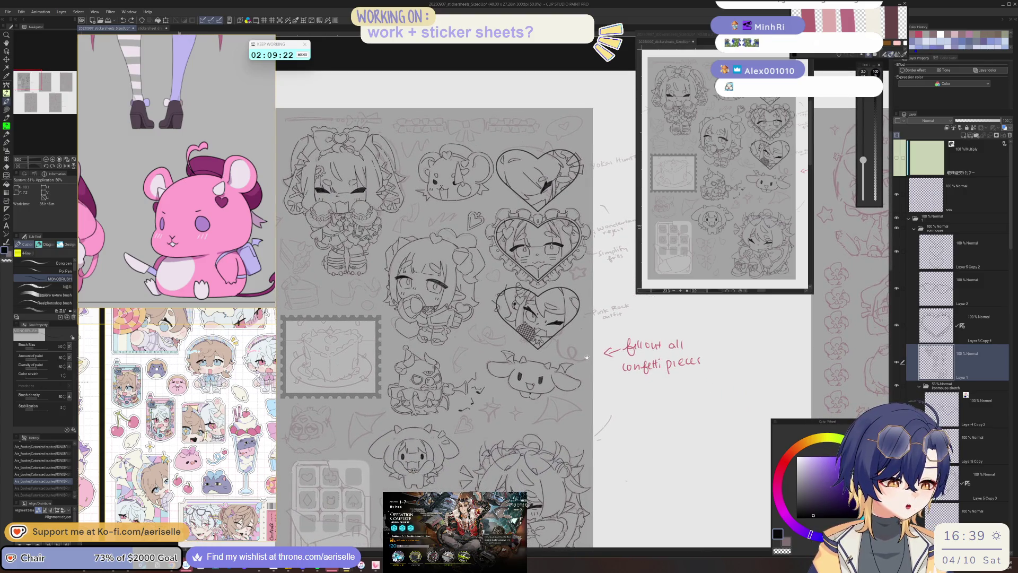
scroll(573, 372, "up", 5)
scroll(573, 371, "right", 2)
scroll(556, 393, "up", 2)
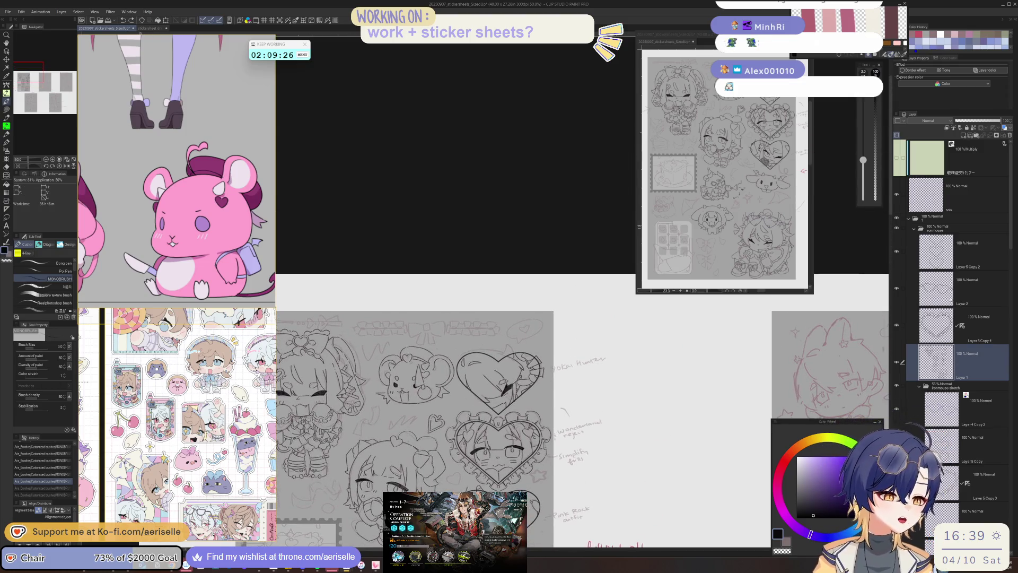
- Add a new raster layer and ink the speech bubble outline above the top heart frame
left_click(964, 136)
scroll(522, 310, "up", 4)
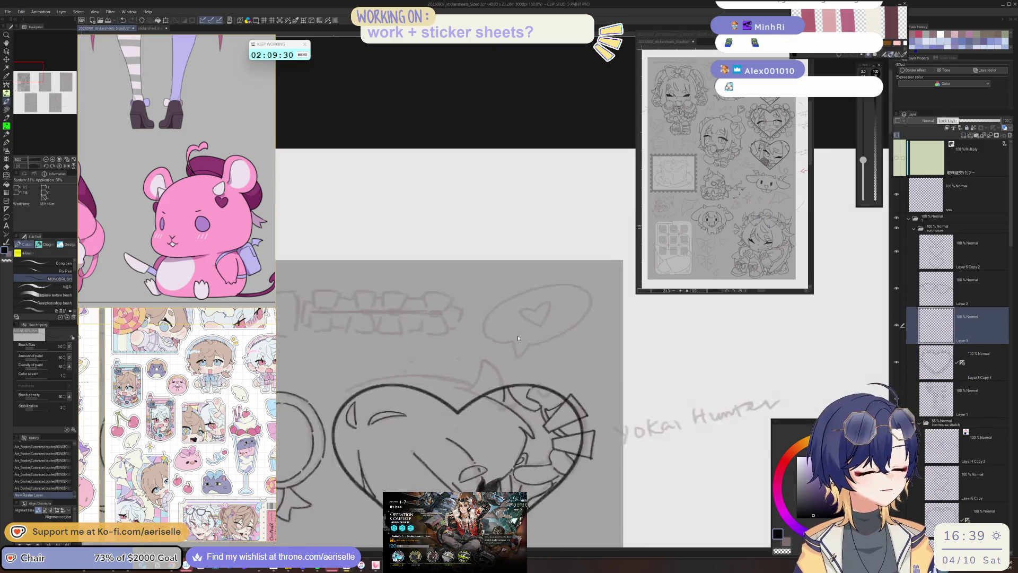
key("minus")
left_click_drag(516, 361, 537, 354)
key("minus")
key("minus")
key("minus")
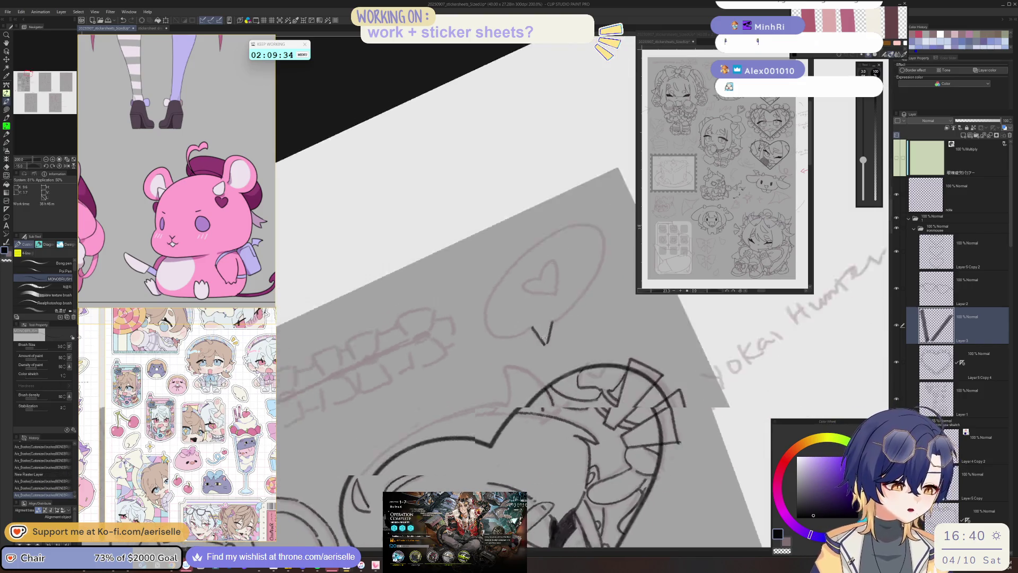
left_click_drag(532, 180, 497, 231)
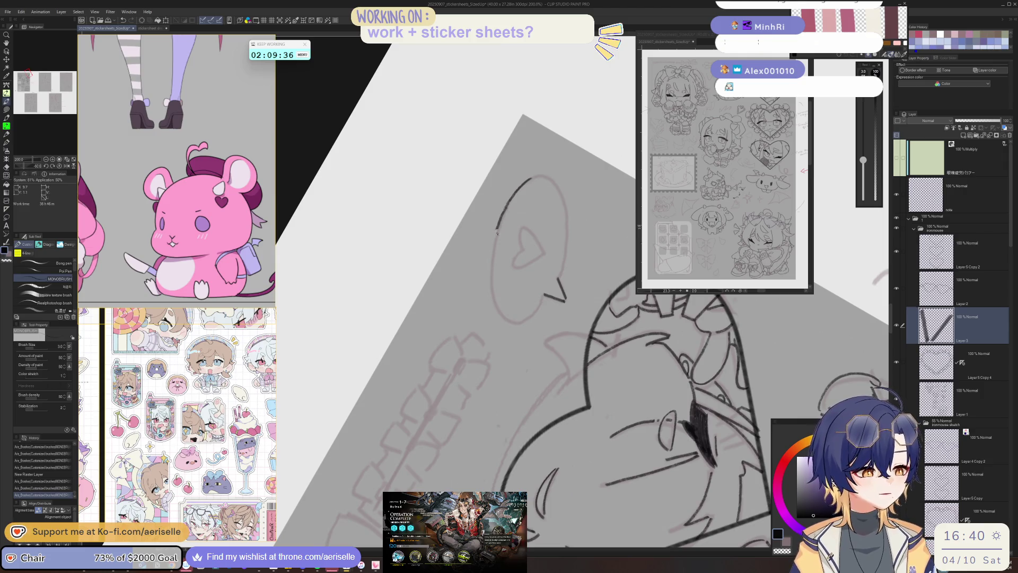
mouse_move(503, 309)
left_mouse_down()
mouse_move(512, 318)
mouse_move(435, 284)
mouse_move(443, 169)
left_mouse_up()
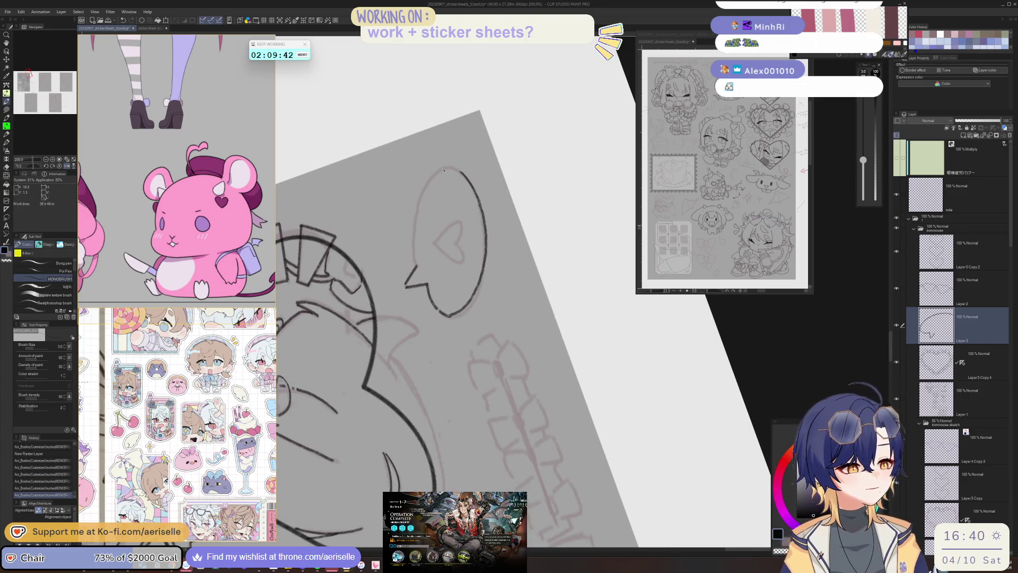
key("h")
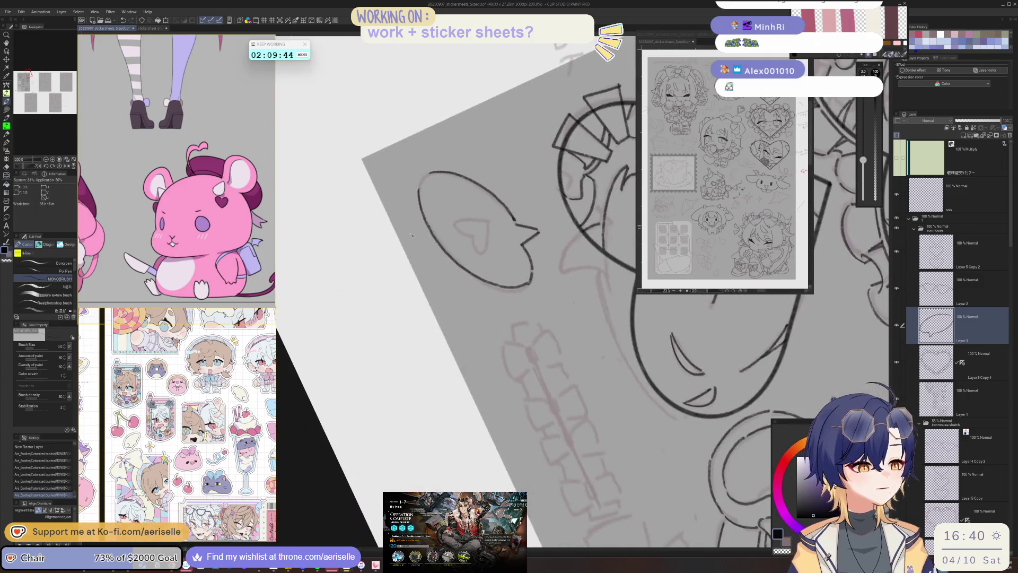
key("asciicircum")
key("asciicircum")
key("asciicircum")
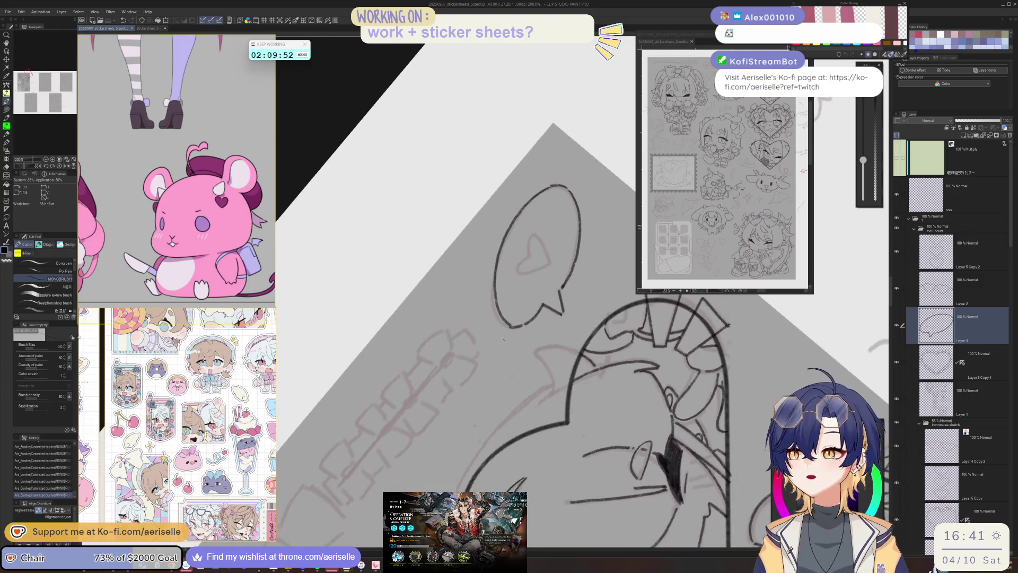
- Level the view, zoom to 400% and ink both sides of the bubble's small heart
key("ctrl+at")
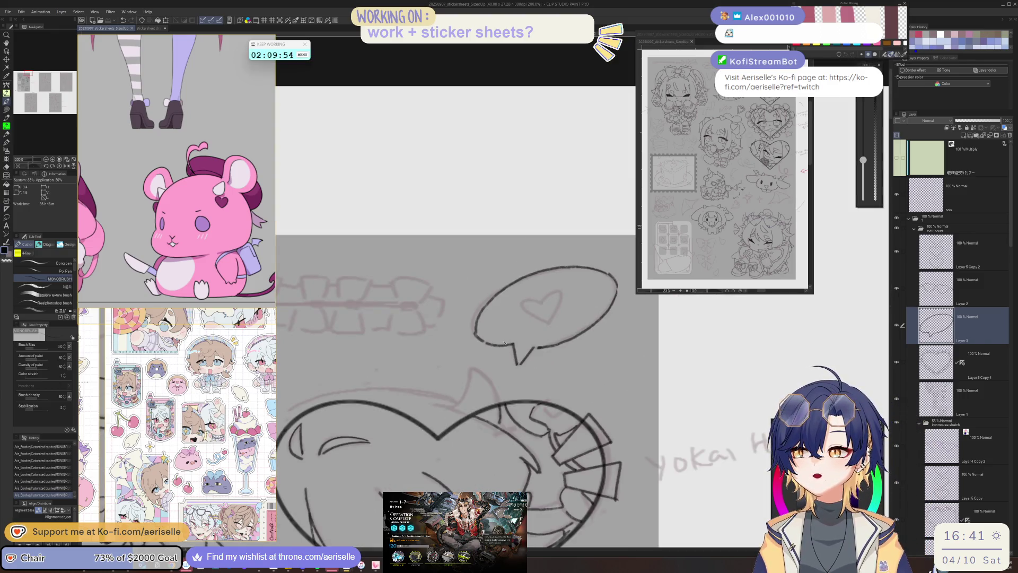
key("ctrl+plus")
key("ctrl+plus")
key("ctrl+plus")
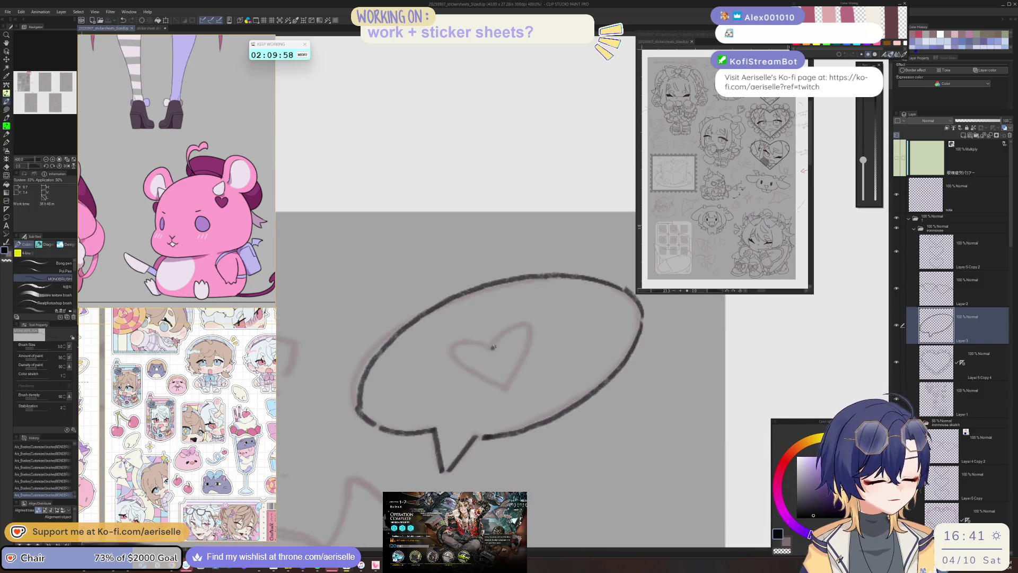
left_click_drag(527, 350, 511, 389)
key("minus")
key("minus")
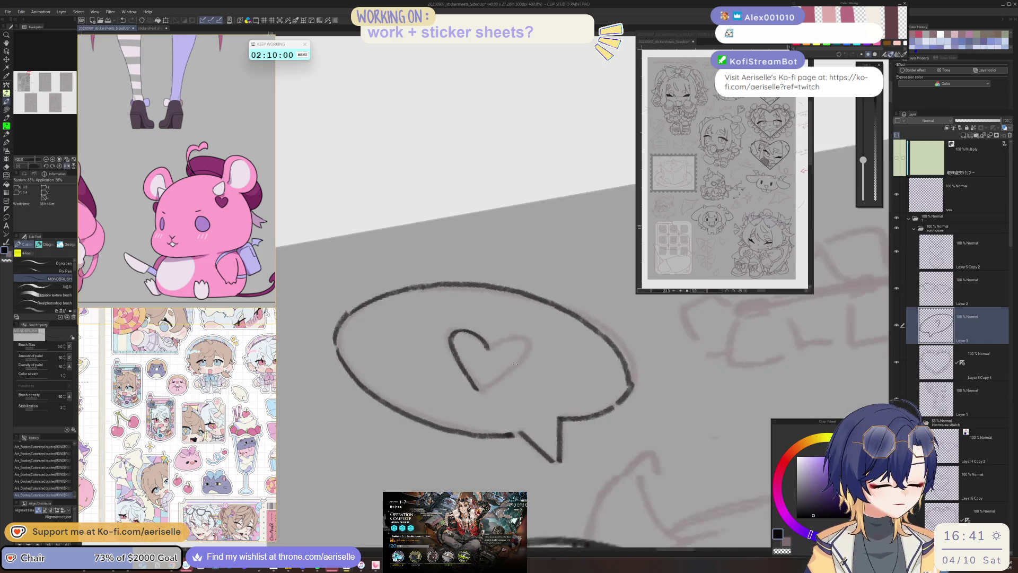
left_click_drag(545, 333, 516, 387)
key("ctrl+minus")
key("ctrl+minus")
key("ctrl+minus")
key("asciicircum")
key("asciicircum")
scroll(632, 423, "down", 10)
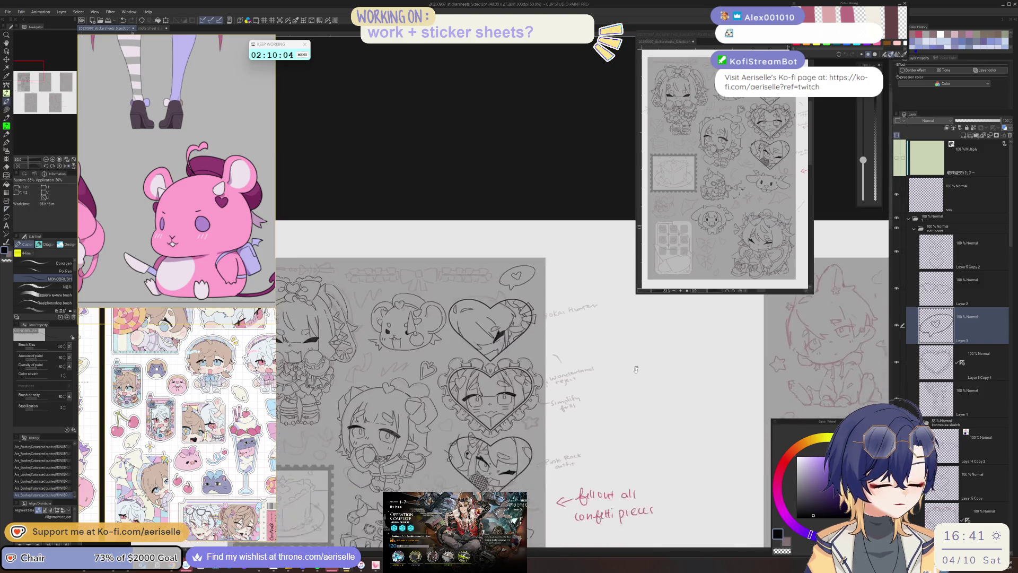
- Bring the cake stamp and round mascot sketch up close and begin inking the mascot's left ear
scroll(609, 421, "up", 4)
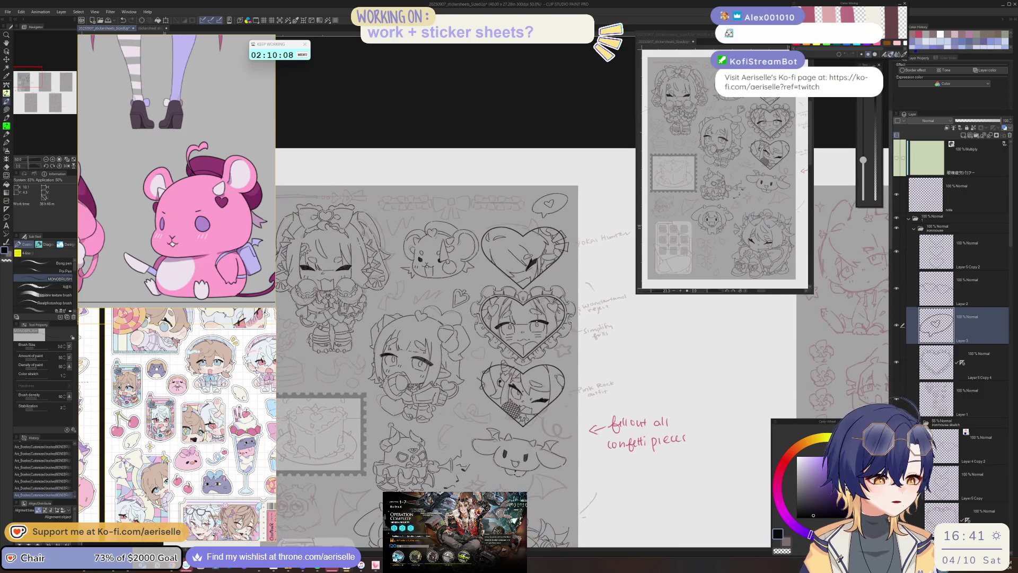
scroll(580, 411, "left", 4)
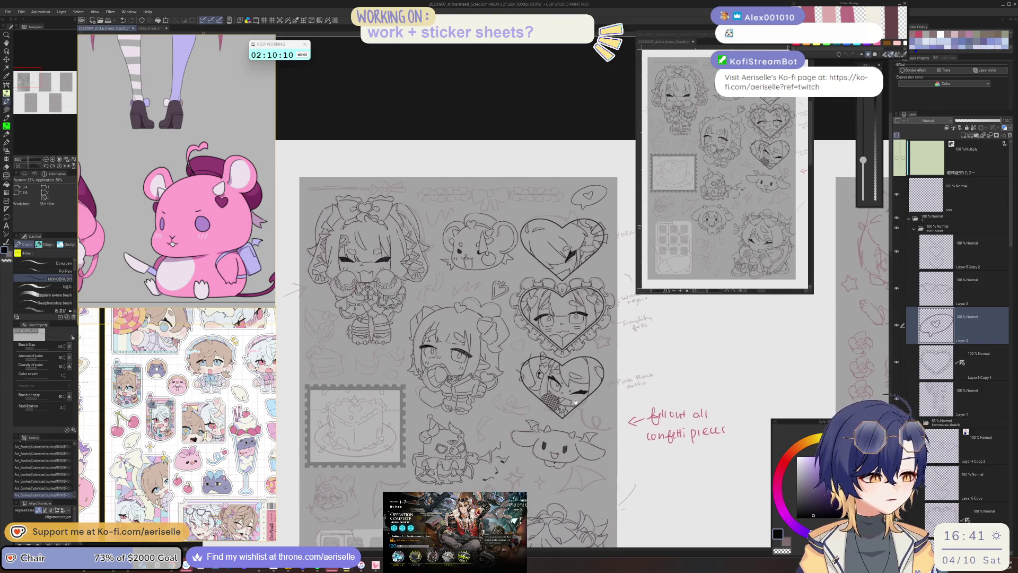
left_click_drag(567, 400, 578, 394)
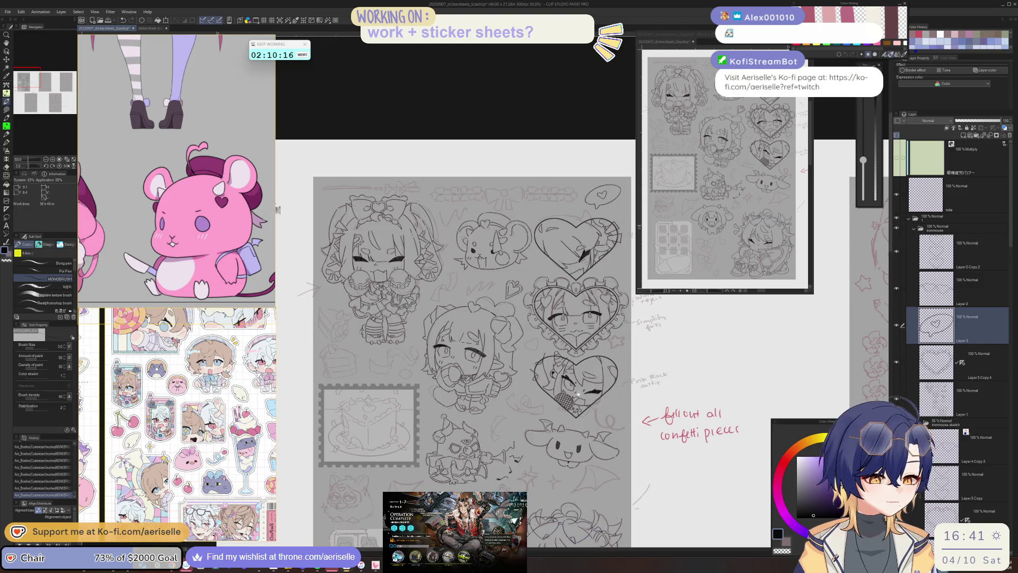
scroll(360, 356, "up", 5)
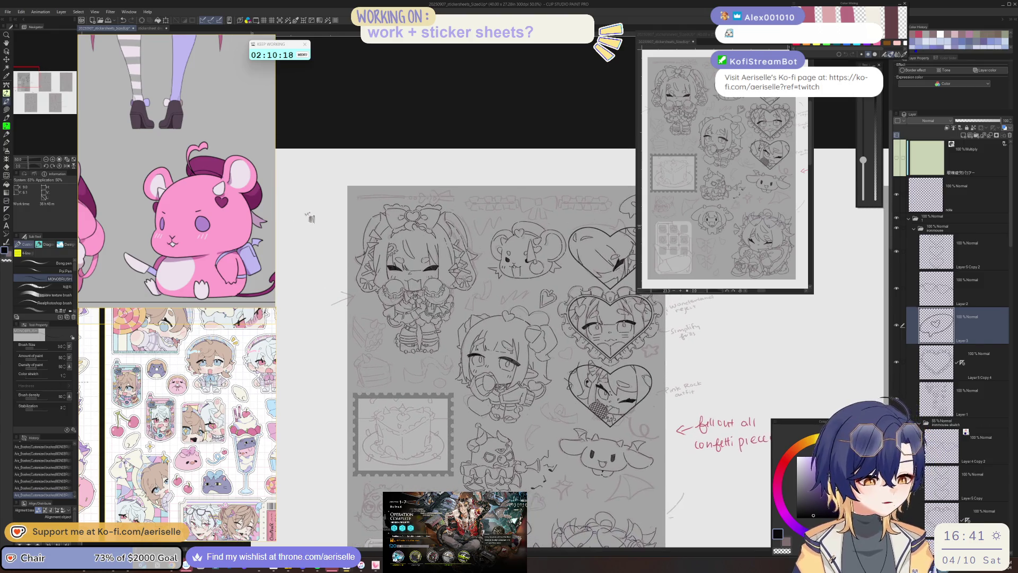
scroll(361, 356, "down", 4)
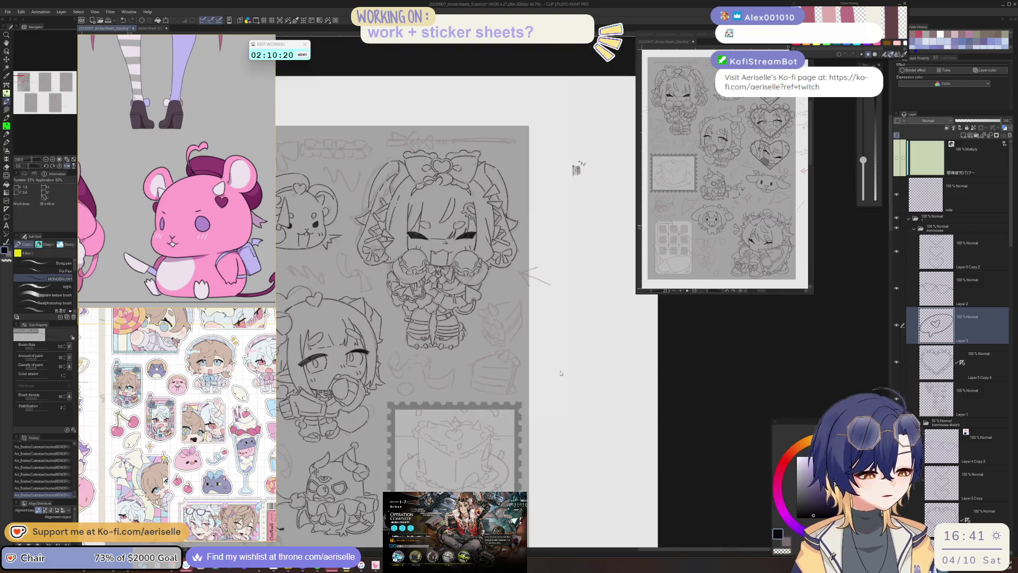
scroll(529, 386, "down", 5)
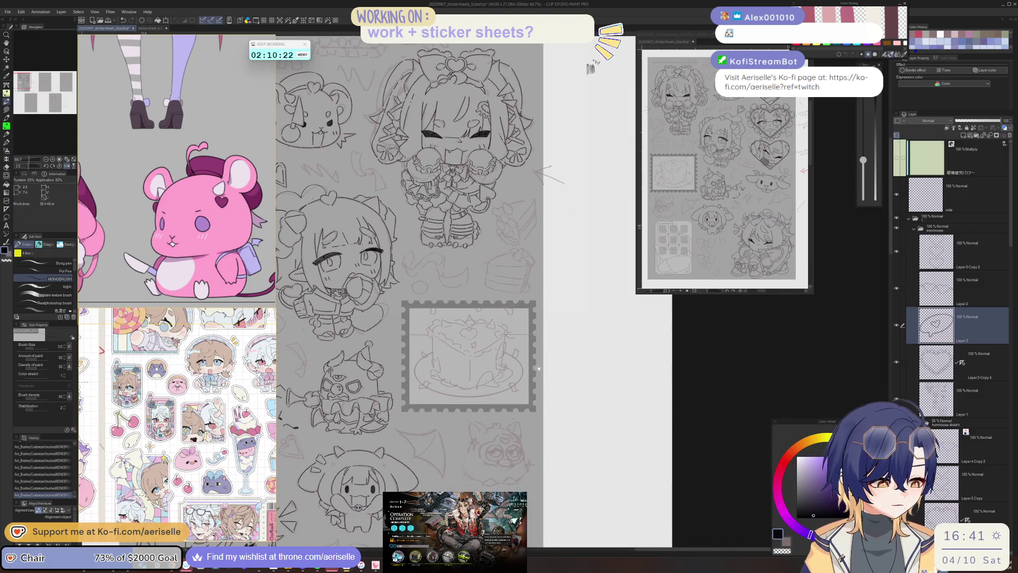
scroll(457, 361, "up", 4)
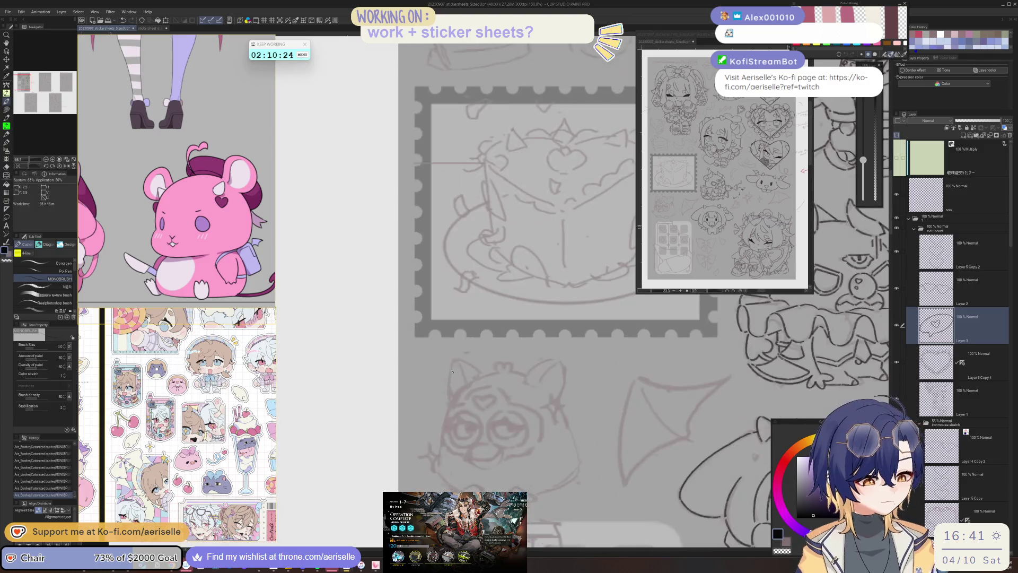
left_click_drag(448, 399, 452, 408)
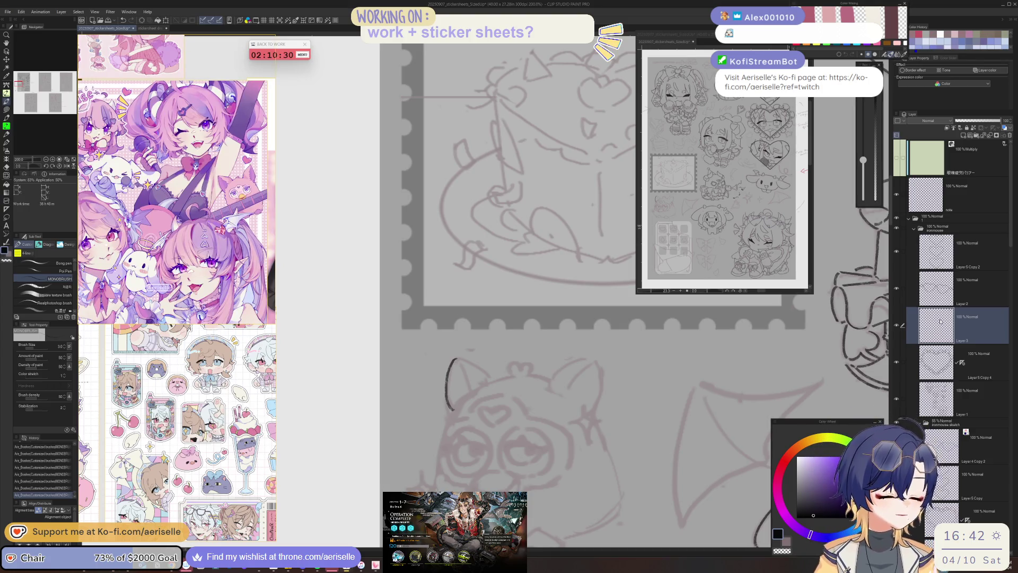
- Ink the left lobe of the mascot's head heart tuft, undoing a misdrawn right lobe
mouse_move(265, 173)
left_mouse_down()
mouse_move(520, 355)
mouse_move(608, 321)
mouse_move(579, 344)
mouse_move(582, 334)
left_mouse_up()
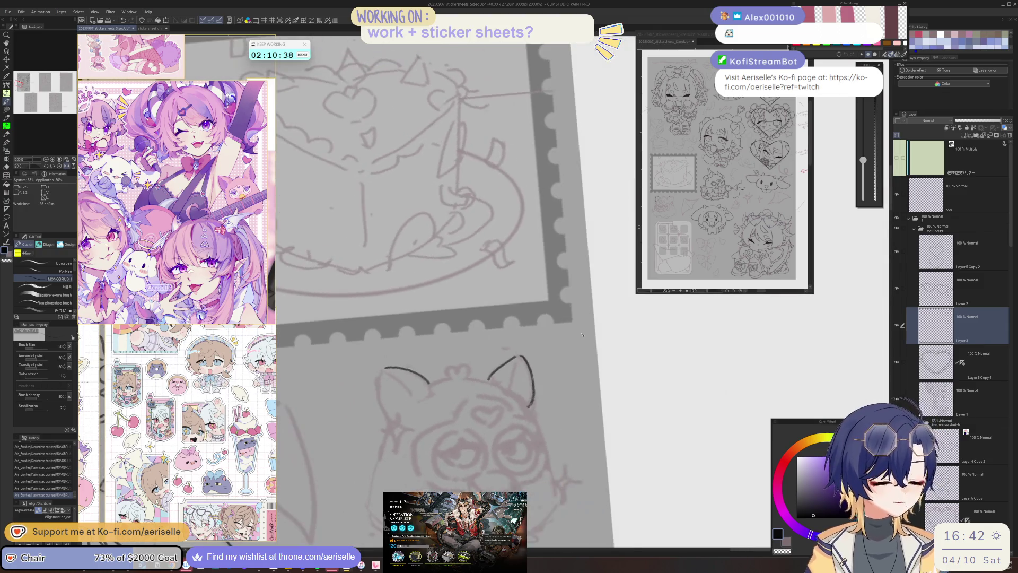
mouse_move(386, 419)
left_mouse_down()
mouse_move(454, 362)
mouse_move(445, 379)
mouse_move(454, 416)
mouse_move(530, 350)
mouse_move(558, 307)
mouse_move(536, 366)
left_mouse_up()
scroll(451, 367, "up", 3)
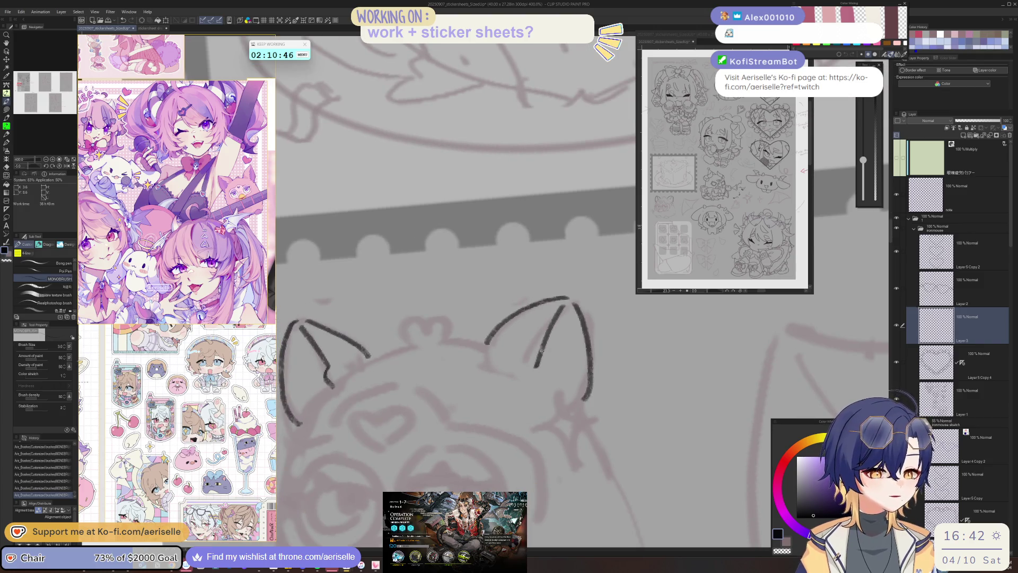
key("minus")
key("minus")
mouse_move(430, 331)
left_mouse_down()
mouse_move(410, 342)
mouse_move(436, 364)
mouse_move(453, 326)
mouse_move(448, 357)
mouse_move(437, 333)
mouse_move(450, 355)
mouse_move(443, 413)
left_mouse_up()
key("minus")
key("minus")
key("minus")
key("asciicircum")
key("asciicircum")
key("asciicircum")
key("ctrl+z")
- Ink the head lines running from the heart to both ears, then the closed-eye line
key("minus")
key("minus")
left_click_drag(487, 351, 584, 284)
key("asciicircum")
key("asciicircum")
scroll(536, 347, "up", 2)
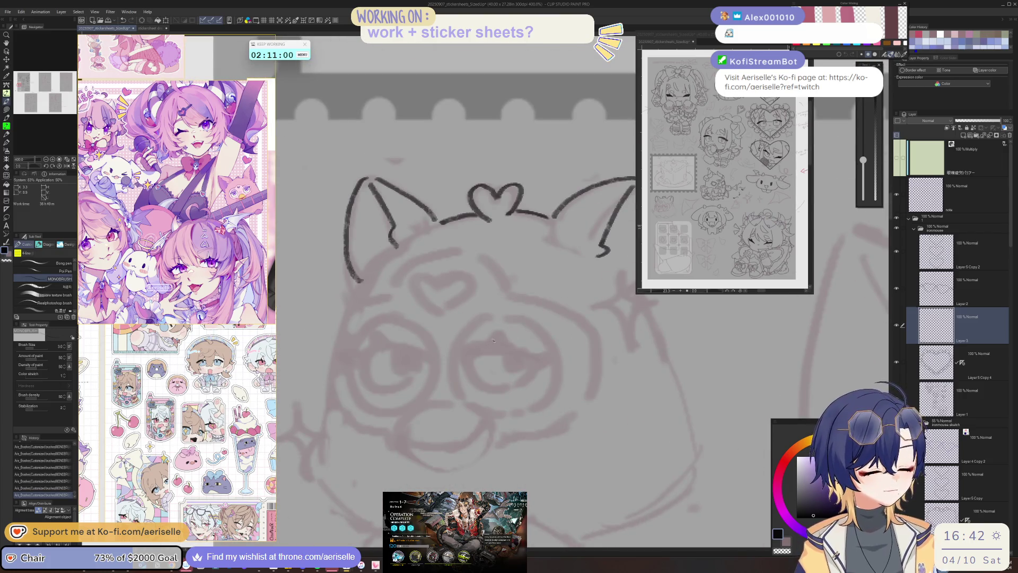
key("minus")
key("minus")
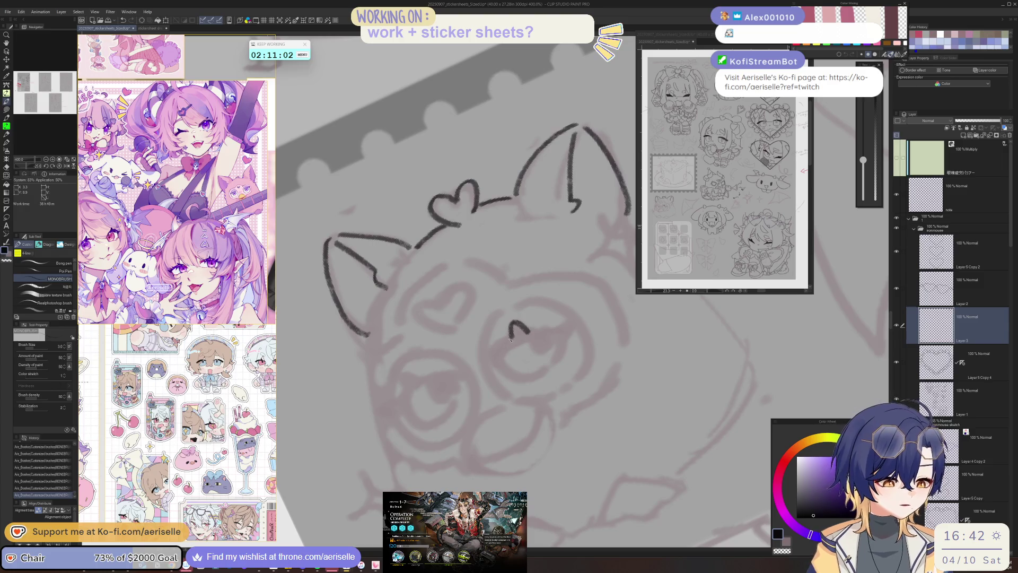
mouse_move(499, 357)
left_mouse_down()
mouse_move(564, 334)
mouse_move(524, 334)
mouse_move(496, 352)
mouse_move(549, 338)
mouse_move(537, 333)
left_mouse_up()
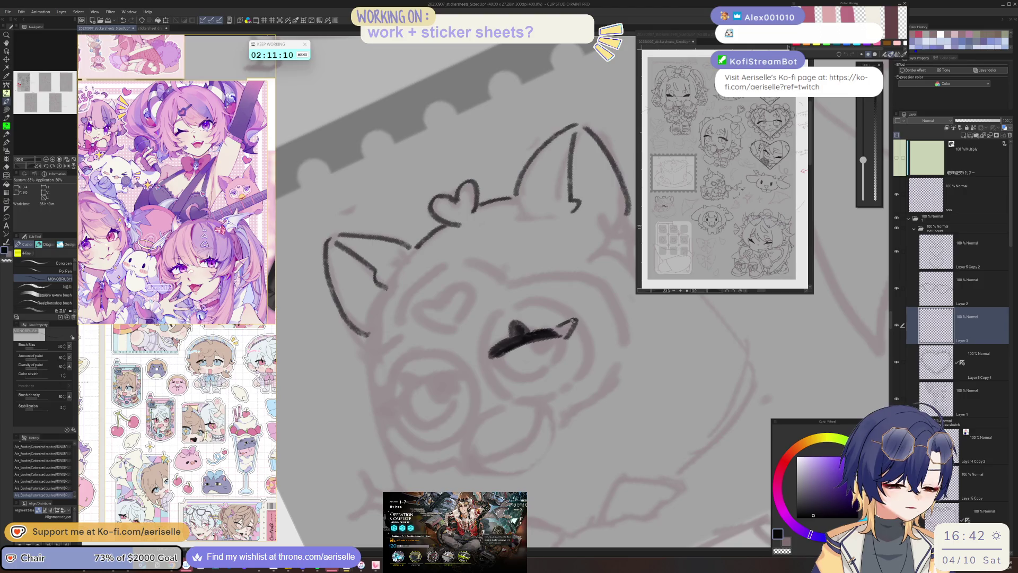
scroll(566, 336, "down", 5)
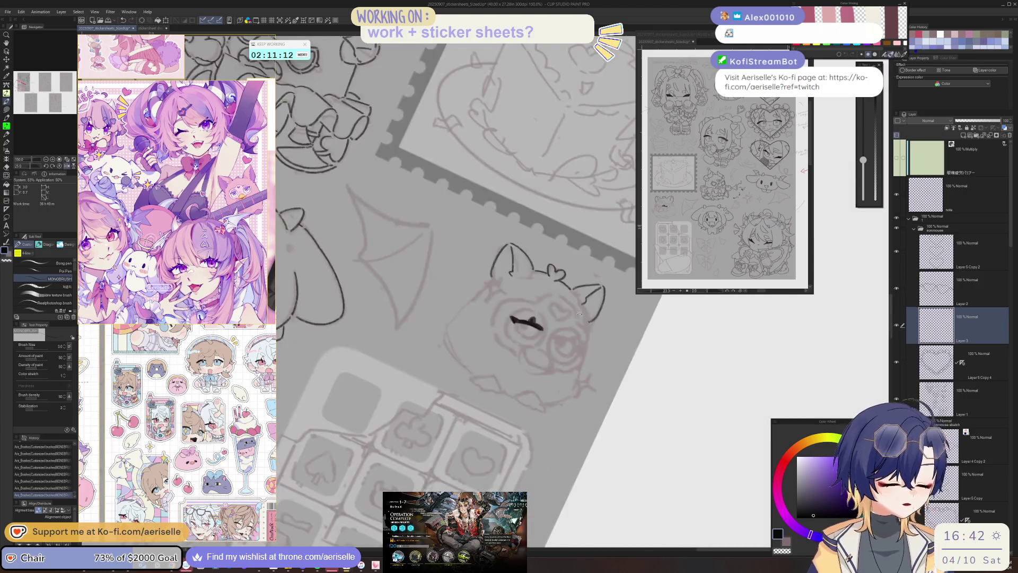
- Ink both eyes: closed-eye strokes, the left eye's lower flick, and the two pupils
left_click_drag(506, 355, 499, 361)
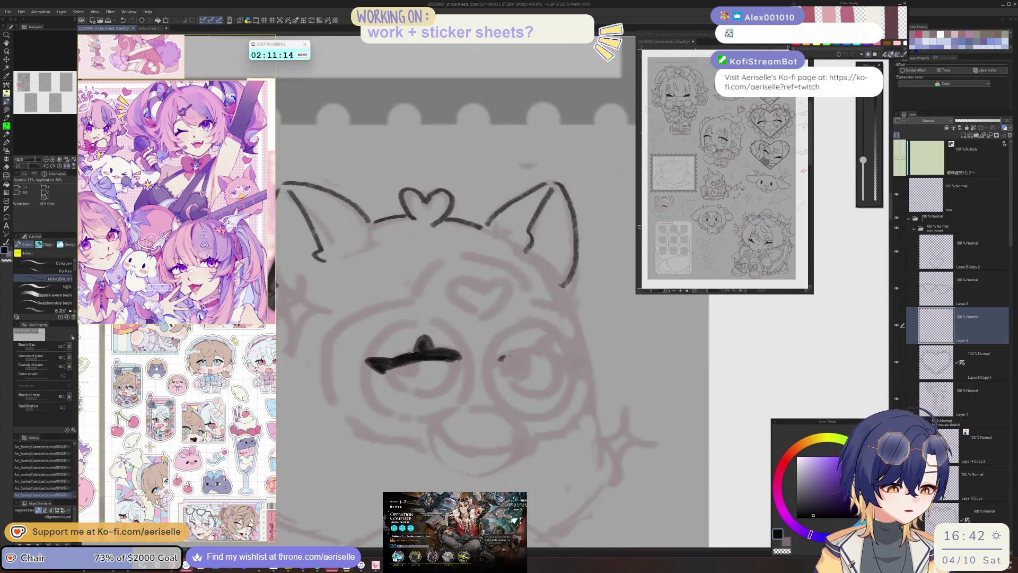
key("minus")
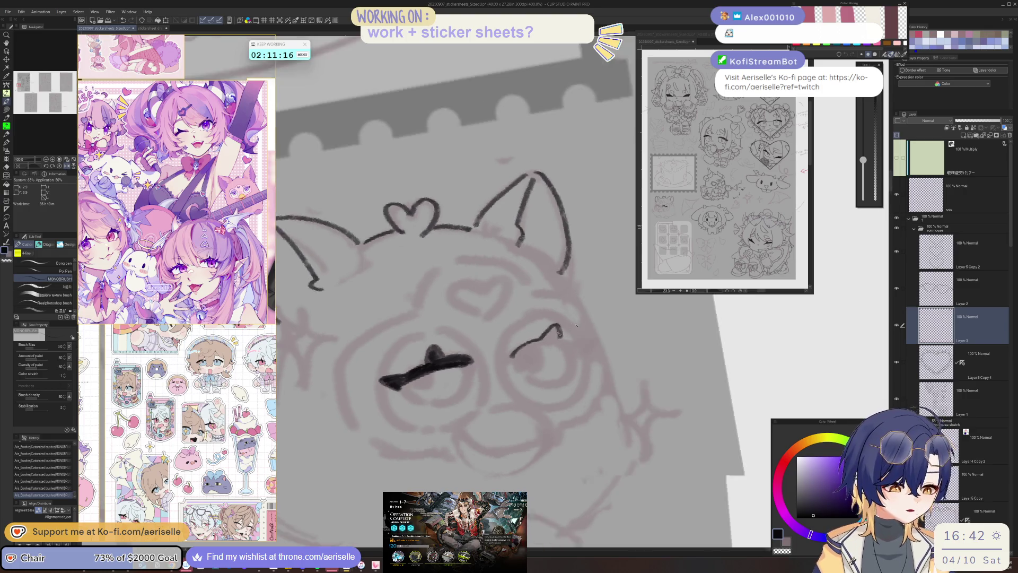
mouse_move(518, 356)
left_mouse_down()
mouse_move(570, 338)
mouse_move(544, 337)
mouse_move(562, 321)
mouse_move(566, 330)
left_mouse_up()
key("asciicircum")
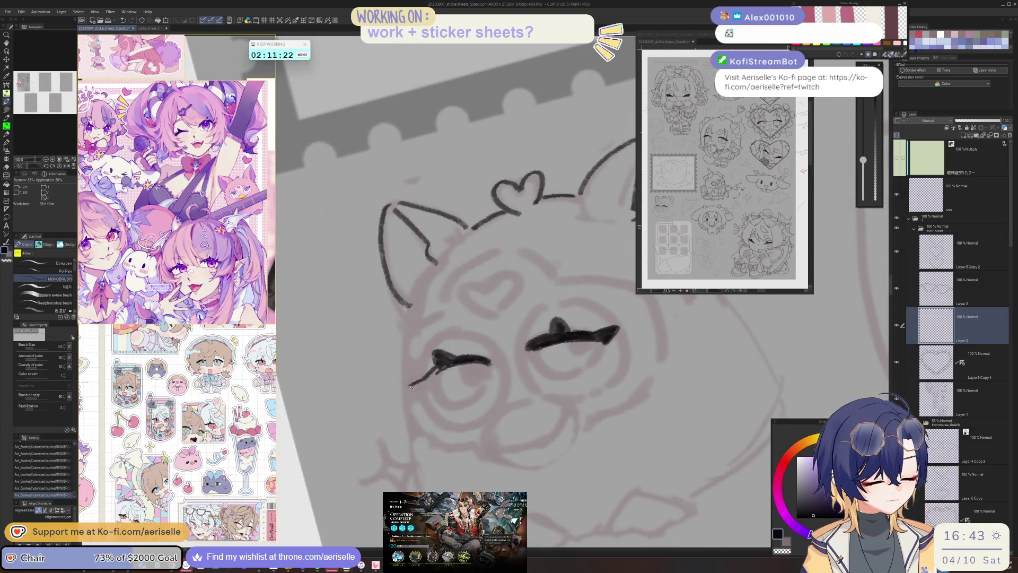
mouse_move(438, 373)
left_mouse_down()
mouse_move(412, 387)
mouse_move(469, 375)
mouse_move(424, 397)
left_mouse_up()
key("asciicircum")
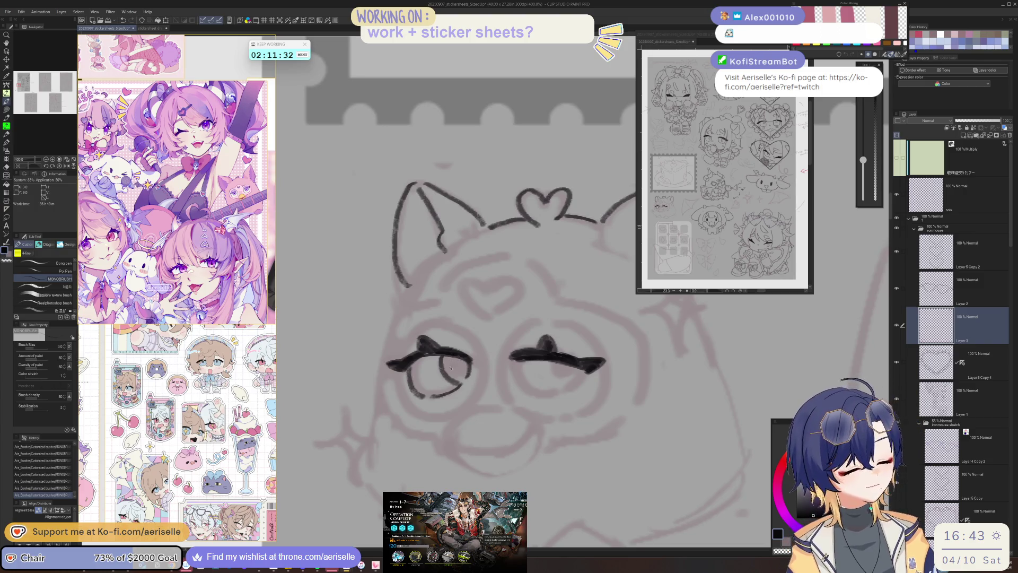
left_click_drag(438, 369, 463, 377)
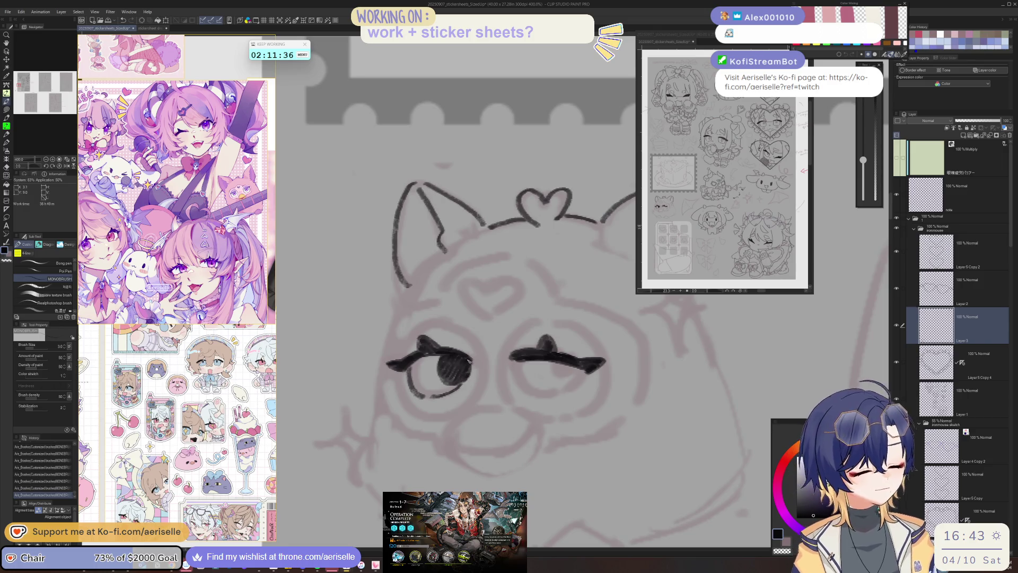
left_click_drag(513, 360, 525, 385)
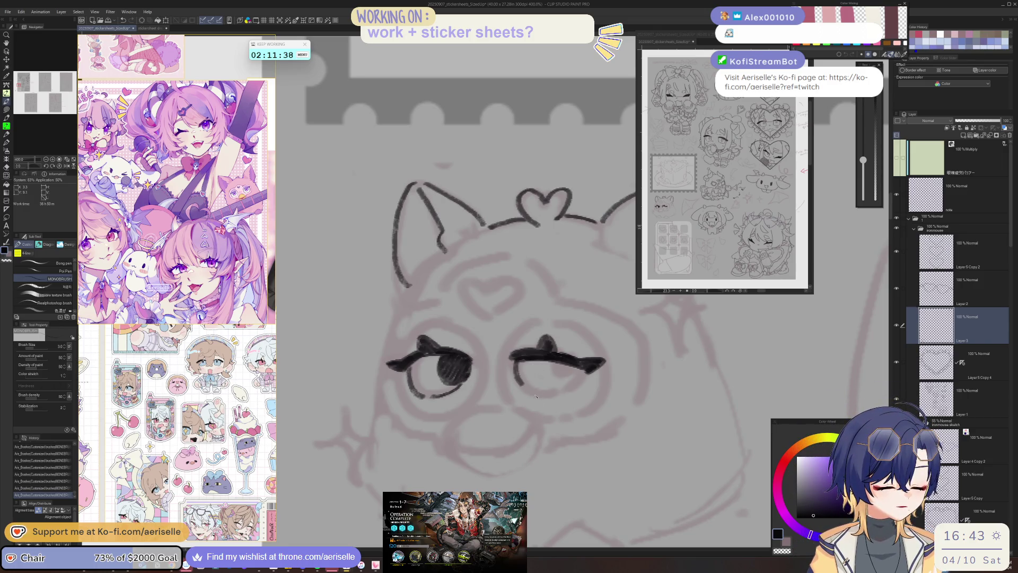
mouse_move(560, 362)
left_mouse_down()
mouse_move(570, 387)
mouse_move(584, 386)
mouse_move(576, 364)
left_mouse_up()
- Redraw the Furby's mouth curve after undoing the first lower-curve stroke
scroll(576, 365, "down", 6)
left_click_drag(628, 426, 605, 405)
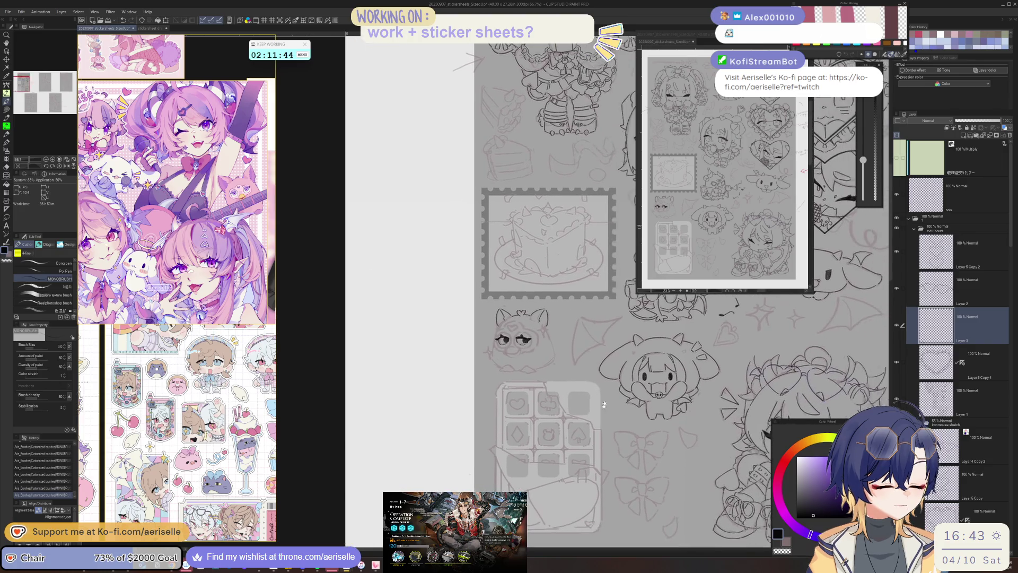
scroll(516, 349, "up", 3)
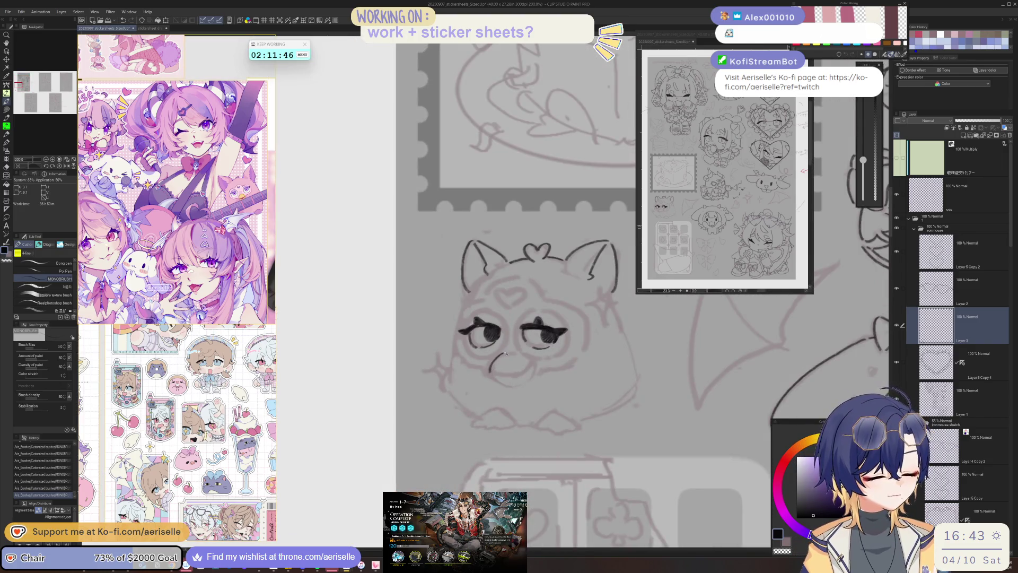
key("minus")
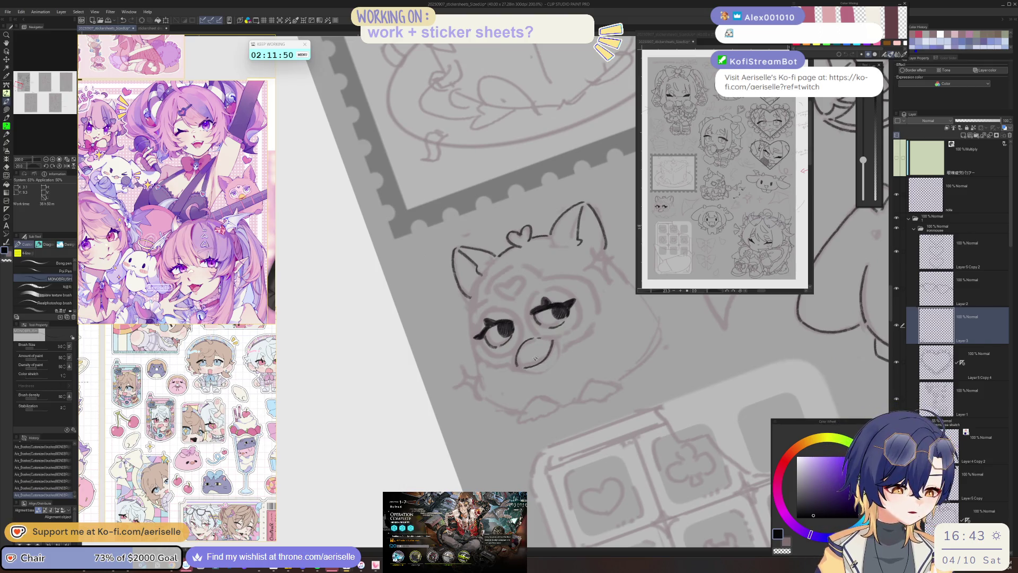
mouse_move(541, 364)
left_mouse_down()
mouse_move(440, 361)
mouse_move(401, 343)
mouse_move(415, 345)
mouse_move(416, 333)
left_mouse_up()
key("ctrl+z")
mouse_move(492, 367)
left_mouse_down()
mouse_move(533, 363)
mouse_move(436, 362)
left_mouse_up()
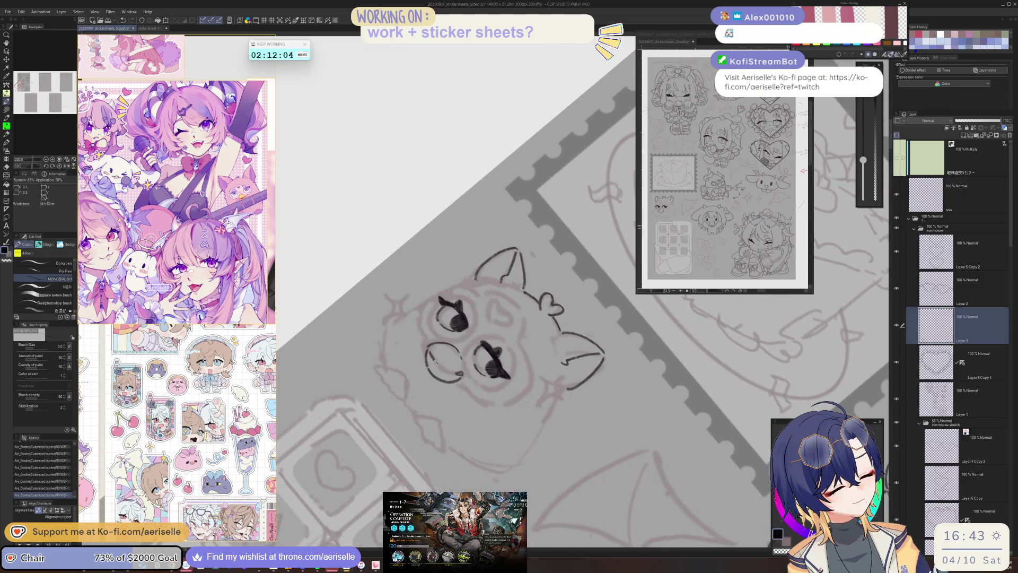
- Add the lid curve above the right eye and small strokes at the left eye corner
left_click_drag(442, 360, 522, 320)
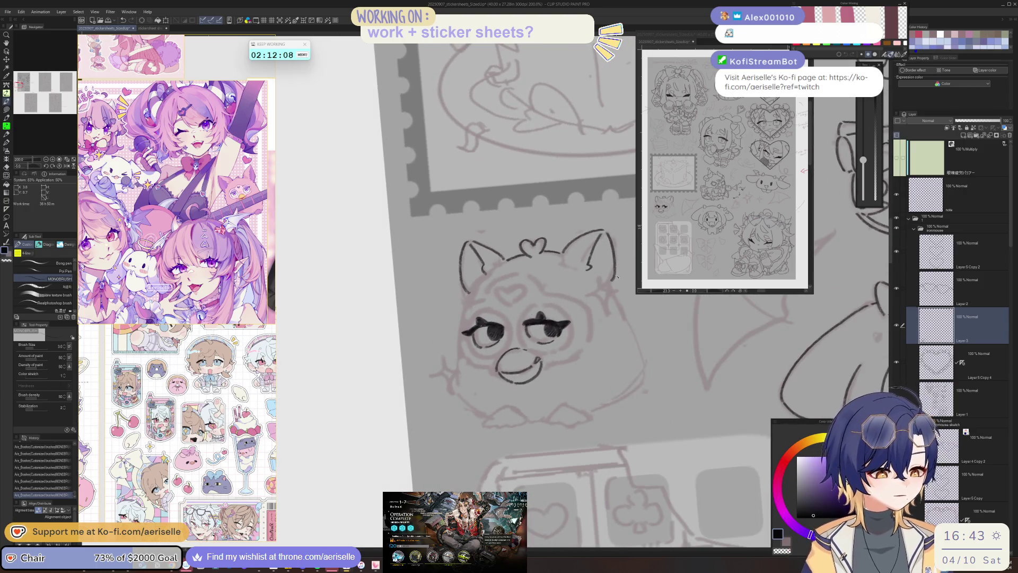
left_click_drag(533, 307, 523, 318)
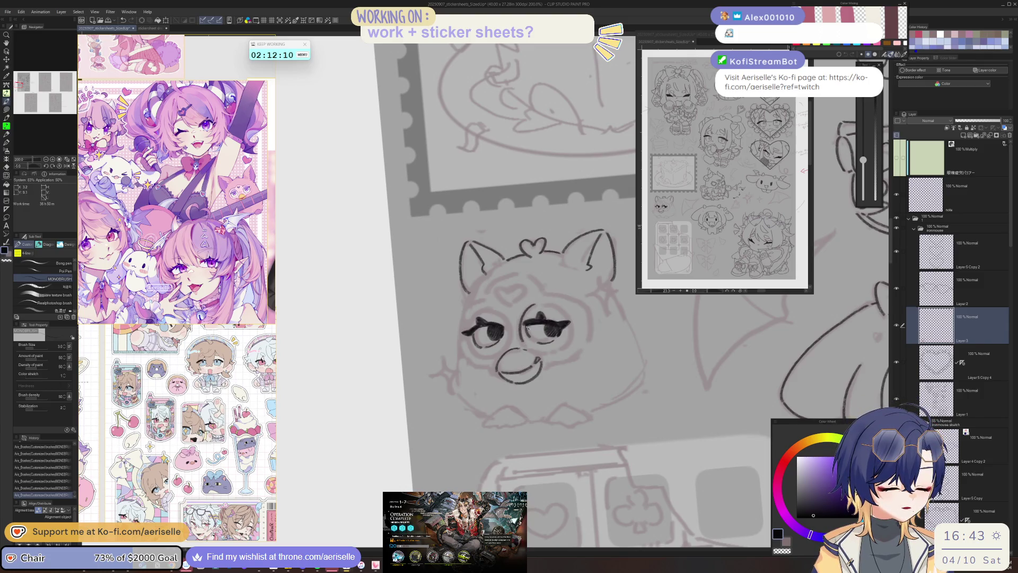
left_click_drag(464, 330, 480, 355)
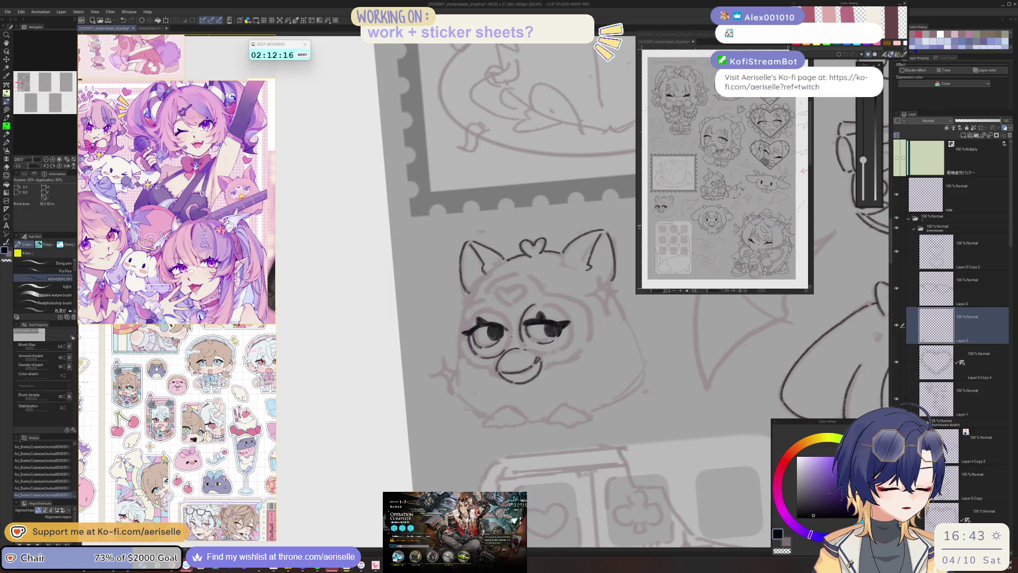
left_click_drag(510, 340, 499, 307)
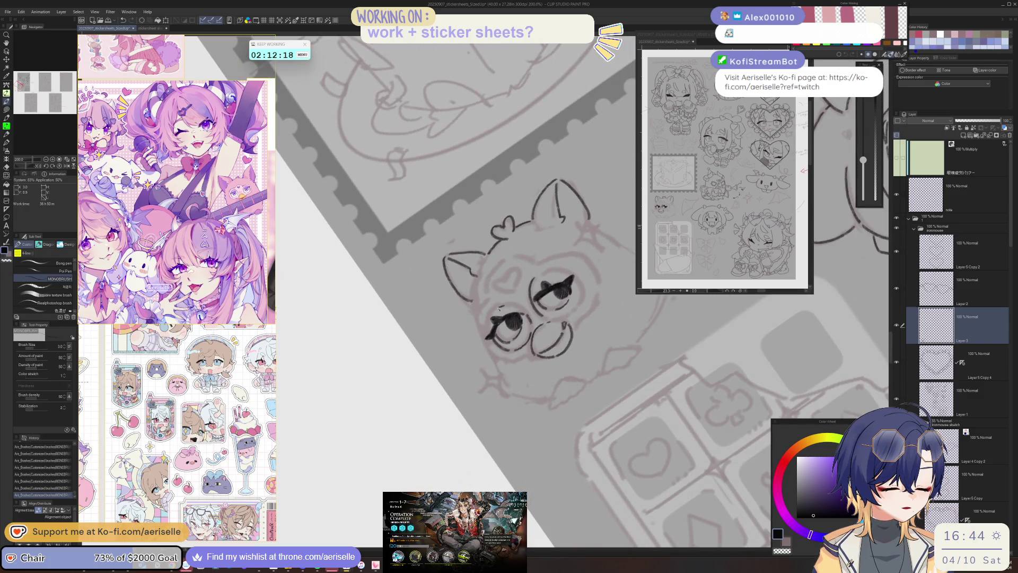
key("ctrl+@")
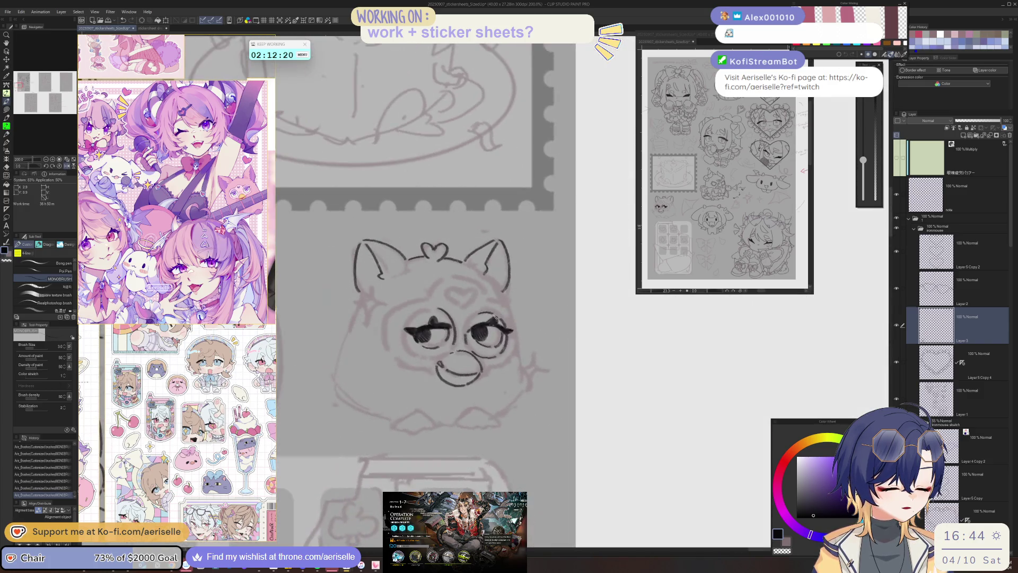
scroll(474, 316, "left", 3)
mouse_move(537, 320)
left_mouse_down()
mouse_move(435, 360)
mouse_move(416, 350)
mouse_move(470, 361)
mouse_move(504, 345)
mouse_move(510, 363)
mouse_move(514, 351)
mouse_move(467, 368)
mouse_move(489, 384)
left_mouse_up()
scroll(507, 346, "up", 2)
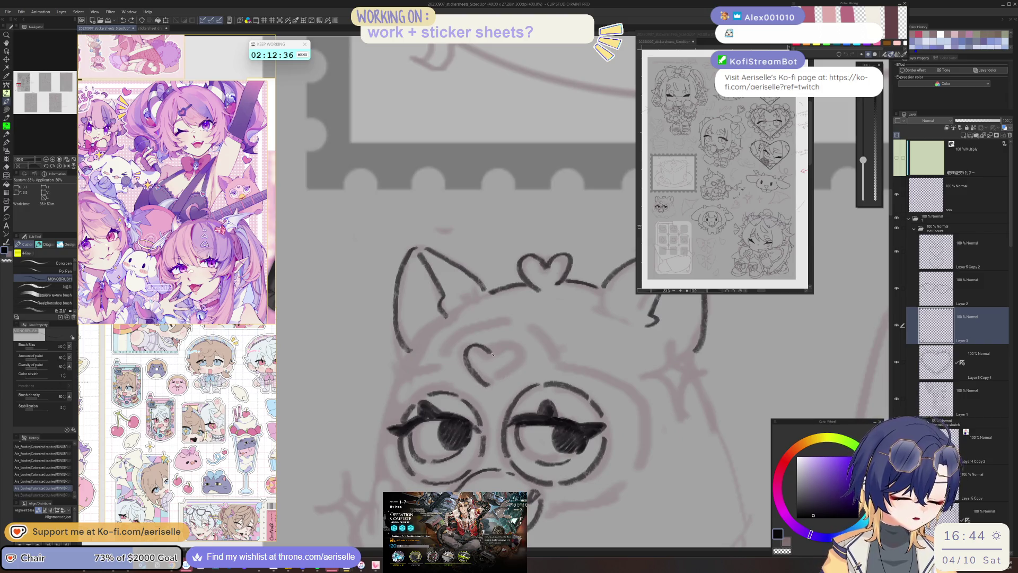
- Ink the left edge and top of the Furby's head outline, redoing stray strokes
left_click_drag(496, 379, 502, 367)
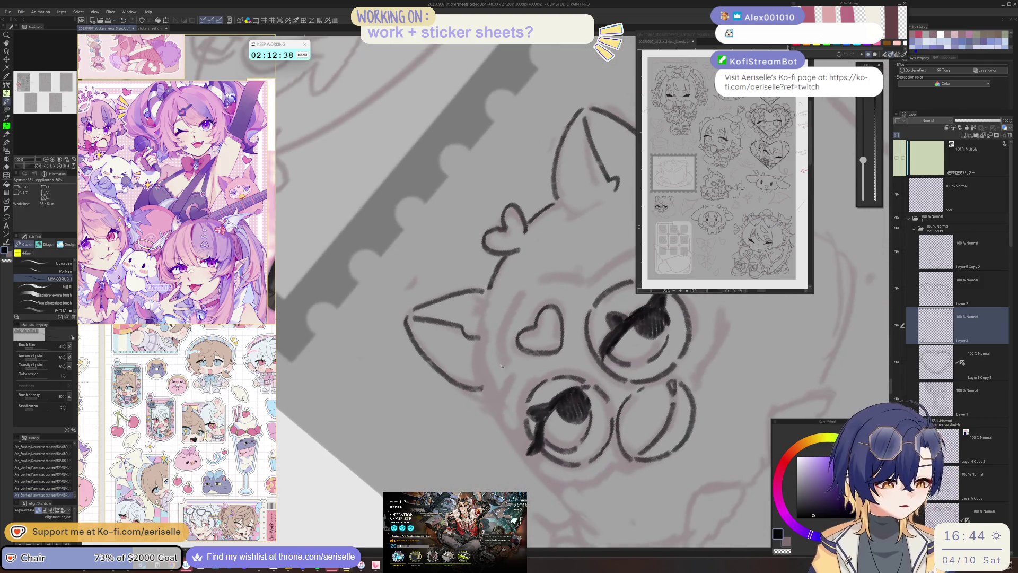
left_click_drag(535, 281, 503, 343)
key("ctrl+z")
mouse_move(545, 280)
left_mouse_down()
mouse_move(503, 322)
mouse_move(504, 358)
left_mouse_up()
left_click_drag(563, 277, 595, 280)
key("ctrl+z")
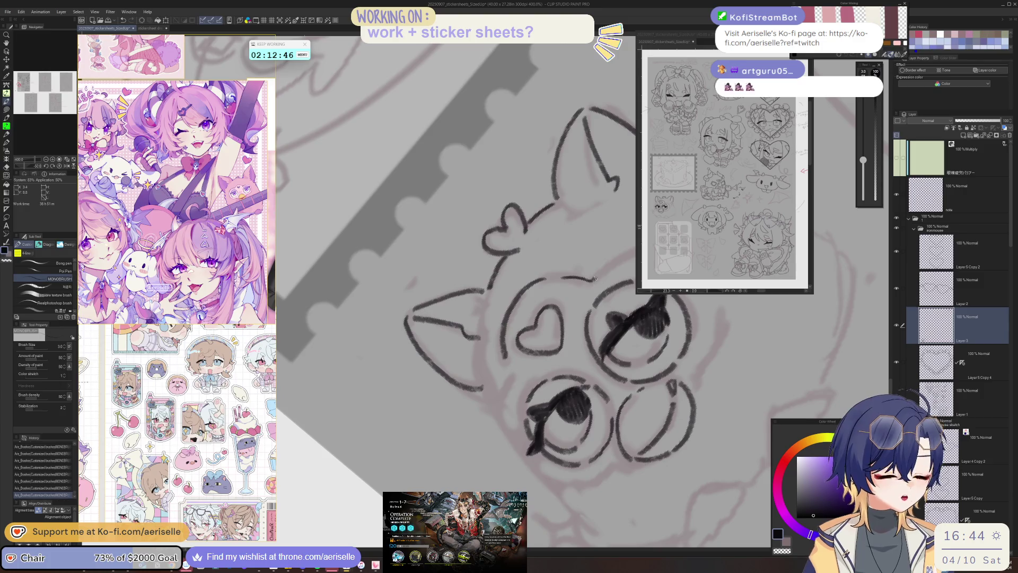
scroll(511, 390, "down", 3)
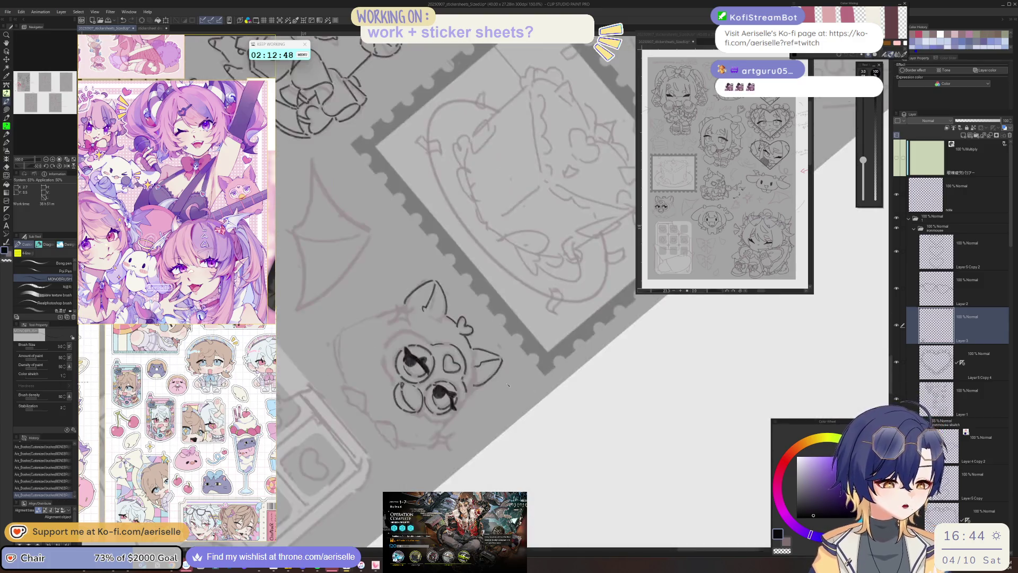
scroll(466, 395, "up", 2)
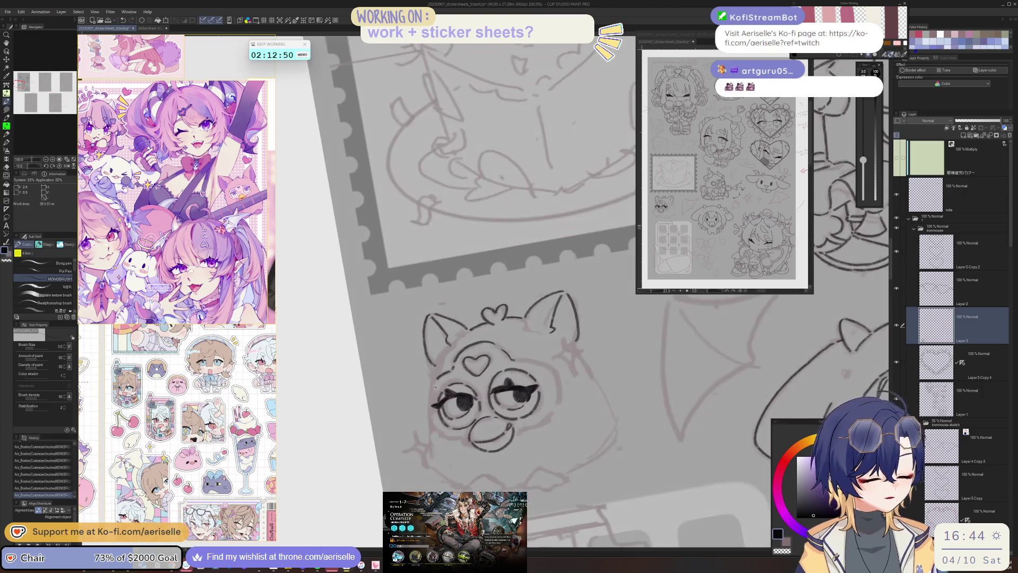
- Straighten the canvas and ink the first paw arc after undoing a looped stroke
key("asciicircum")
key("asciicircum")
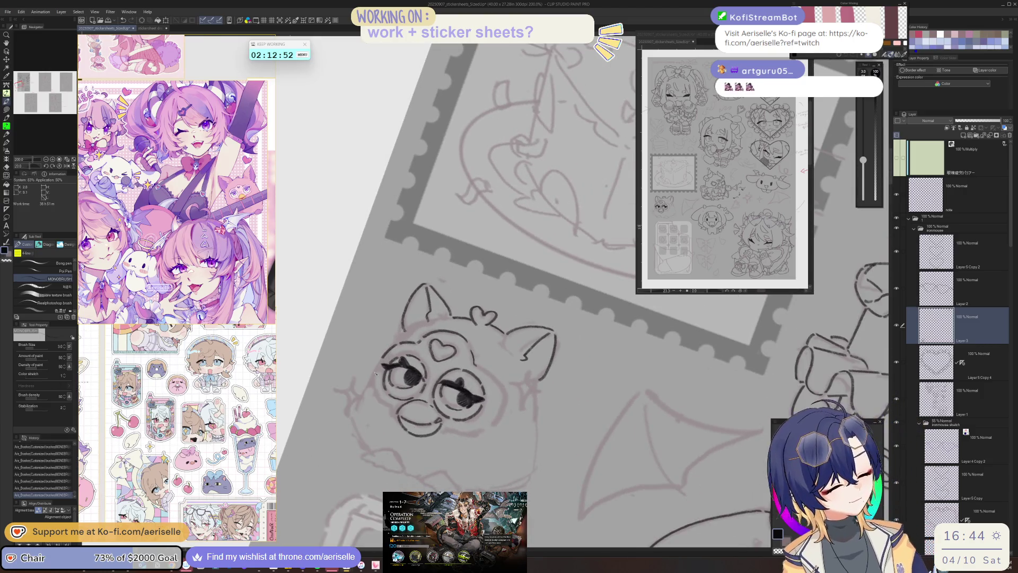
scroll(405, 409, "up", 3)
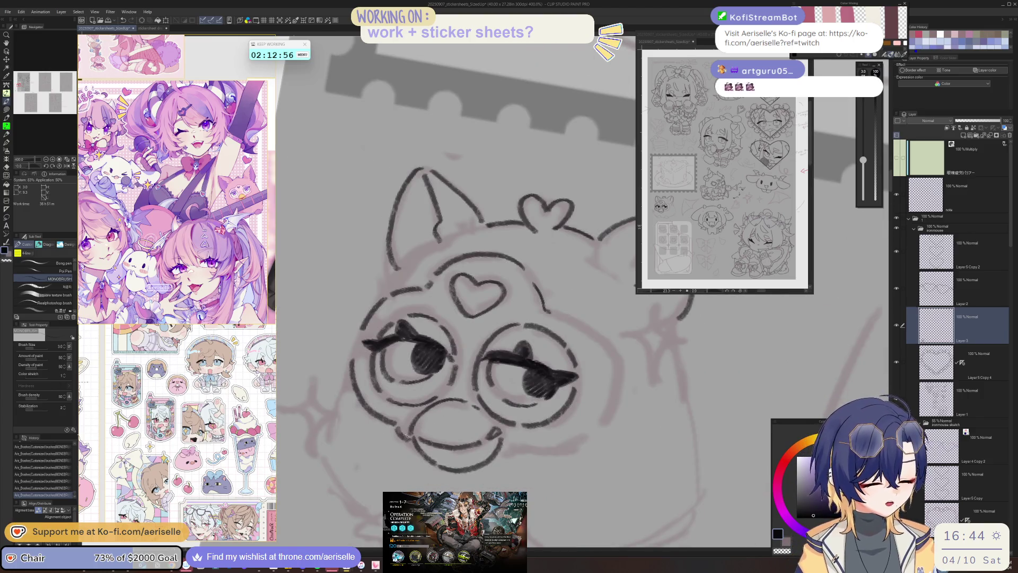
key("minus")
key("minus")
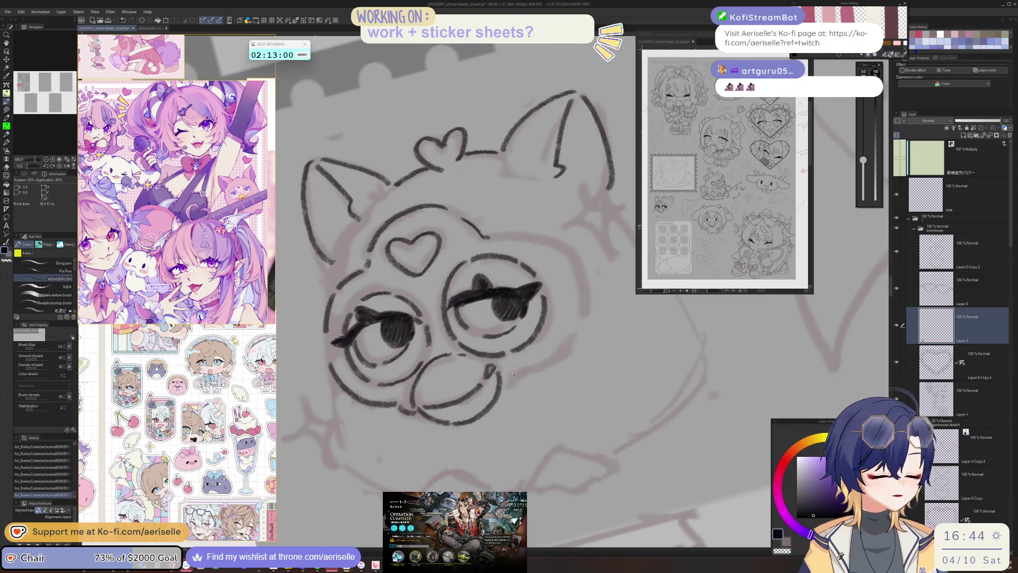
key("asciicircum")
key("asciicircum")
key("minus")
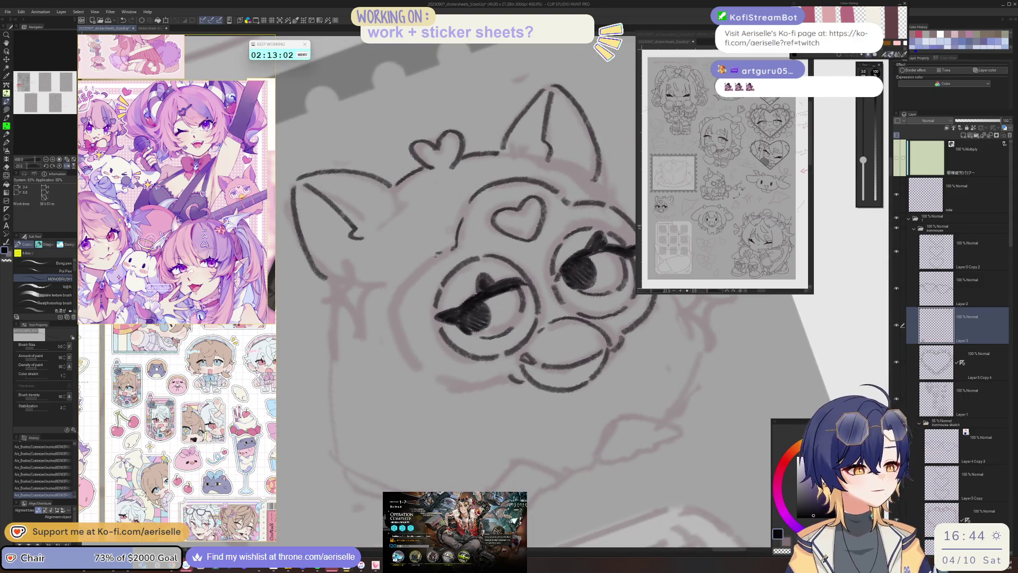
key("asciicircum")
key("asciicircum")
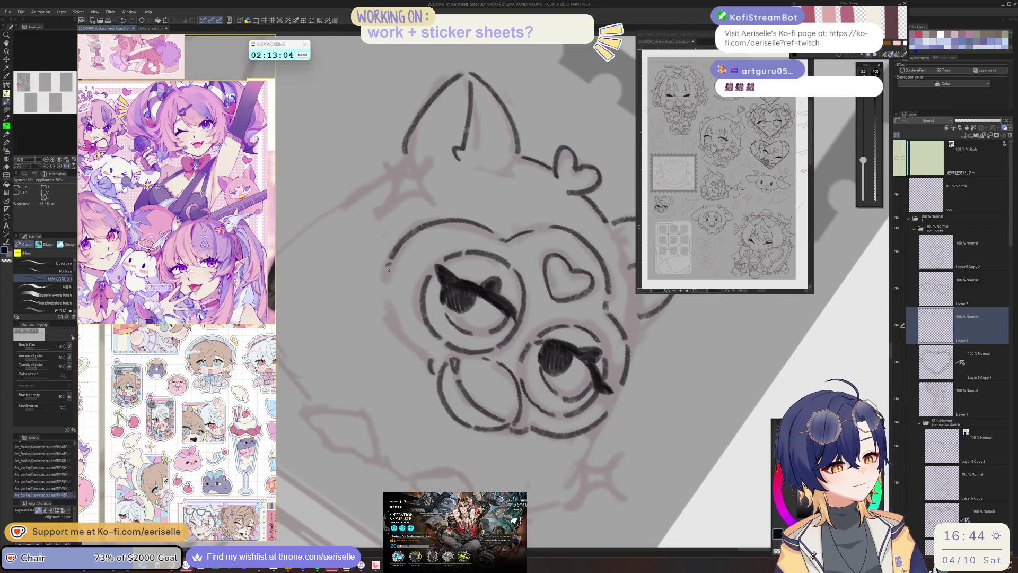
key("asciicircum")
key("ctrl+at")
mouse_move(335, 477)
left_mouse_down()
mouse_move(408, 394)
mouse_move(441, 383)
left_mouse_up()
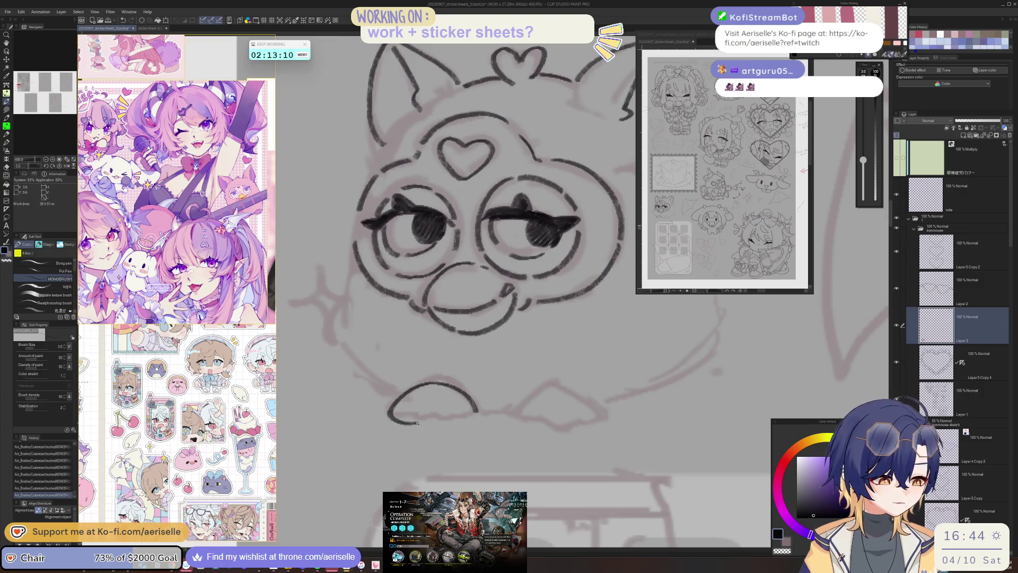
key("ctrl+z")
mouse_move(390, 413)
left_mouse_down()
mouse_move(405, 388)
mouse_move(451, 379)
mouse_move(467, 402)
mouse_move(427, 426)
left_mouse_up()
- Ink the right and left paw curves plus a toe line on the right paw
key("minus")
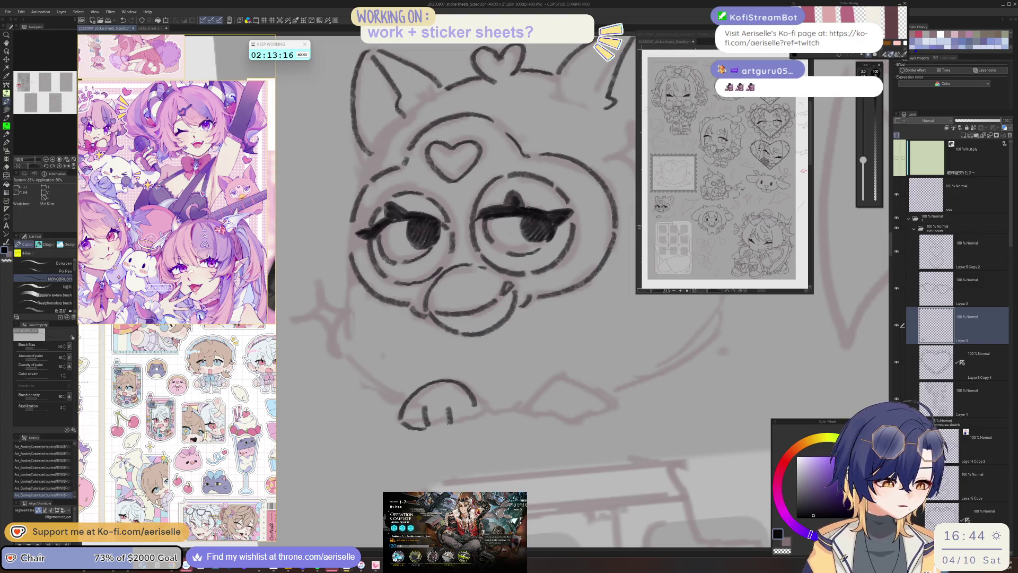
mouse_move(544, 370)
left_mouse_down()
mouse_move(525, 414)
mouse_move(557, 373)
mouse_move(529, 400)
left_mouse_up()
key("ctrl+z")
left_click_drag(454, 398, 429, 444)
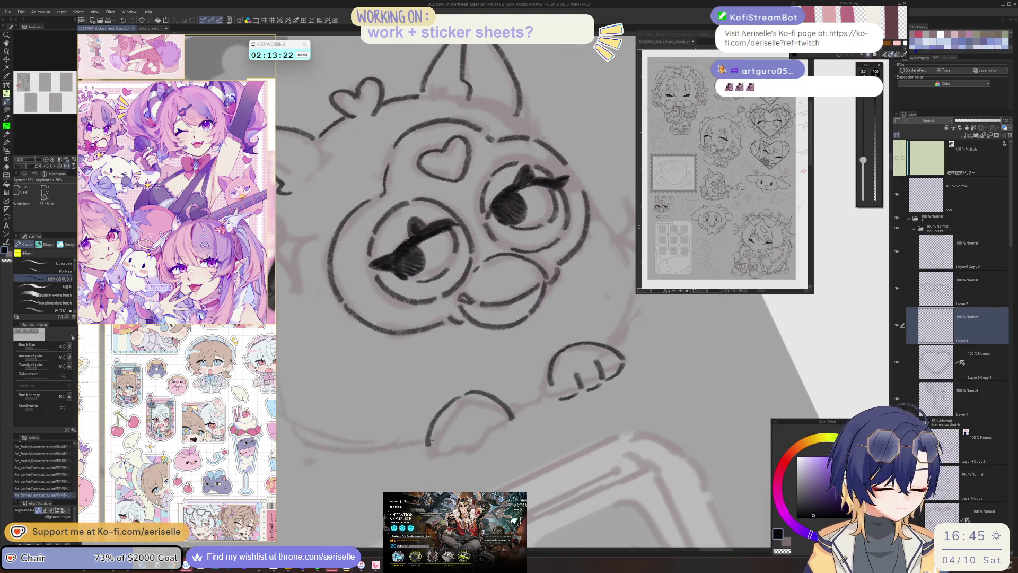
mouse_move(531, 401)
left_mouse_down()
mouse_move(519, 425)
mouse_move(553, 428)
mouse_move(517, 428)
mouse_move(548, 431)
left_mouse_up()
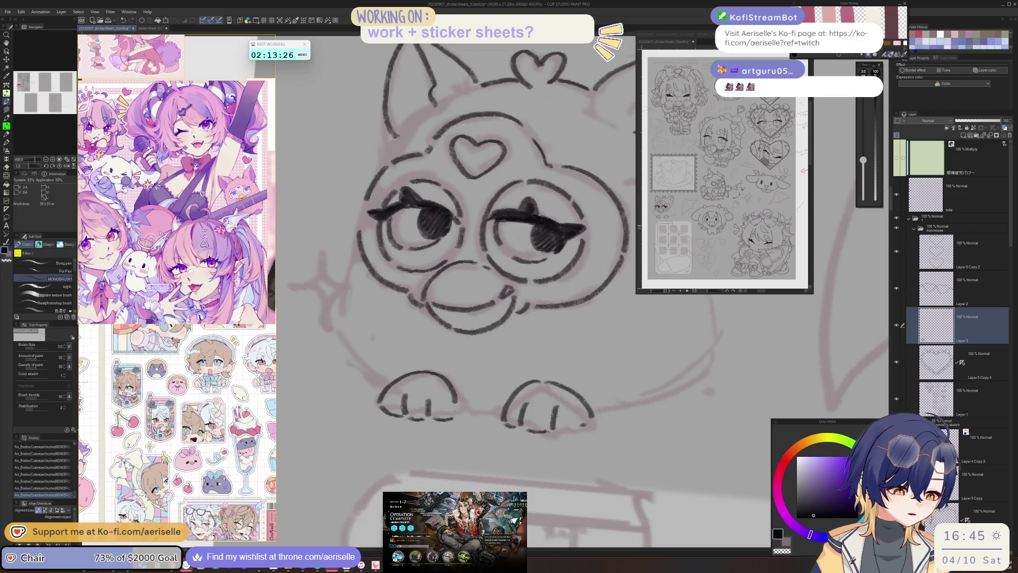
- Extend the left cheek stroke and complete the sparkle into a four-point star
left_click_drag(436, 344, 450, 417)
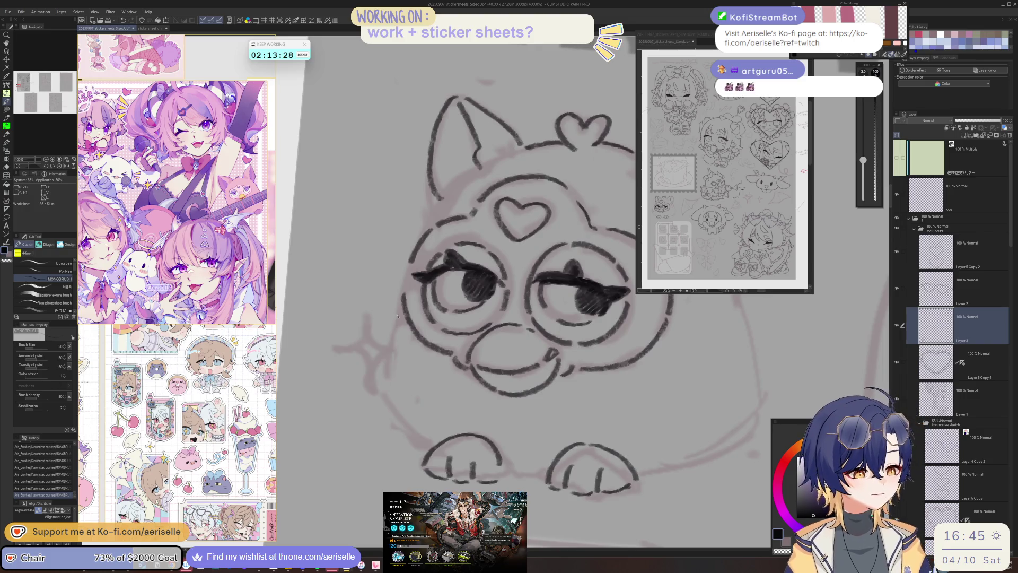
left_click_drag(336, 350, 368, 393)
left_click_drag(370, 311, 404, 349)
left_click_drag(405, 350, 371, 390)
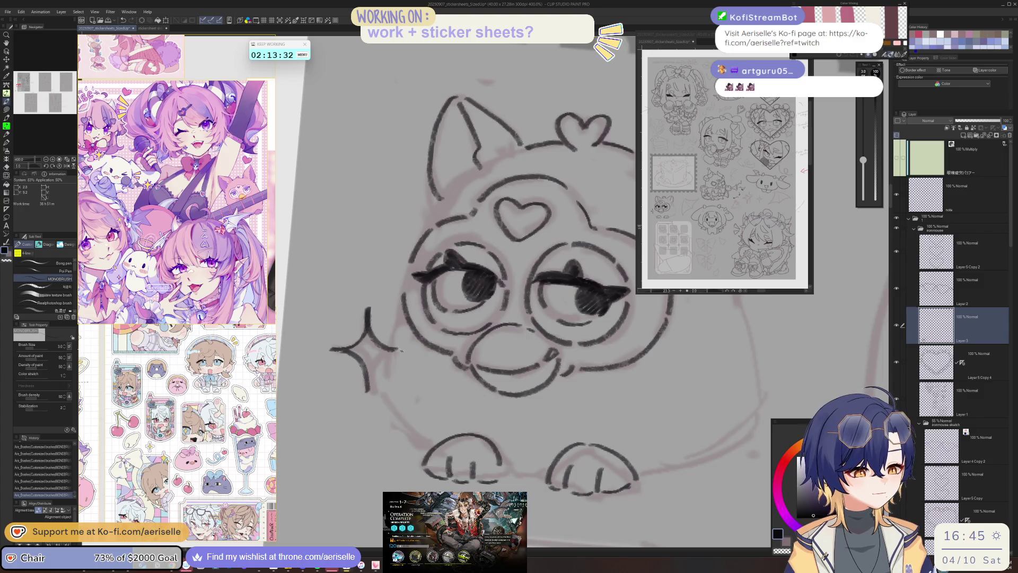
scroll(387, 419, "down", 3)
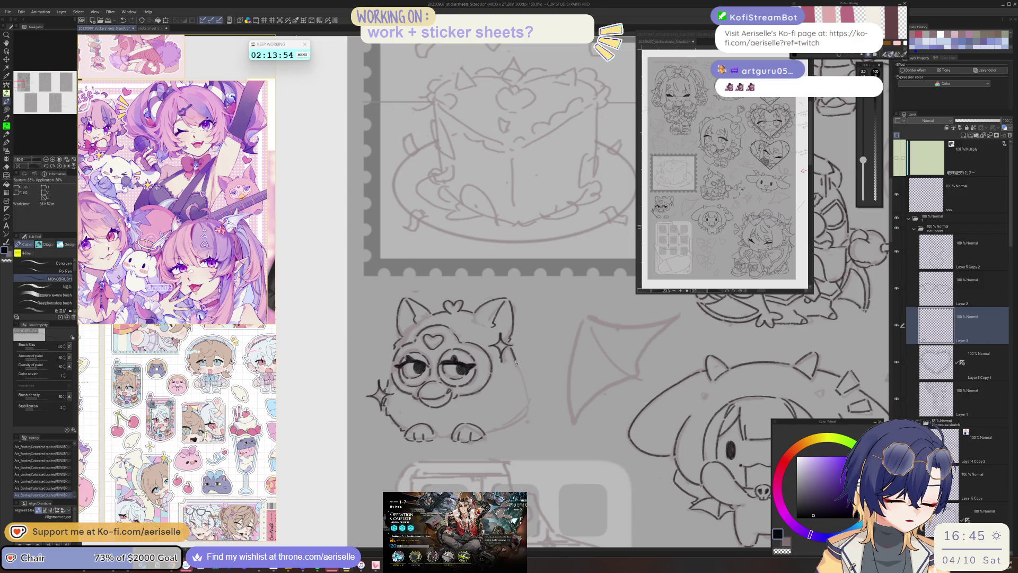
- Extend the Furby's right body outline downward and redraw a small mark beside it
mouse_move(518, 370)
left_mouse_down()
mouse_move(528, 404)
mouse_move(646, 348)
left_mouse_up()
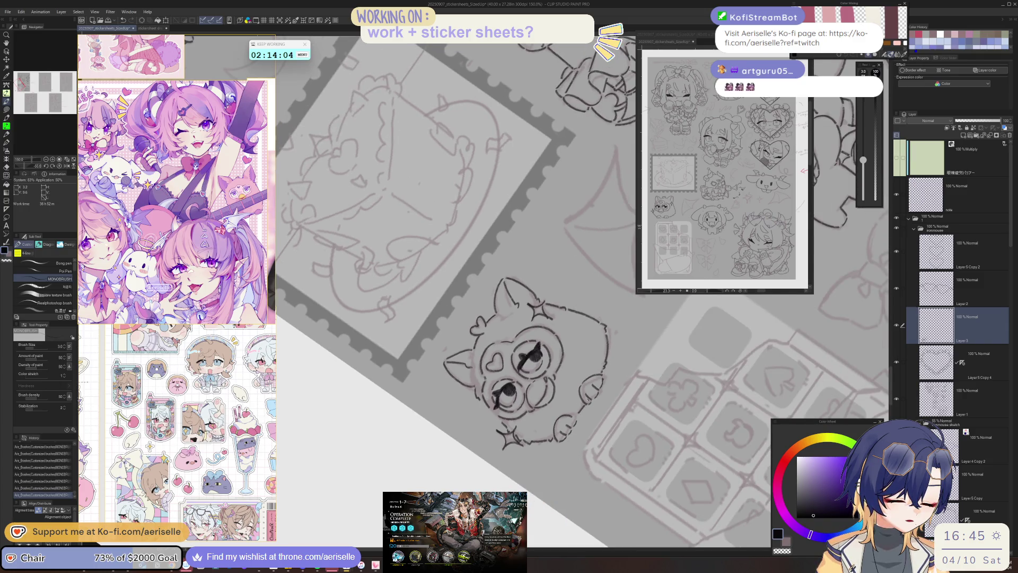
key("ctrl+at")
key("ctrl+minus")
key("ctrl+minus")
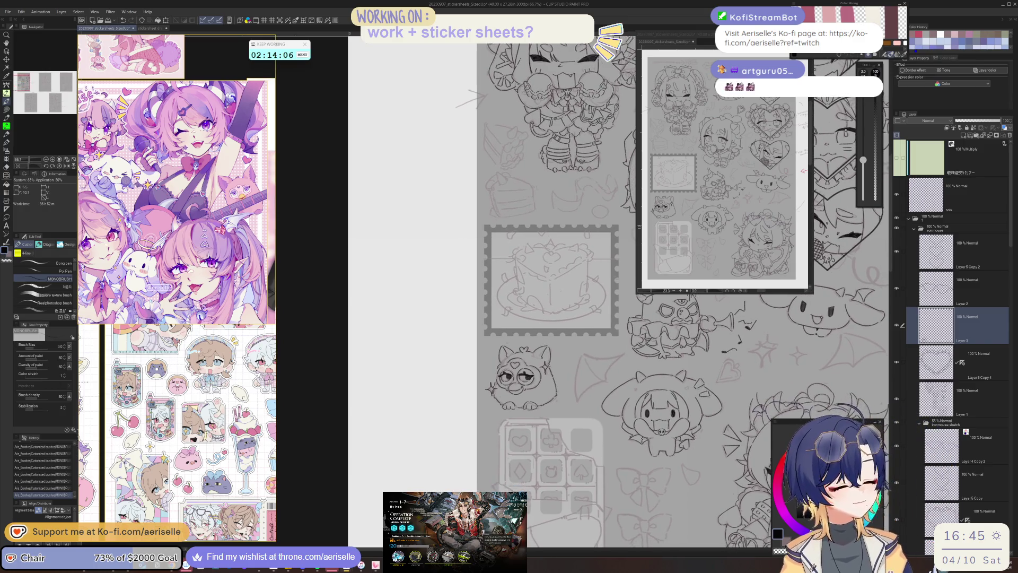
scroll(511, 365, "up", 3)
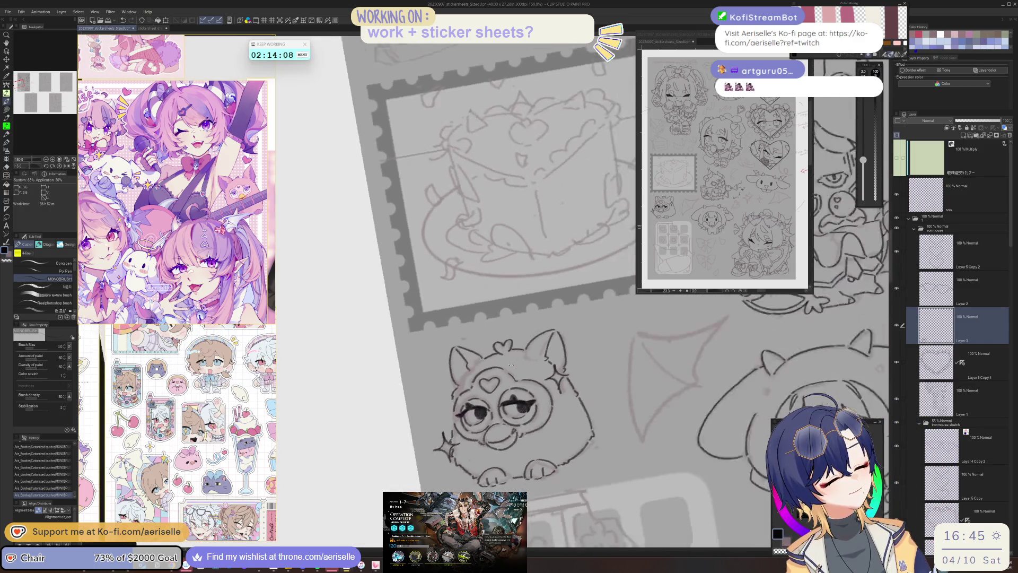
left_click_drag(511, 364, 485, 379)
key("ctrl+z")
left_click_drag(485, 379, 488, 385)
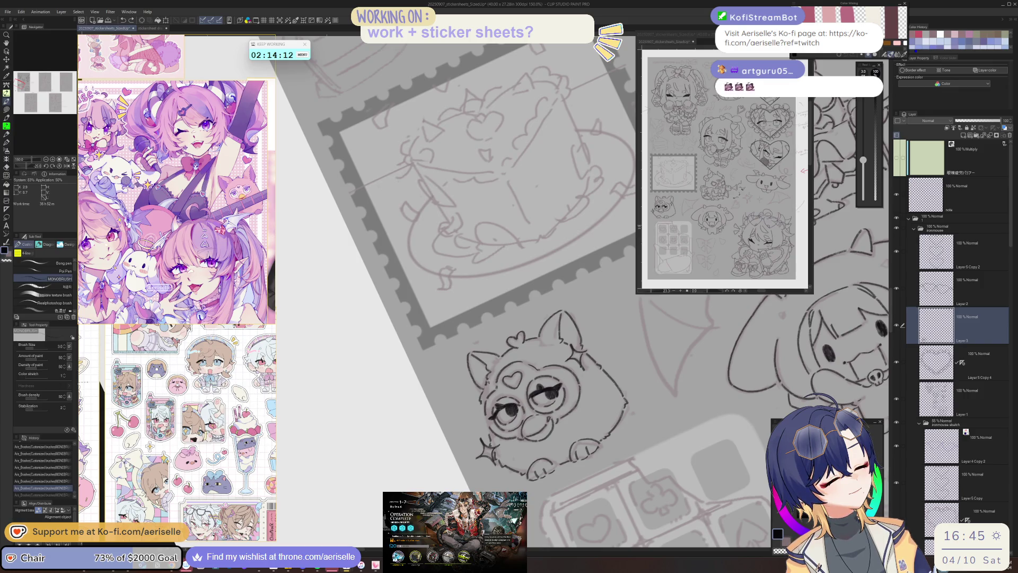
key("ctrl+@")
scroll(453, 298, "down", 3)
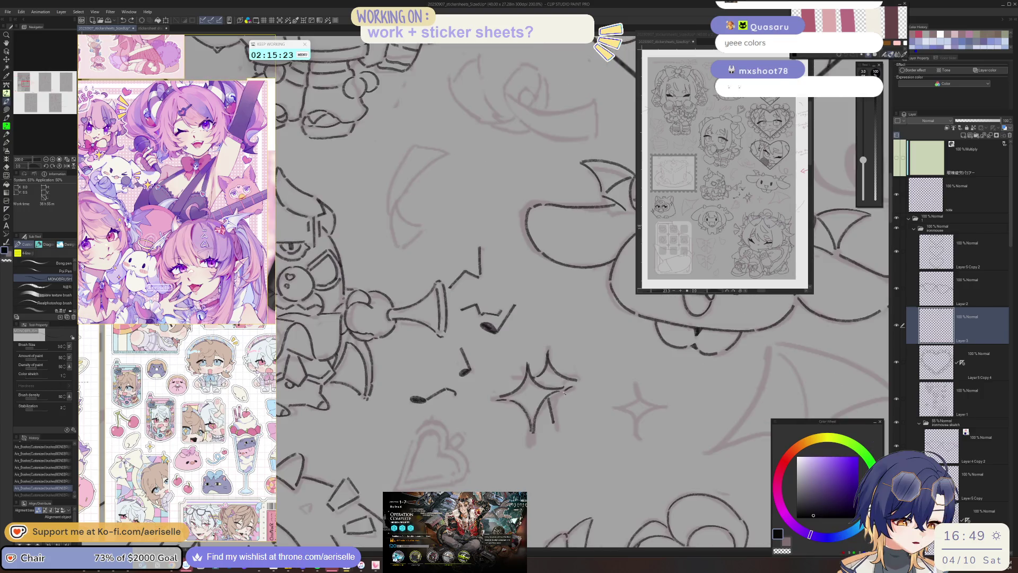
- Add short ink strokes to the sparkle near the bat doodle
mouse_move(557, 416)
left_mouse_down()
mouse_move(559, 428)
mouse_move(491, 391)
mouse_move(520, 350)
left_mouse_up()
scroll(526, 334, "down", 4)
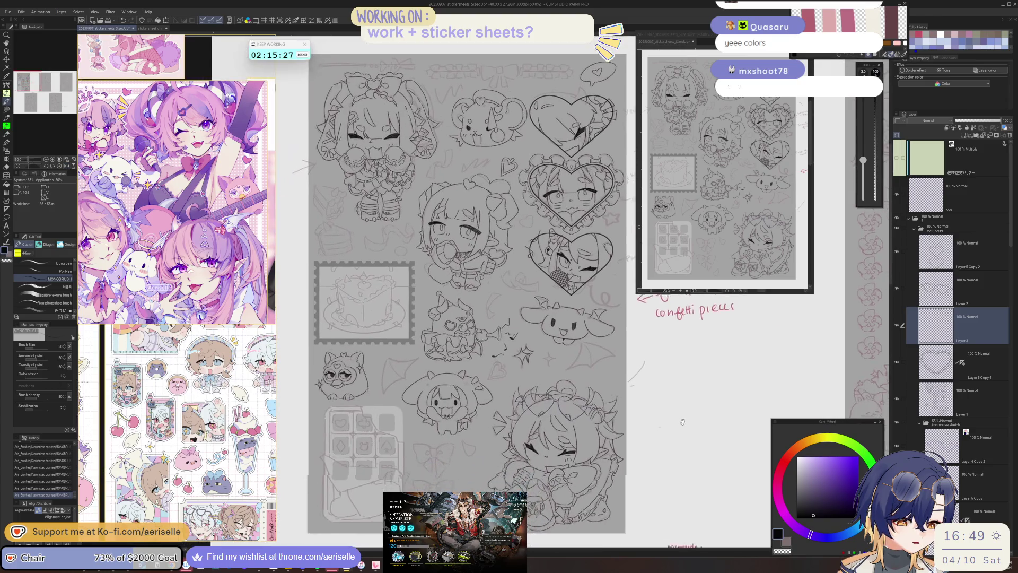
key("e")
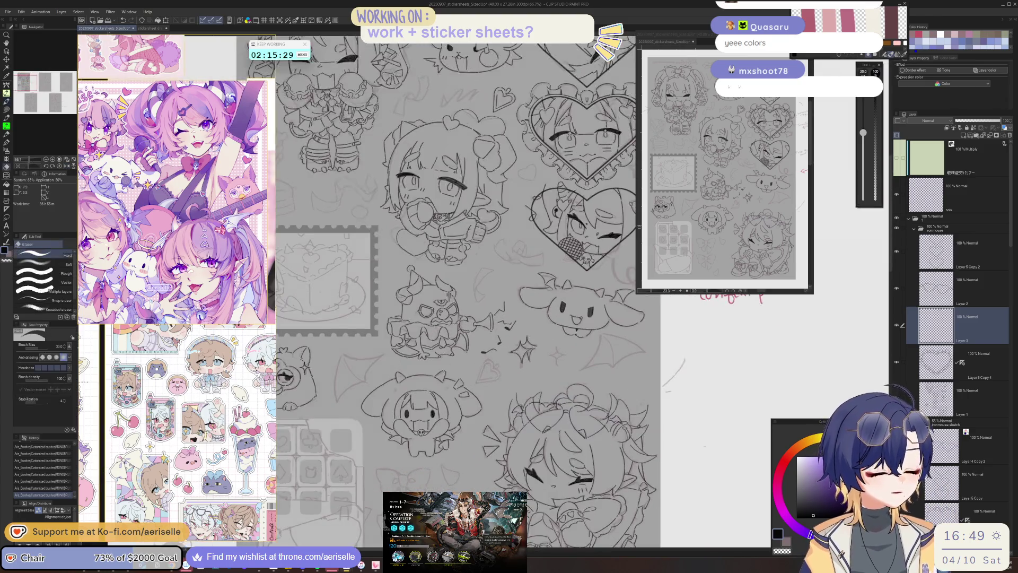
scroll(528, 338, "up", 4)
key("p")
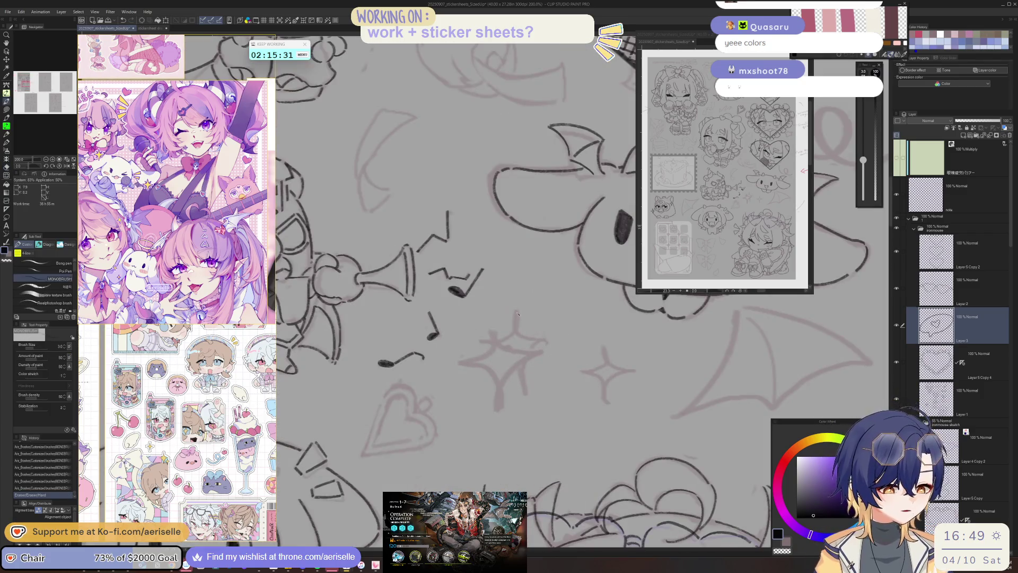
mouse_move(496, 338)
left_mouse_down()
mouse_move(487, 339)
mouse_move(544, 338)
mouse_move(519, 393)
left_mouse_up()
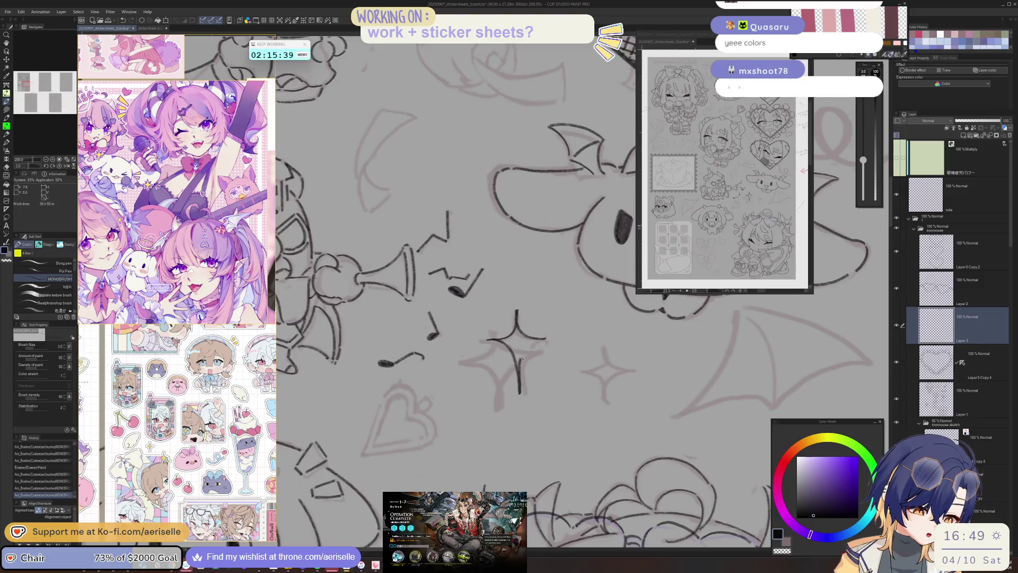
- Duplicate the inked sparkle, reposition the copy and merge it into the layer below
key("e")
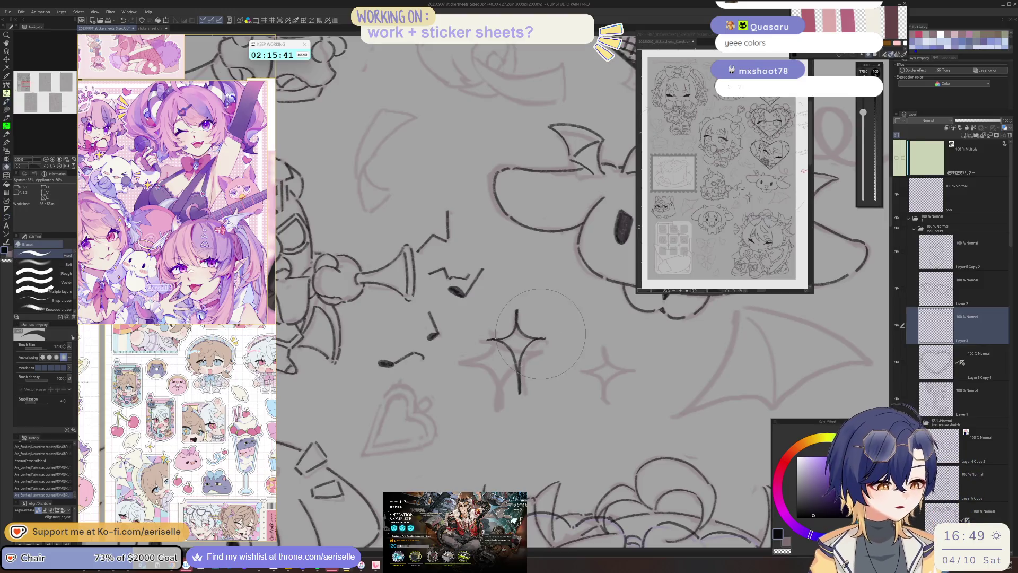
key("m")
left_click_drag(547, 304, 551, 304)
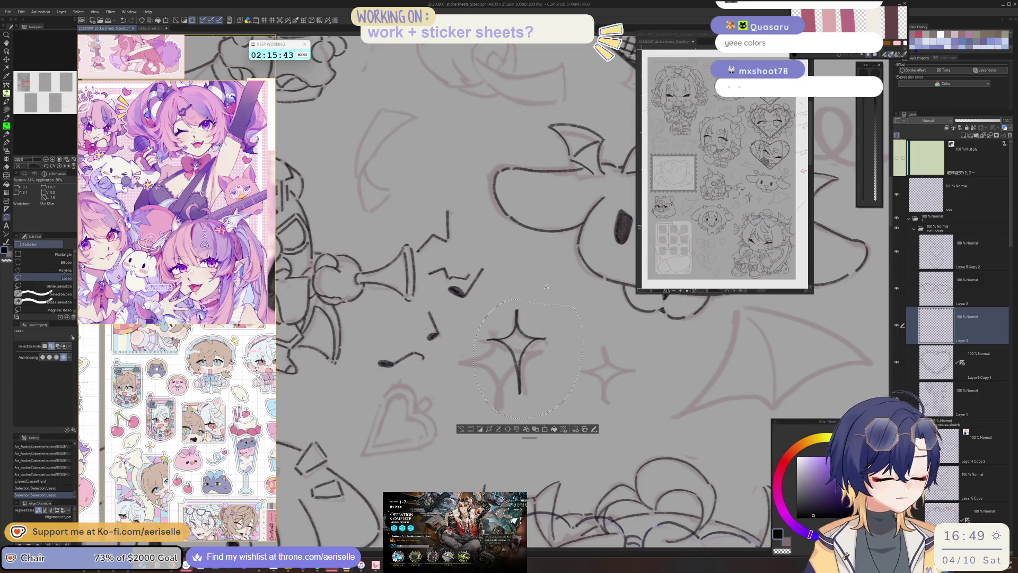
key("ctrl+c")
key("ctrl+v")
key("k")
left_click_drag(545, 374, 518, 393)
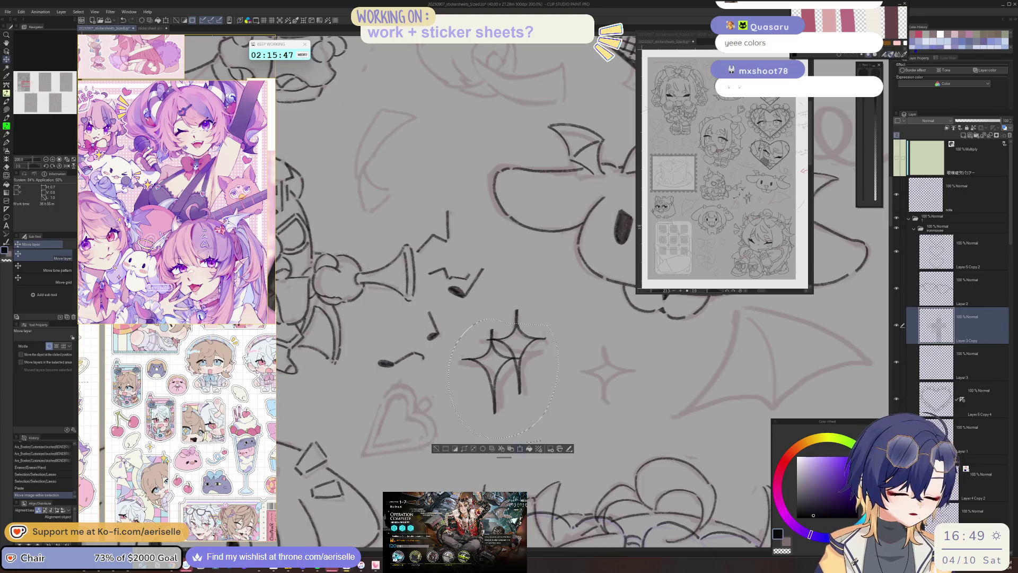
left_click(529, 448)
left_click_drag(551, 432, 551, 431)
left_click(489, 450)
key("ctrl+d")
key("ctrl+e")
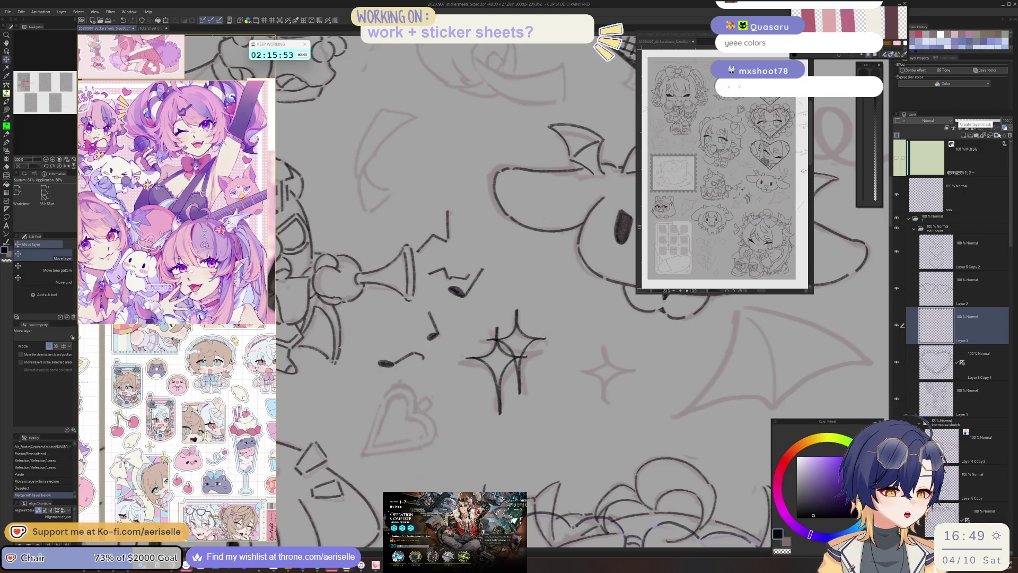
- Ink a small sparkle's vertical stroke to the right, undoing retried lower strokes
key("e")
scroll(562, 317, "down", 3)
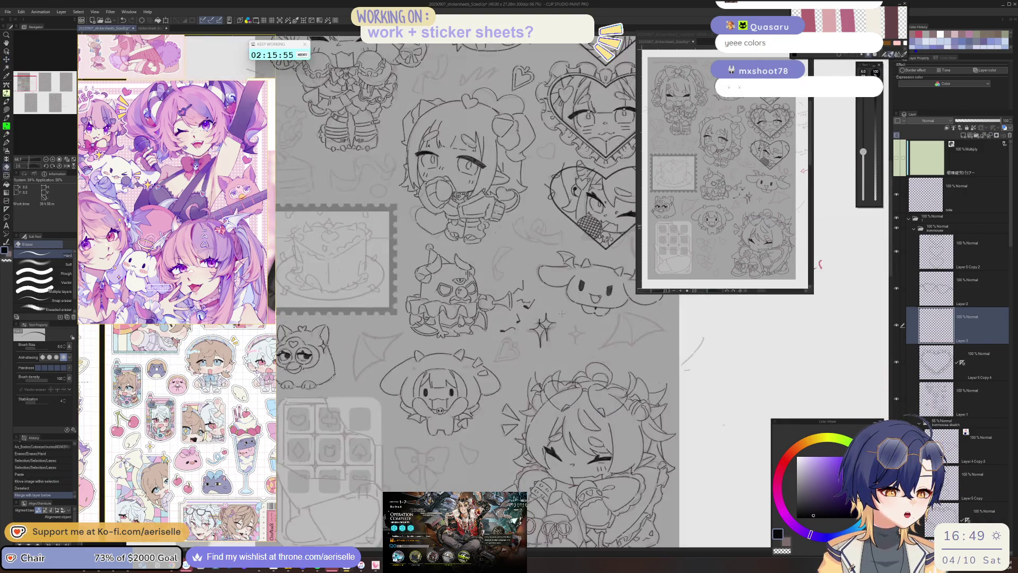
scroll(575, 332, "up", 3)
scroll(576, 328, "up", 2)
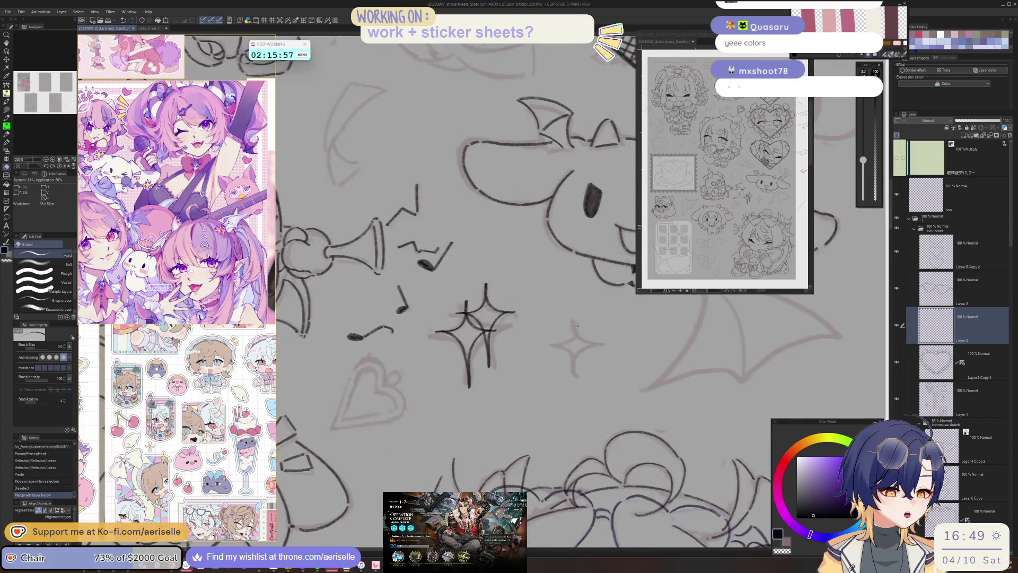
key("p")
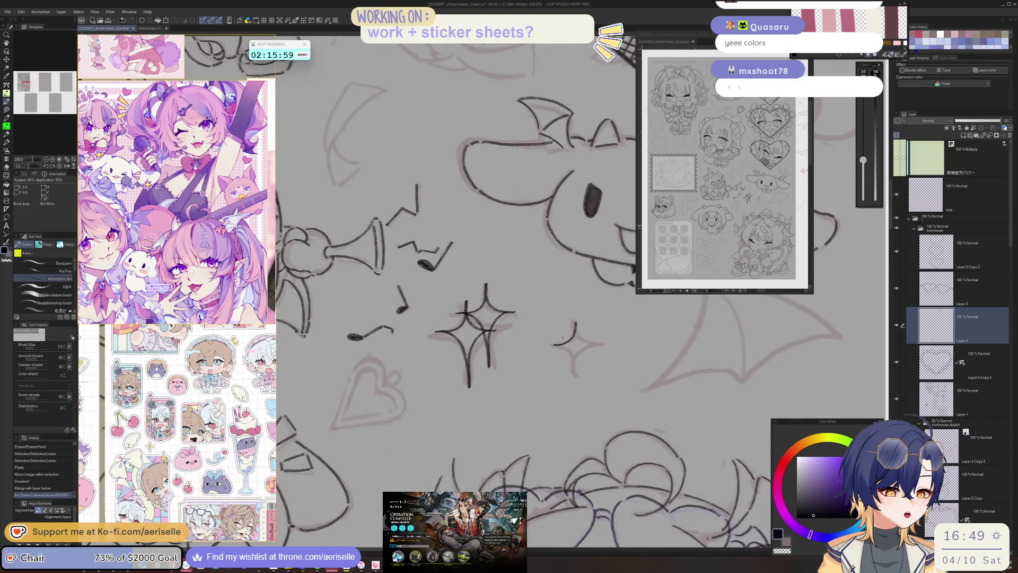
key("asciicircum")
key("asciicircum")
key("asciicircum")
left_click_drag(533, 376, 538, 397)
key("ctrl+z")
key("ctrl+at")
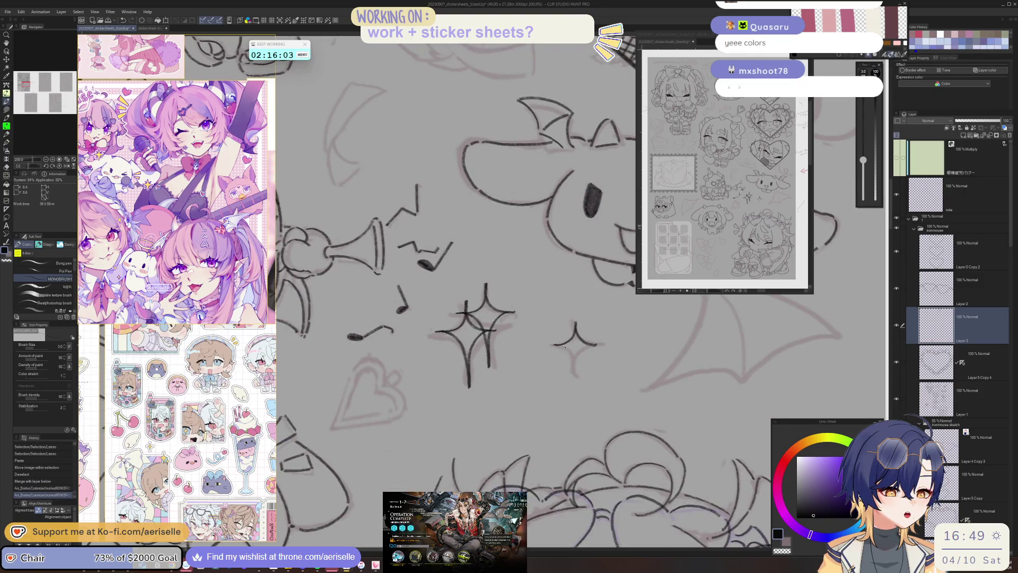
key("ctrl+z")
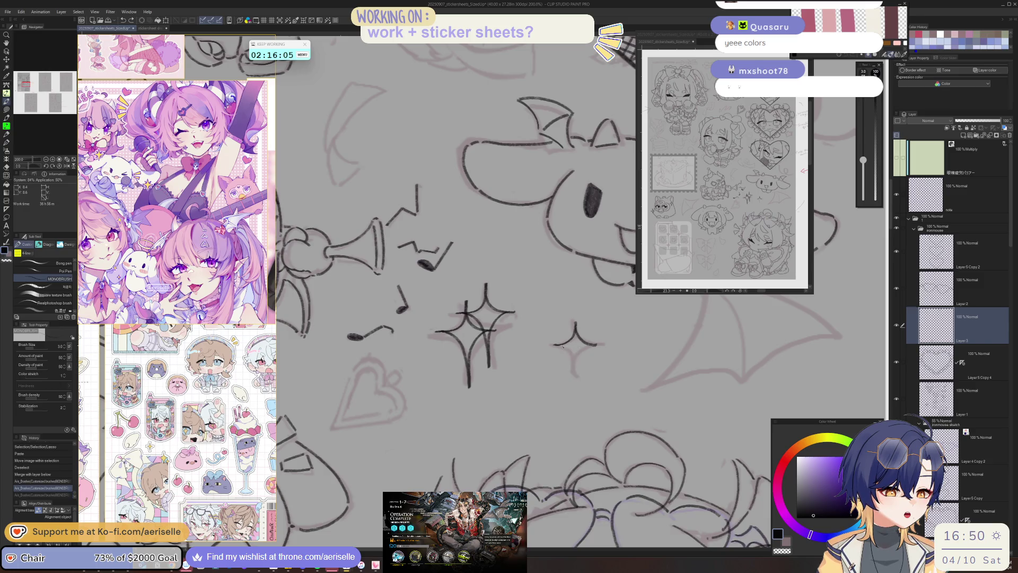
left_click_drag(567, 350, 596, 391)
key("ctrl+z")
scroll(583, 361, "down", 5)
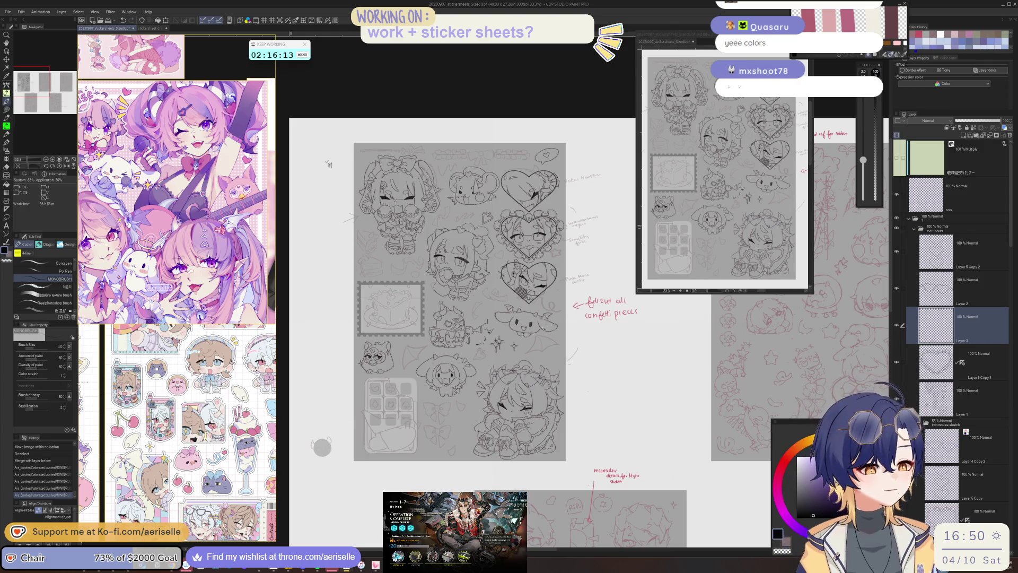
- Ink the first bow stroke and the bow's right outline
left_click_drag(539, 338, 538, 343)
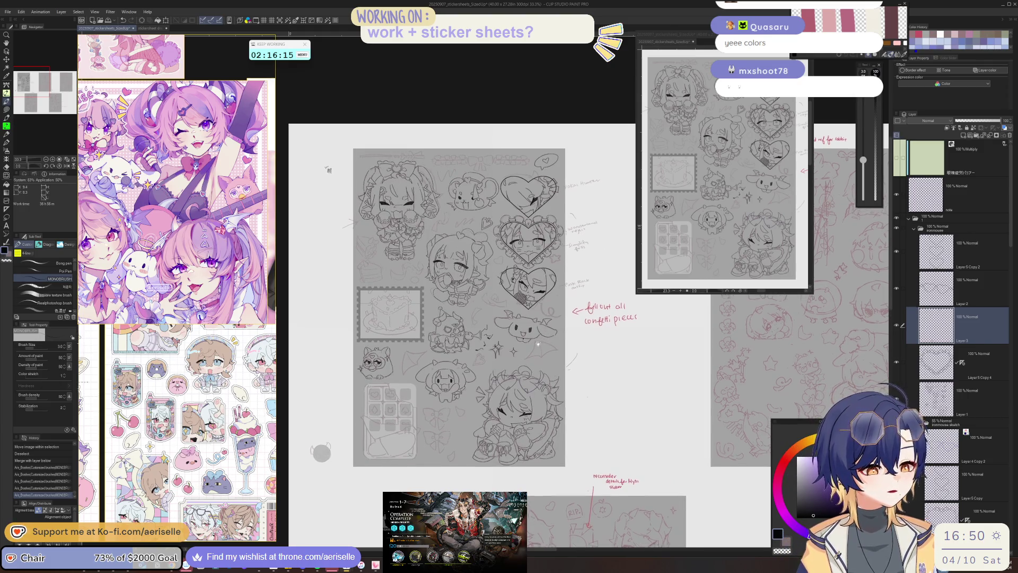
scroll(457, 396, "up", 3)
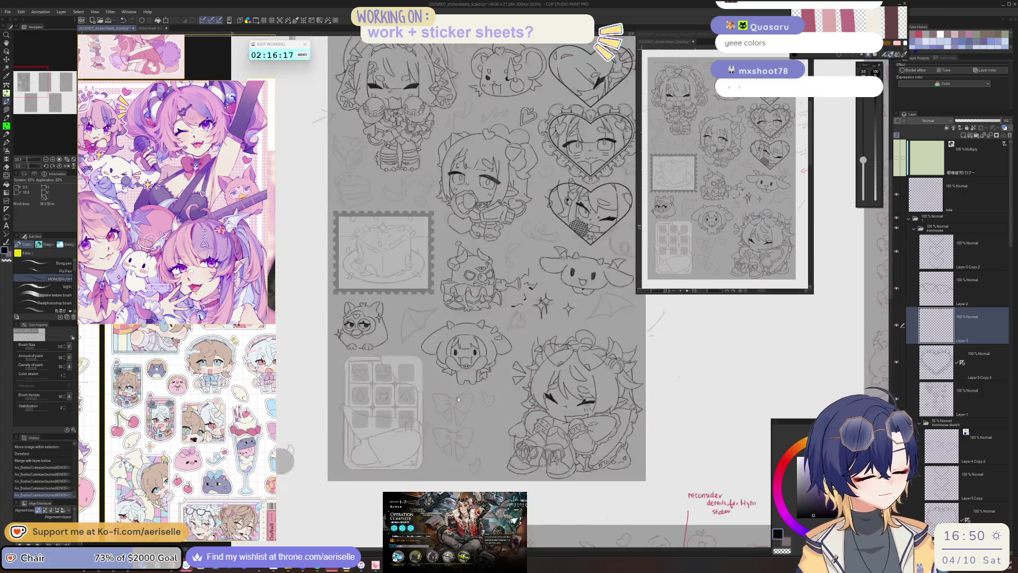
scroll(458, 396, "up", 4)
left_click_drag(445, 397, 494, 371)
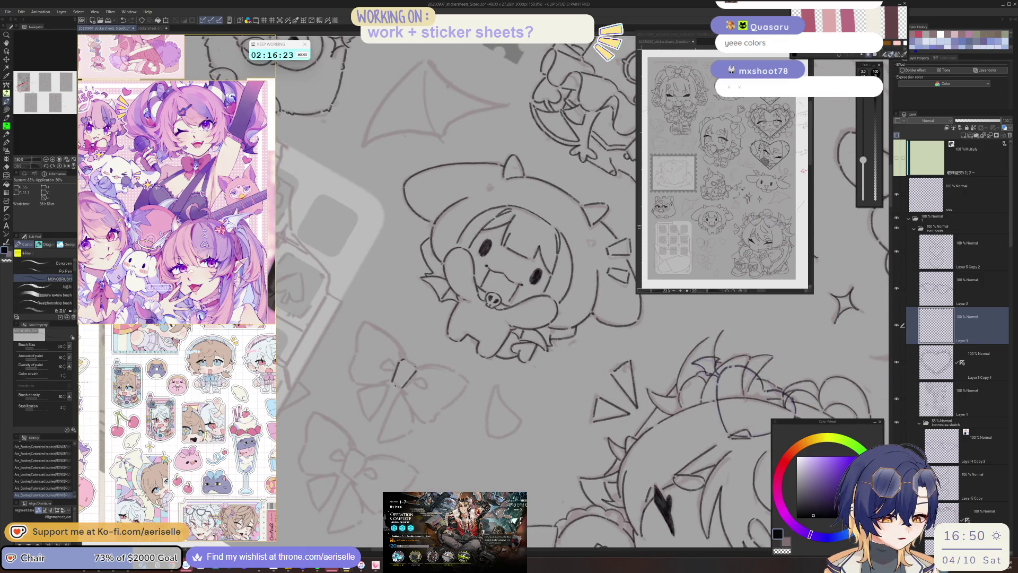
left_click_drag(402, 389, 518, 400)
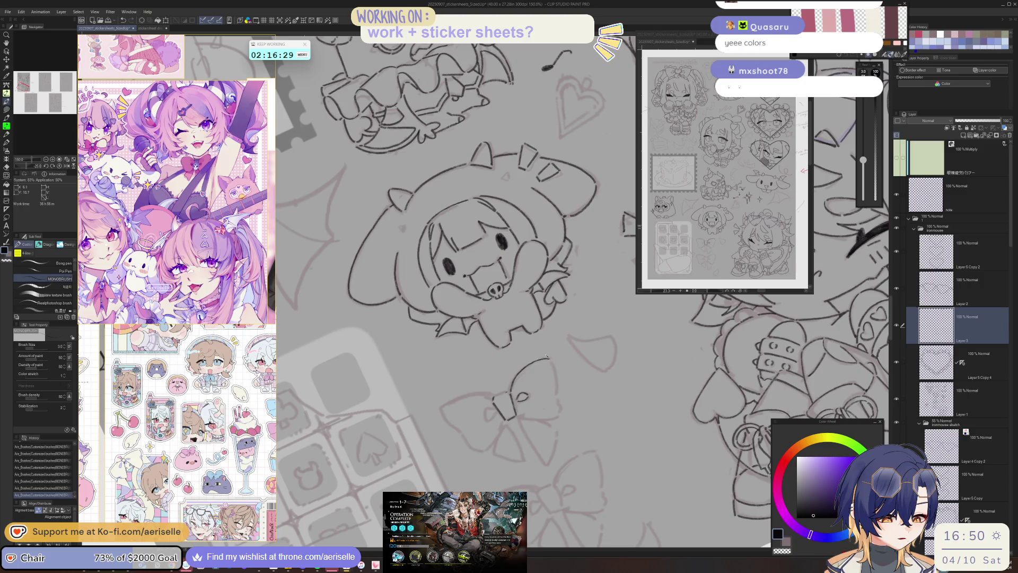
key("ctrl+at")
left_click_drag(517, 387, 510, 413)
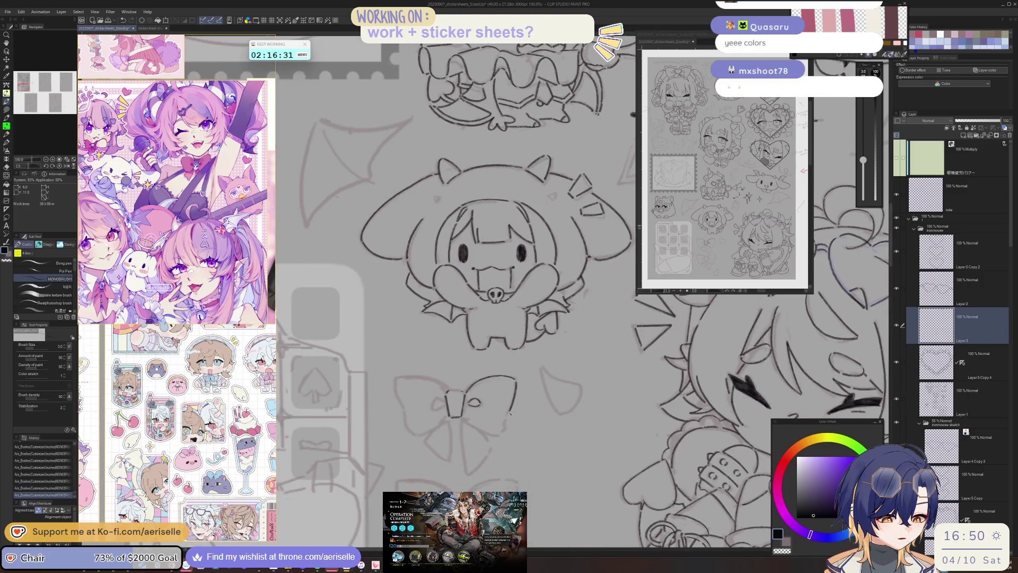
- Ink the bow's left loop and the ribbon tail below its knot
key("asciicircum")
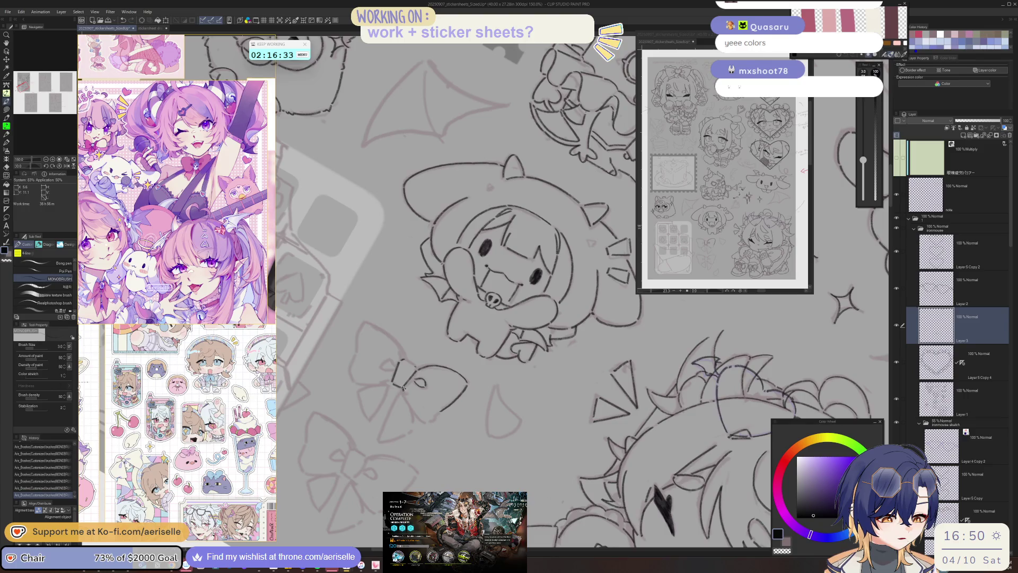
key("ctrl+at")
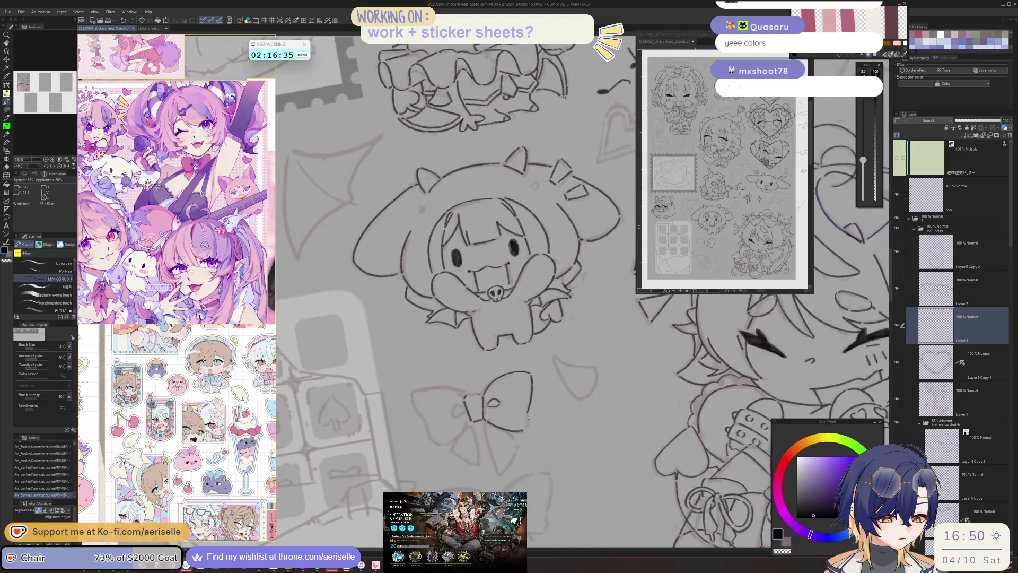
key("asciicircum")
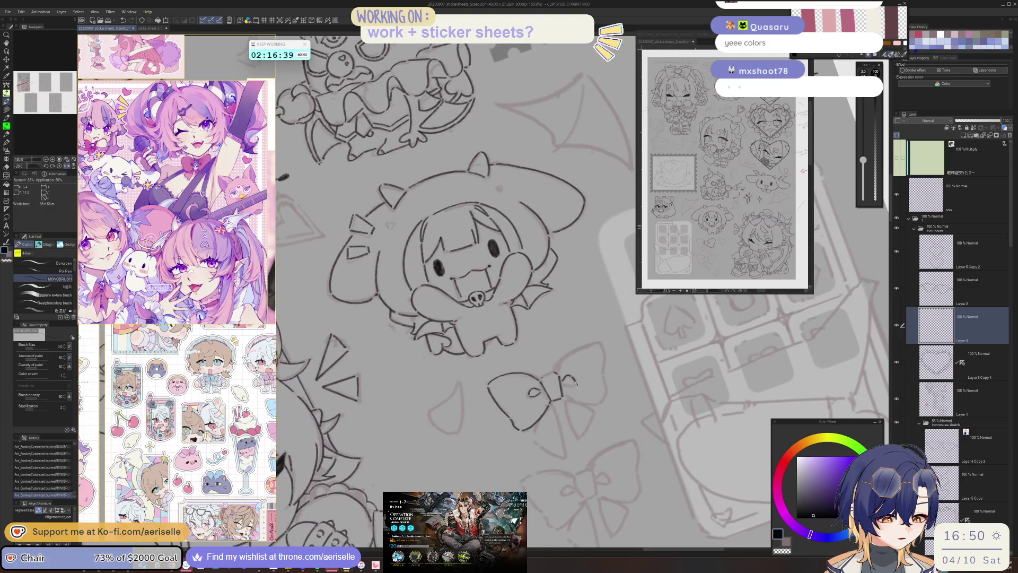
key("minus")
key("minus")
key("minus")
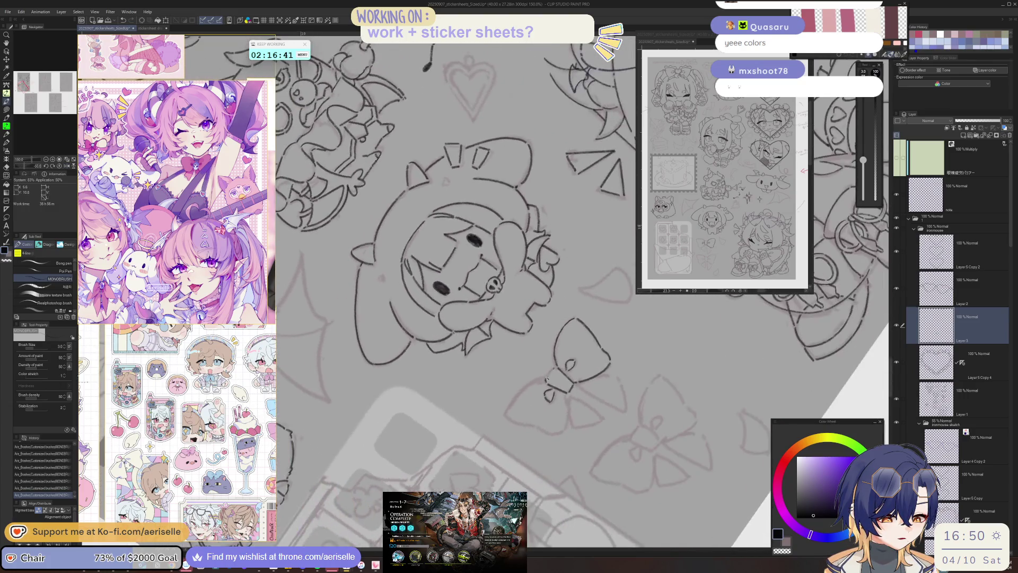
left_click_drag(541, 380, 511, 407)
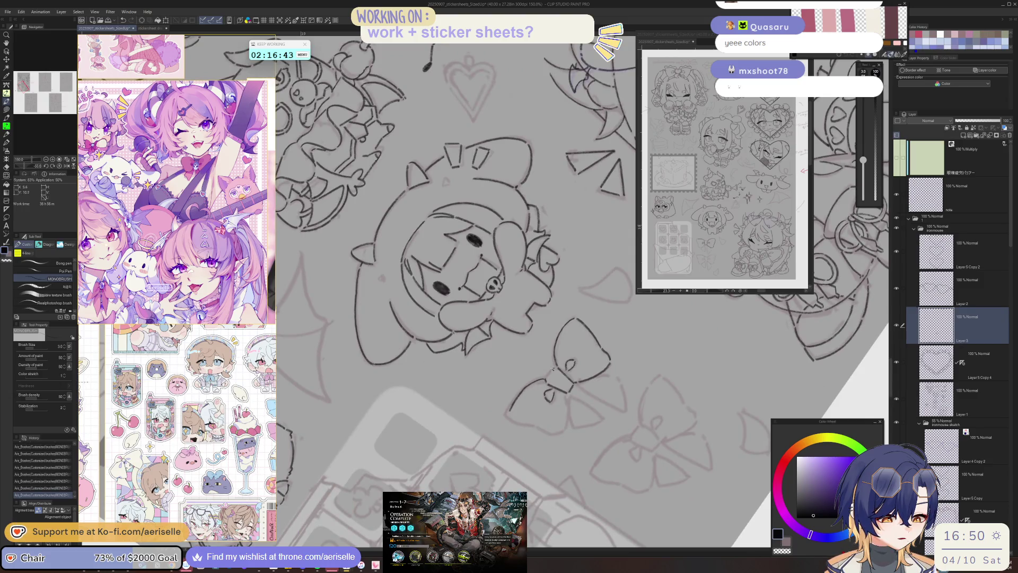
key("asciicircum")
key("asciicircum")
key("asciicircum")
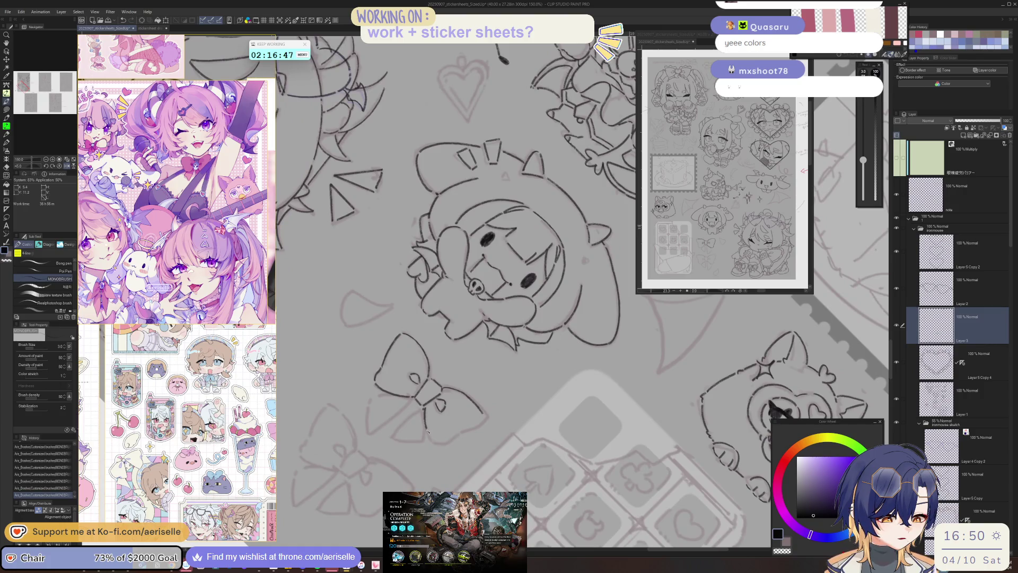
key("asciicircum")
key("asciicircum")
key("asciicircum")
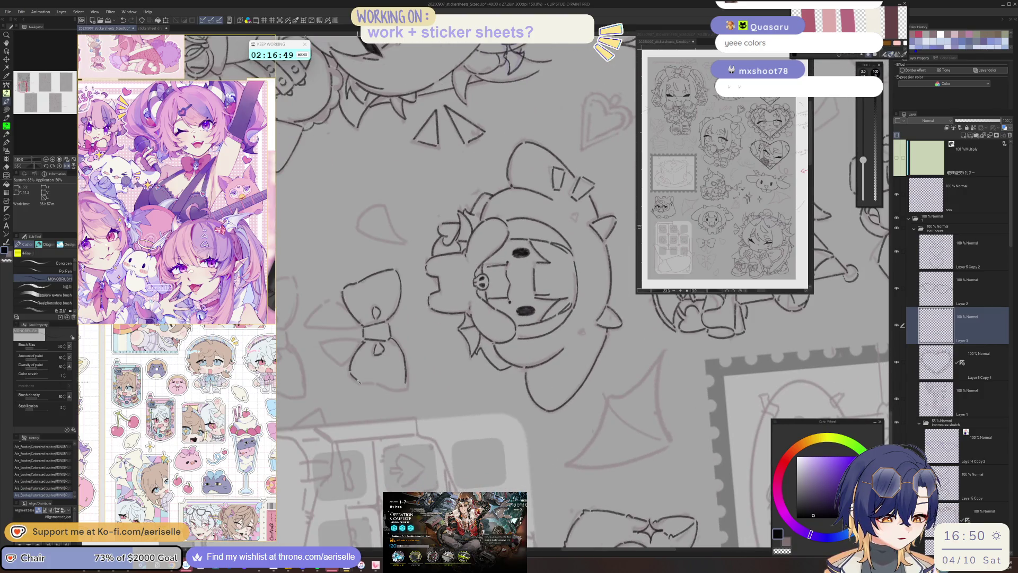
key("asciicircum")
key("asciicircum")
key("asciicircum")
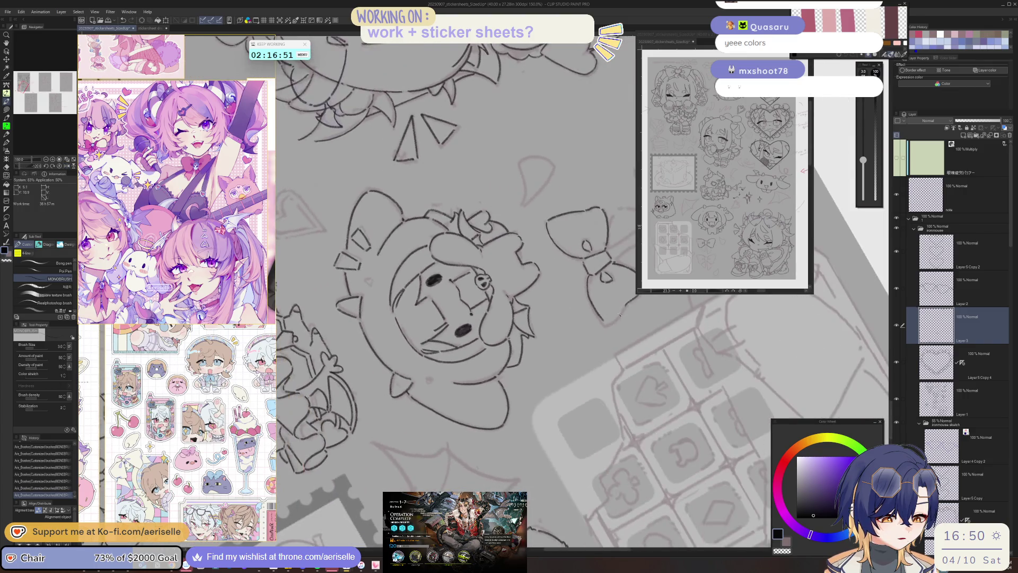
key("minus")
key("minus")
key("minus")
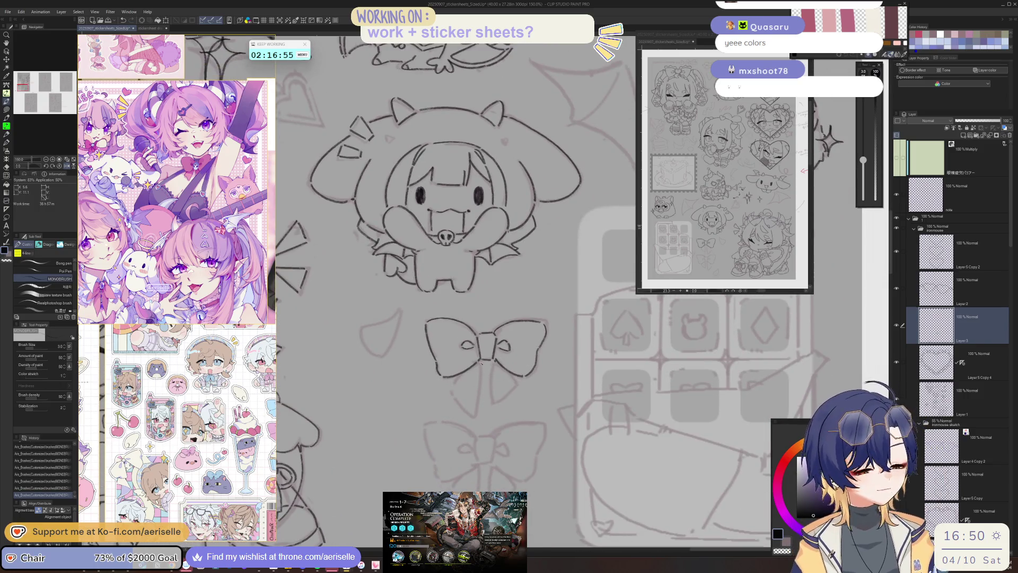
left_click_drag(481, 363, 476, 414)
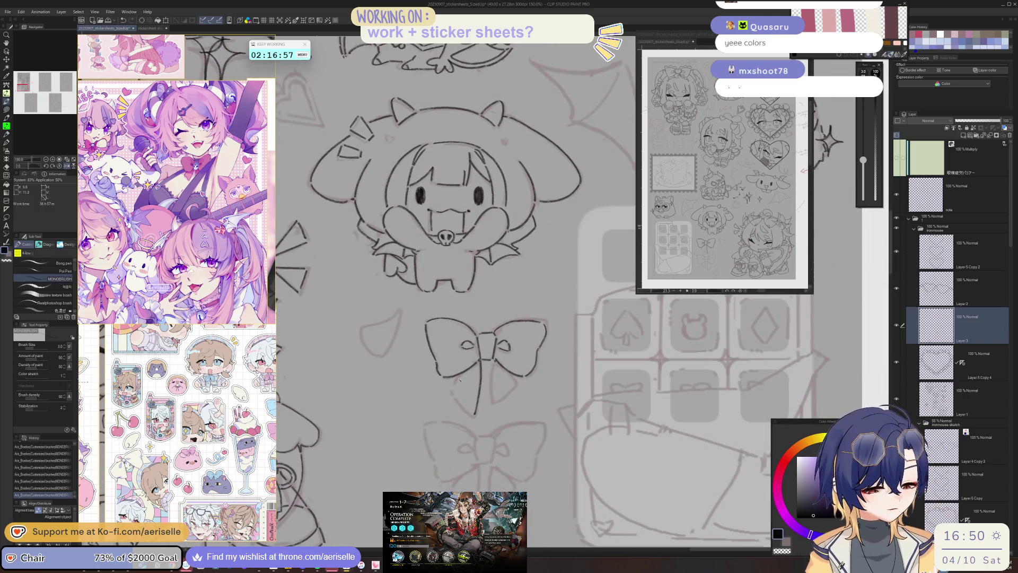
- Mirror the view to check the bow, then zoom out to 50% to see the sheet
key("minus")
key("minus")
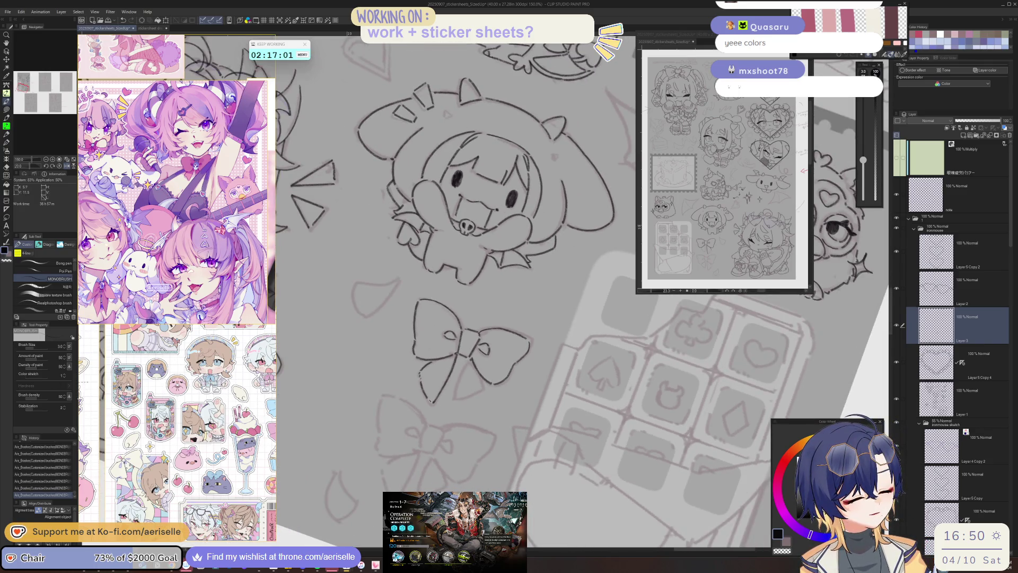
key("h")
key("minus")
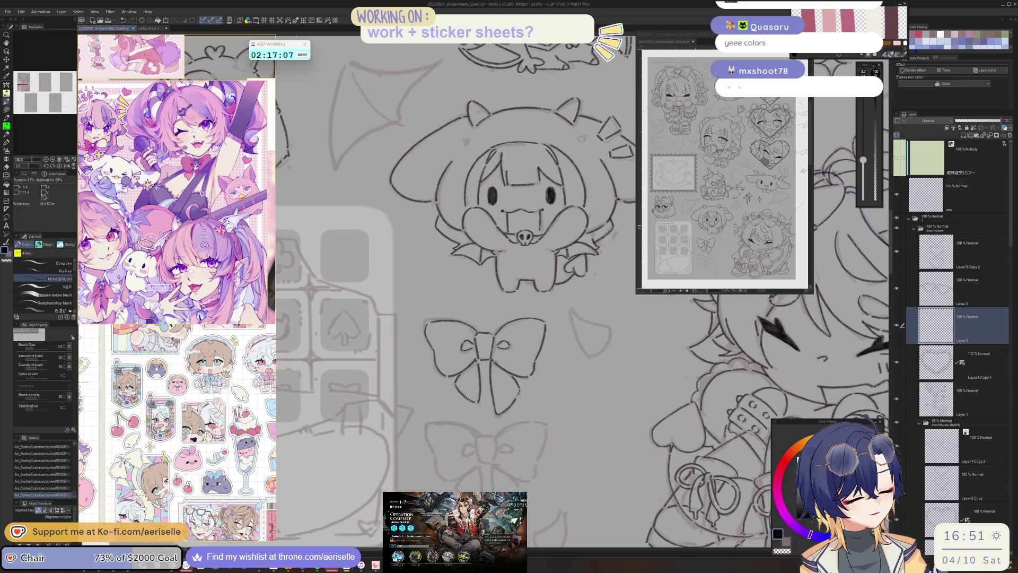
key("ctrl+minus")
key("ctrl+minus")
key("ctrl+minus")
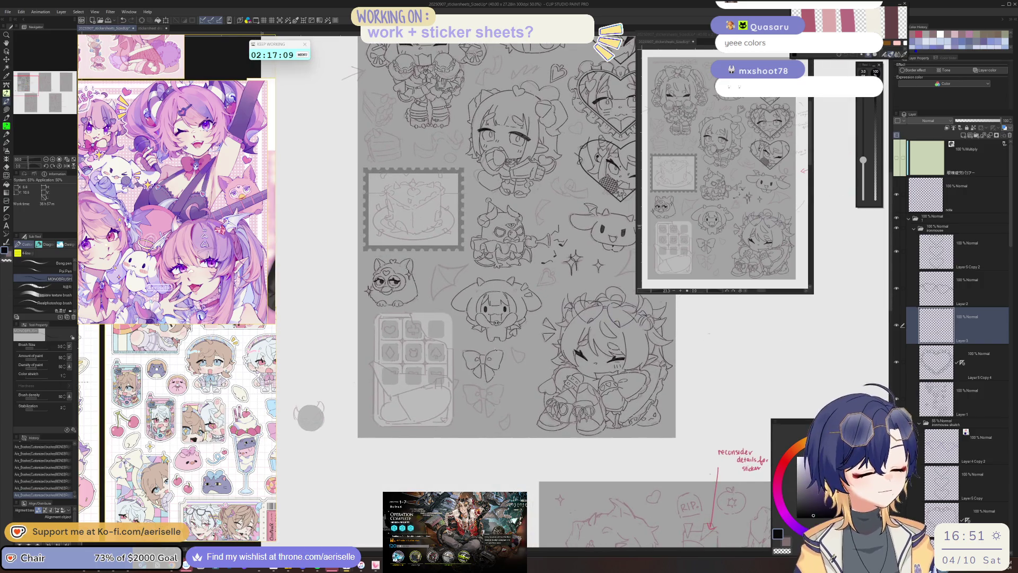
scroll(653, 217, "up", 5)
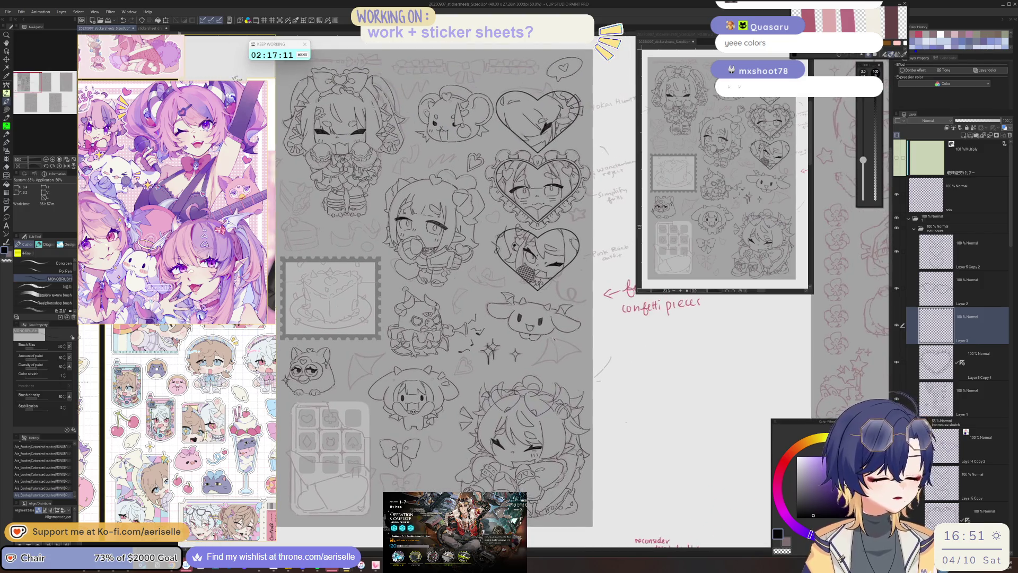
- Ink the bat's lower wing with the MONOBRUSH pen, retrying strokes with undo and redo
left_click_drag(549, 331, 546, 345)
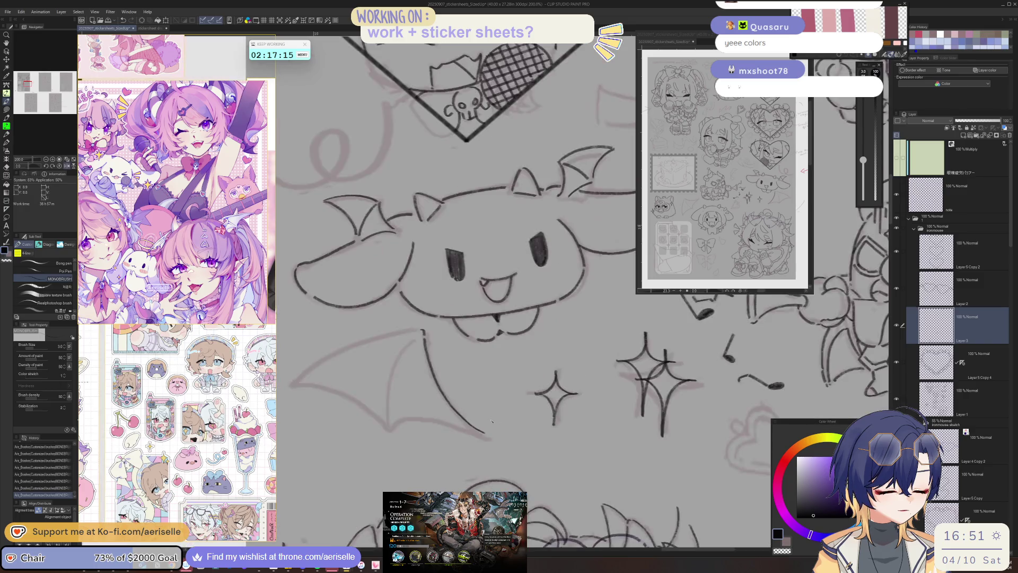
key("minus")
key("minus")
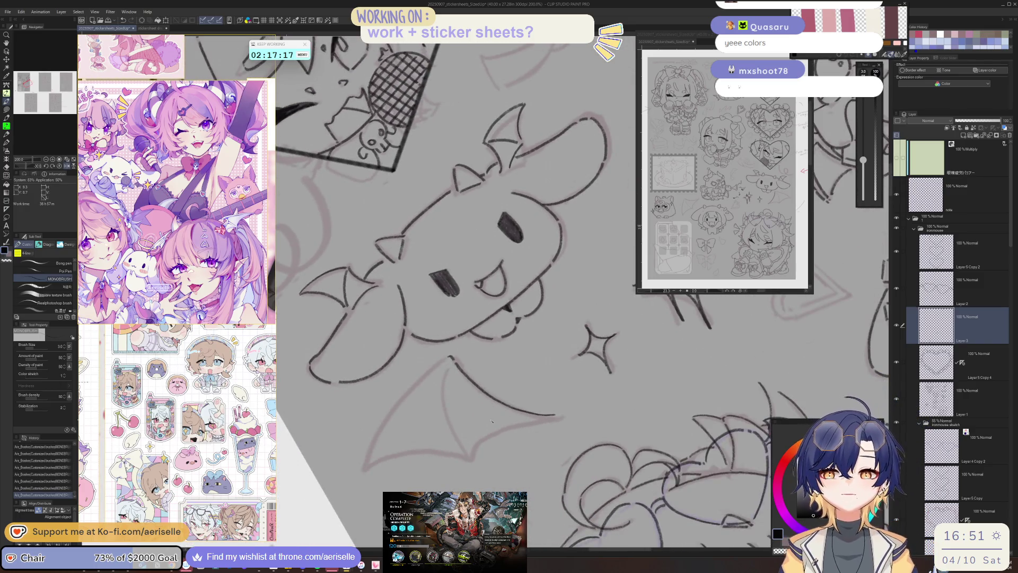
key("minus")
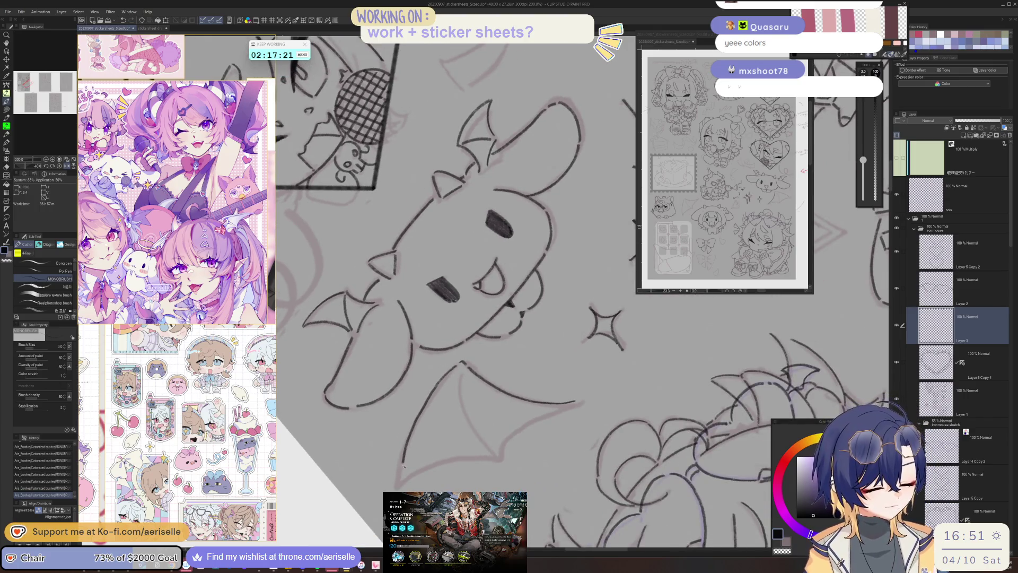
key("ctrl+z")
mouse_move(457, 366)
left_mouse_down()
mouse_move(402, 445)
mouse_move(399, 483)
left_mouse_up()
key("ctrl+z")
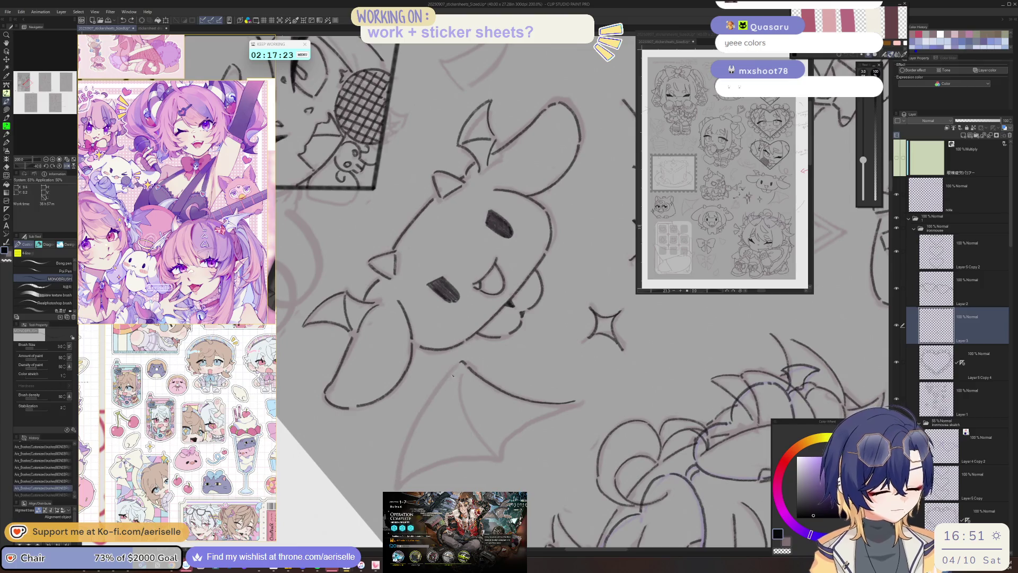
left_click_drag(440, 386, 400, 459)
key("minus")
key("minus")
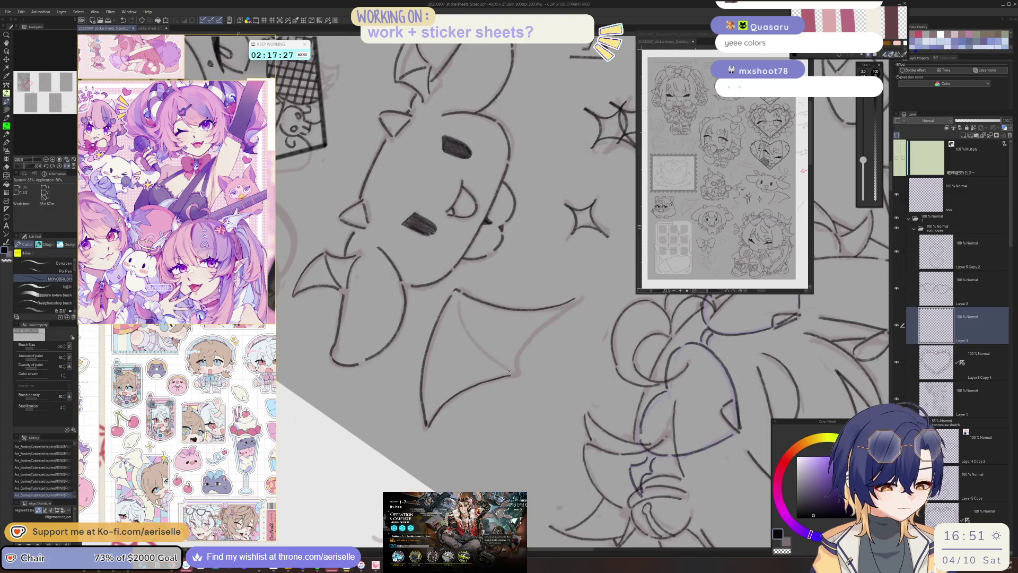
key("minus")
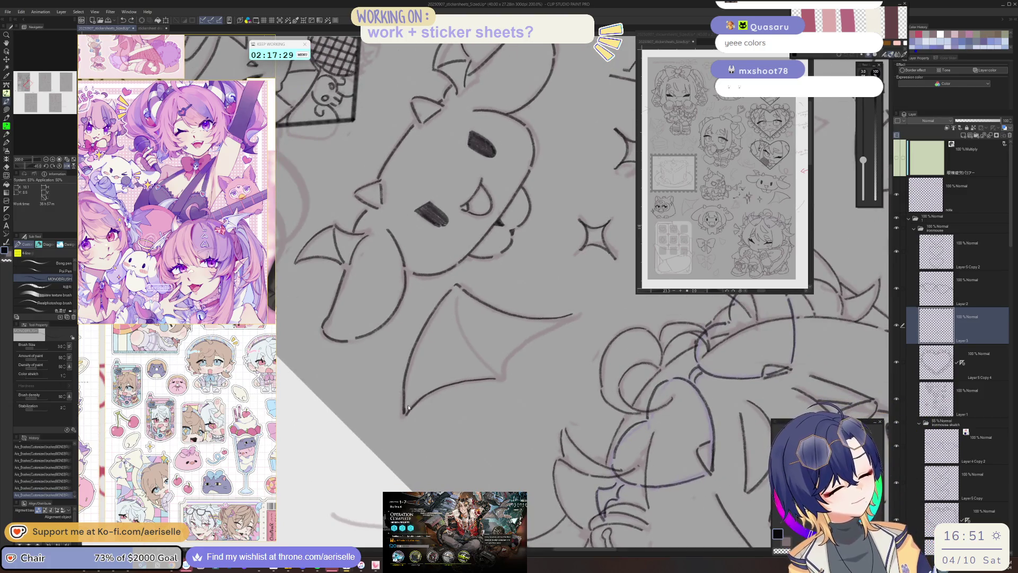
key("ctrl+z")
key("ctrl+z")
key("ctrl+z")
key("ctrl+y")
key("ctrl+y")
key("ctrl+y")
key("ctrl+z")
key("ctrl+minus")
key("ctrl+minus")
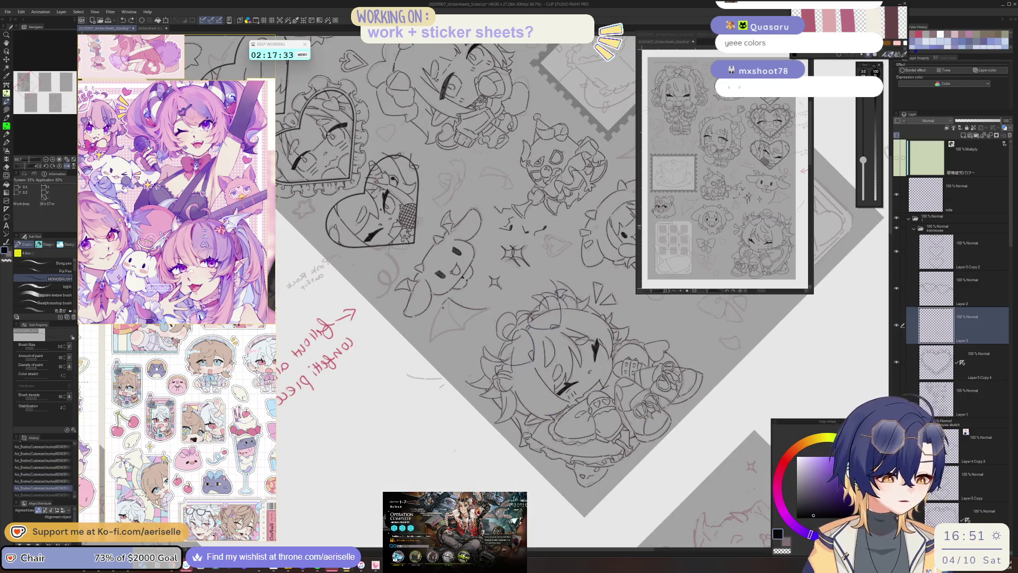
key("ctrl+y")
- Tilt the canvas and erase the stray marks at the bat's wing tip with the Hard eraser
scroll(430, 341, "up", 2)
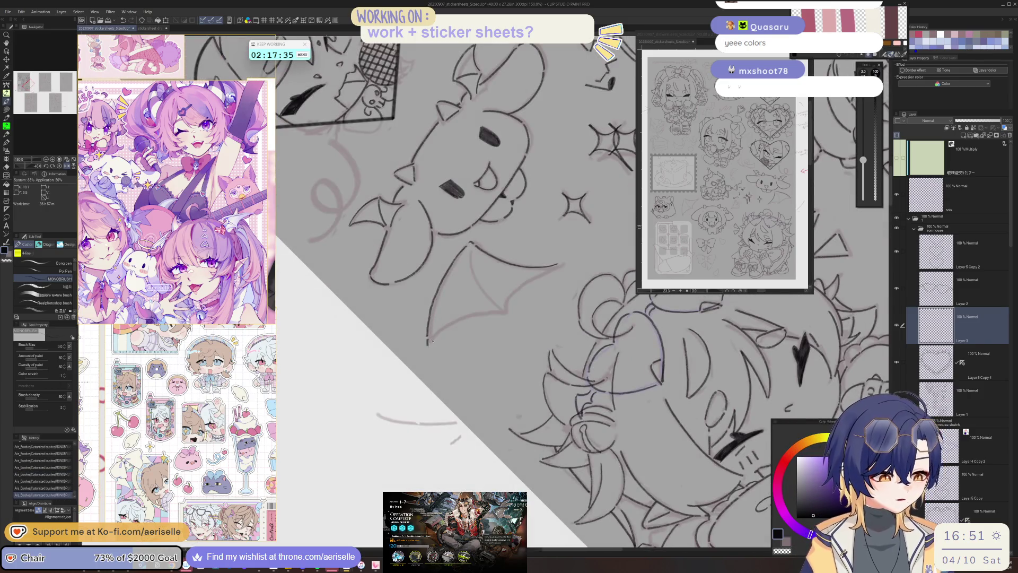
left_click_drag(429, 345, 497, 312)
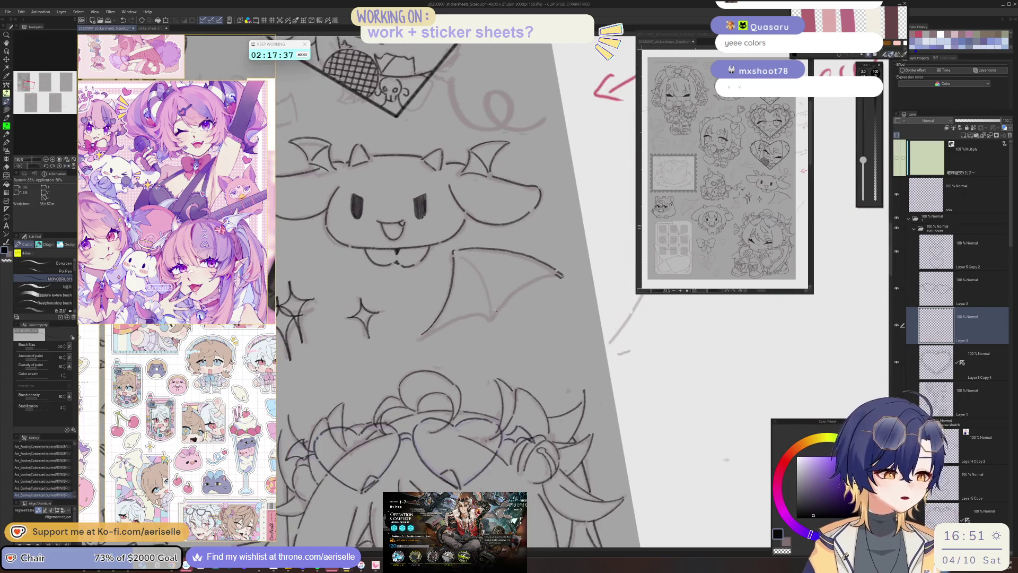
left_click_drag(559, 275, 530, 308)
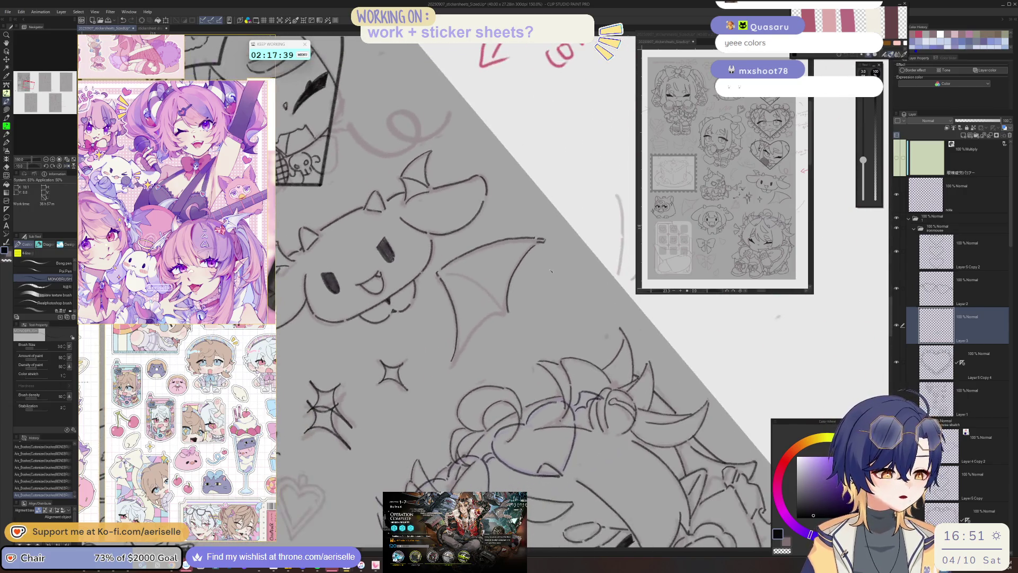
mouse_move(525, 252)
left_mouse_down()
mouse_move(522, 241)
mouse_move(509, 305)
mouse_move(479, 322)
mouse_move(485, 315)
mouse_move(416, 328)
mouse_move(514, 297)
mouse_move(478, 325)
left_mouse_up()
key("e")
key("p")
key("e")
key("p")
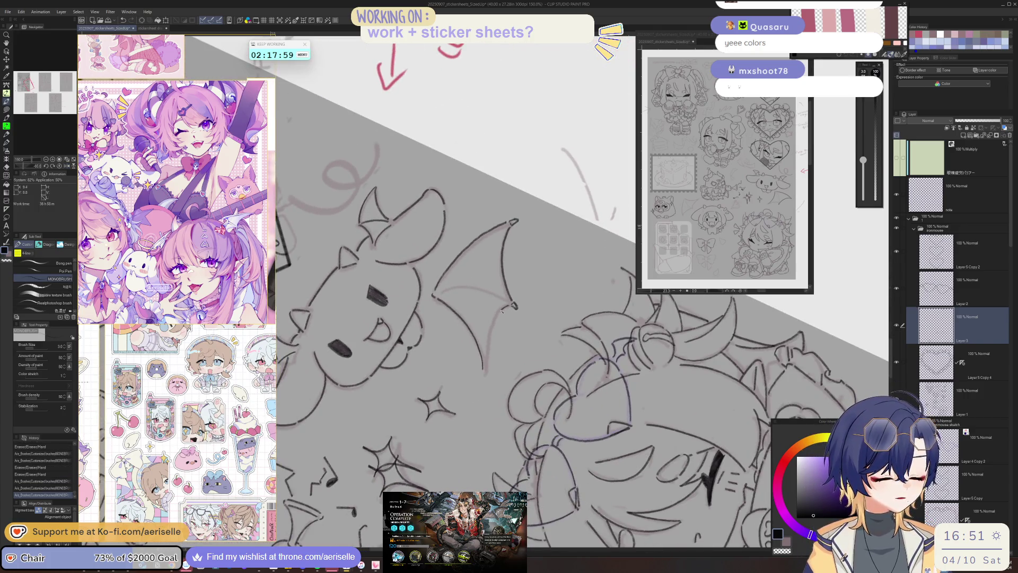
left_click_drag(494, 329, 490, 350)
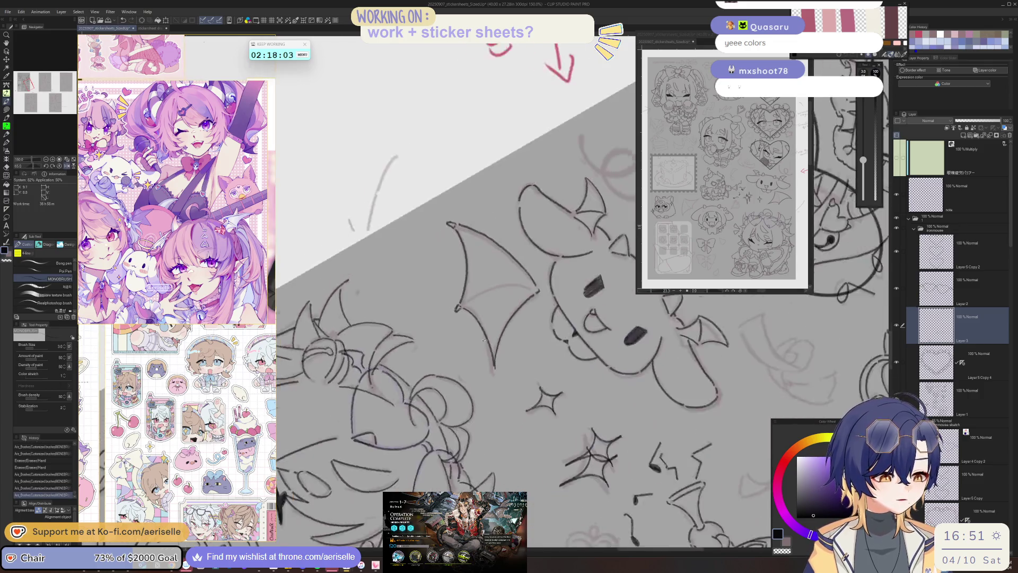
key("e")
left_click(501, 326)
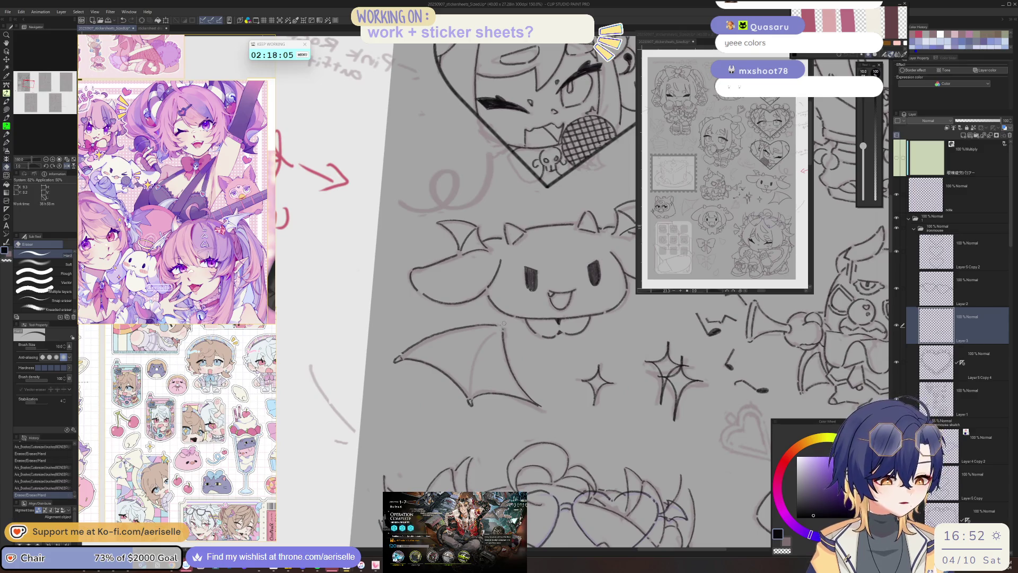
left_click(502, 327)
key("p")
- Add short ink strokes along the wing's top and lower edge, then zoom out
left_click_drag(506, 325, 523, 317)
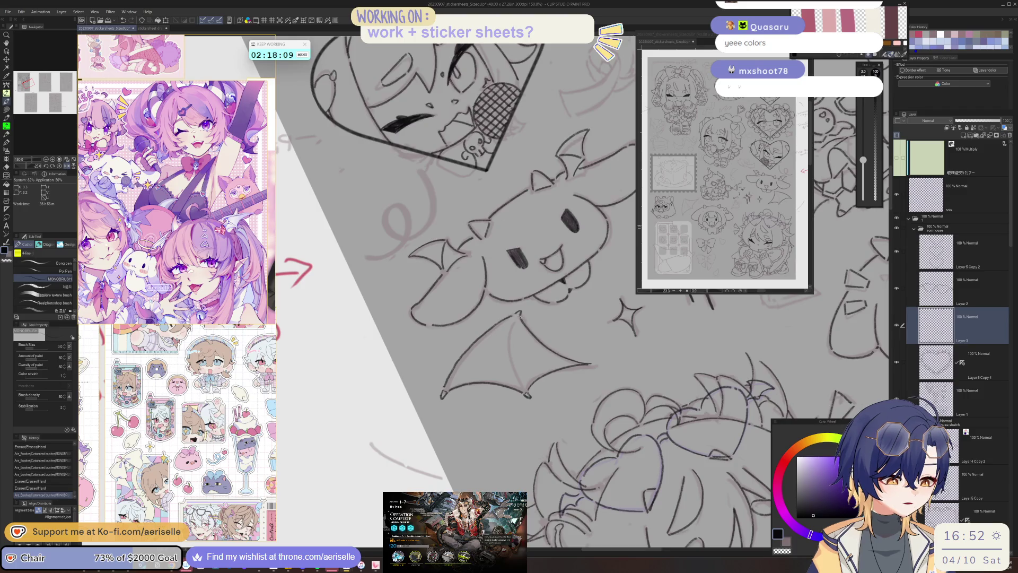
scroll(484, 316, "up", 5)
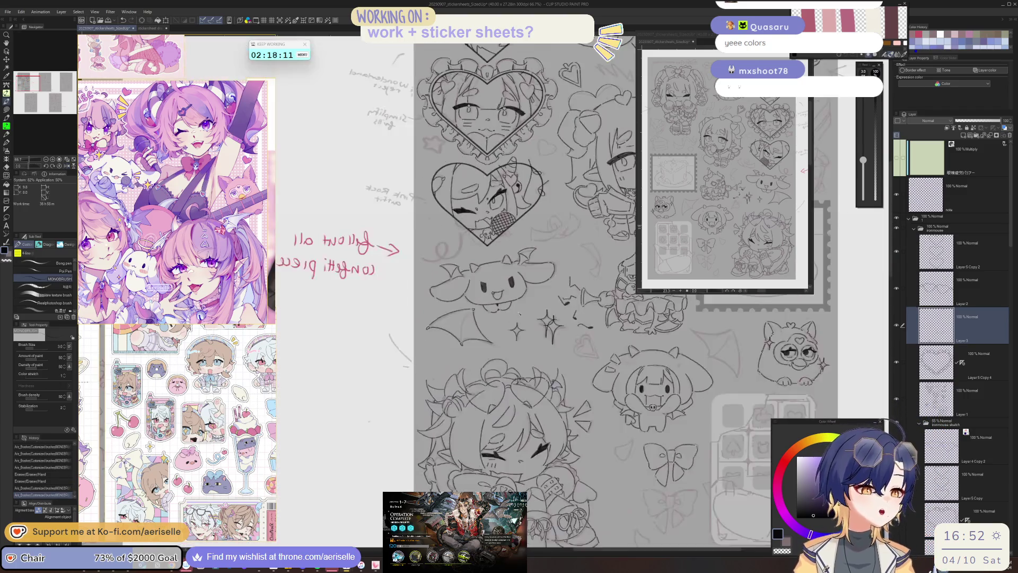
left_click_drag(483, 317, 479, 328)
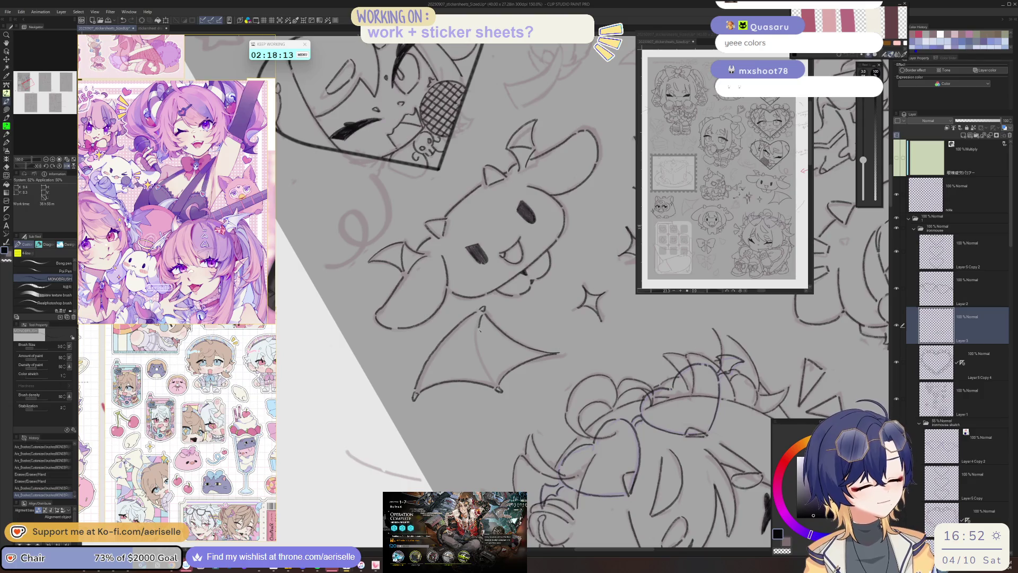
left_click_drag(487, 366, 495, 379)
key("ctrl+z")
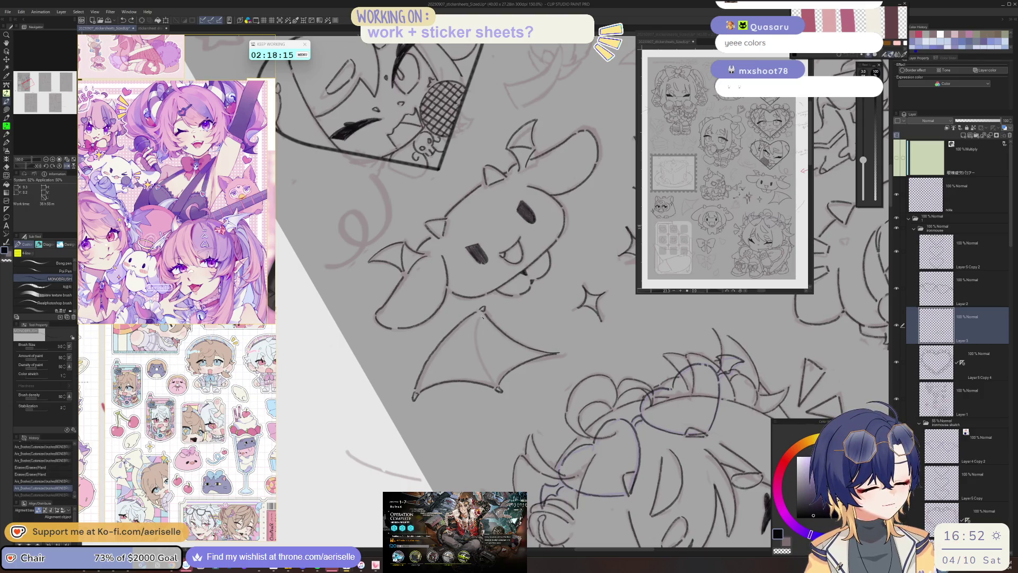
key("ctrl+y")
scroll(650, 454, "down", 8)
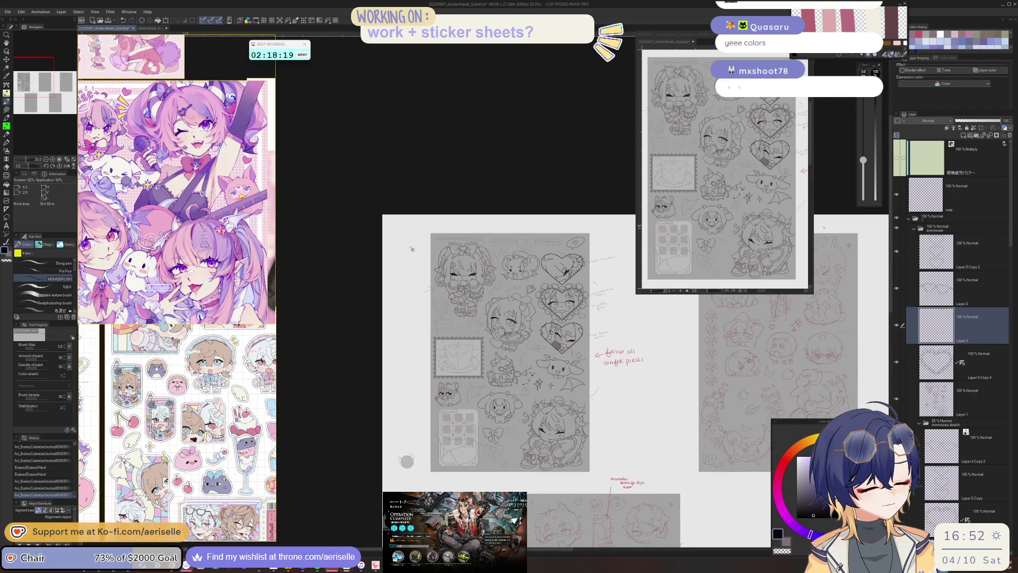
- Undo a small stray stroke and ink a long curved line beside the bear sketch
scroll(484, 304, "up", 8)
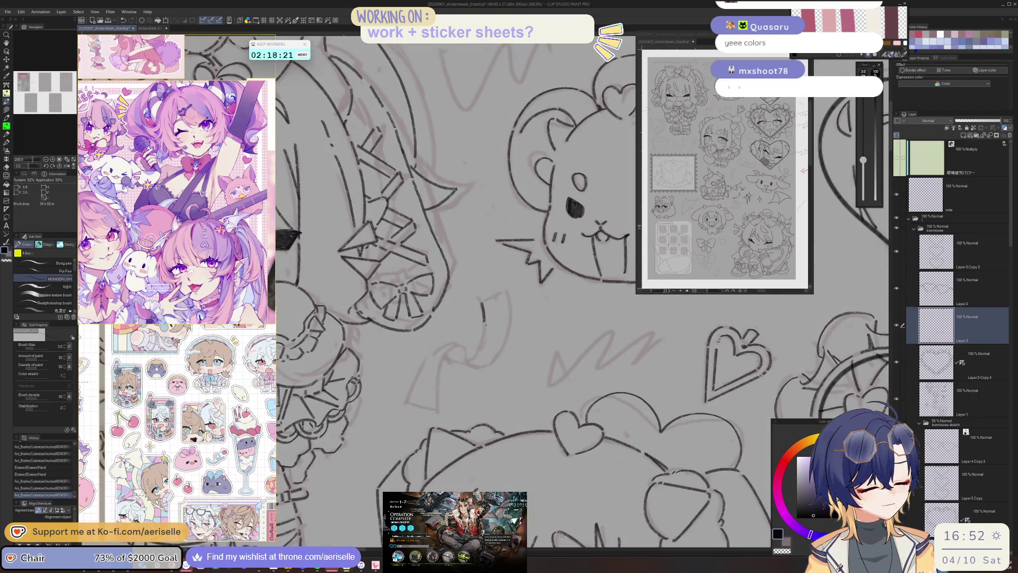
scroll(469, 356, "right", 5)
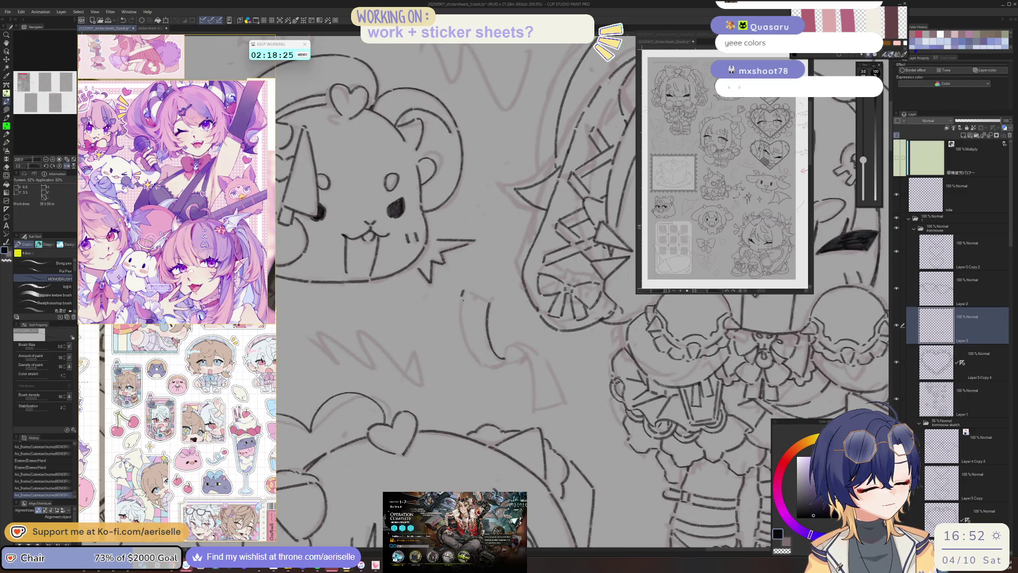
mouse_move(493, 367)
left_mouse_down()
mouse_move(480, 286)
mouse_move(417, 310)
mouse_move(470, 369)
mouse_move(439, 424)
left_mouse_up()
key("ctrl+z")
left_click_drag(469, 354, 460, 373)
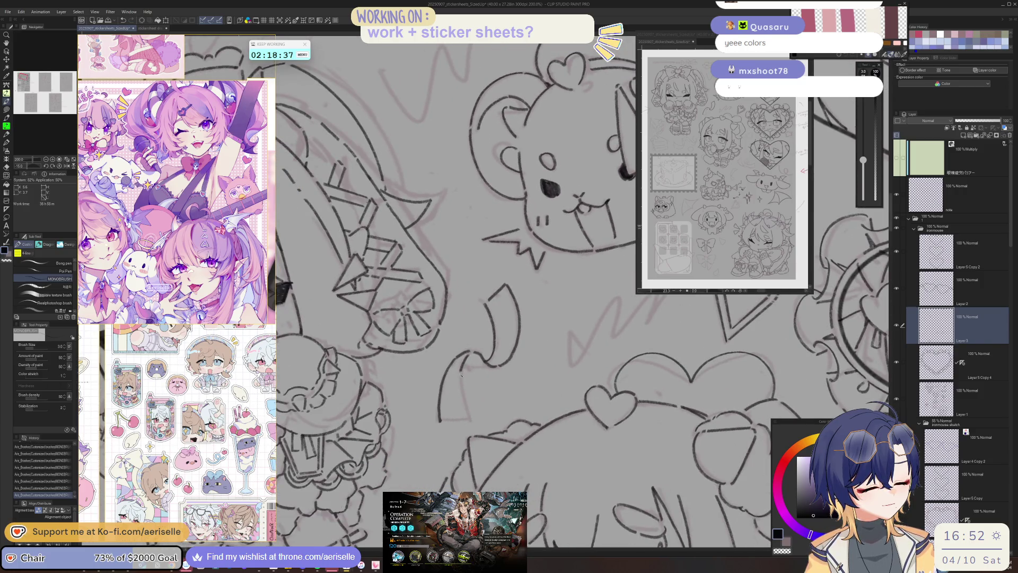
mouse_move(471, 416)
left_mouse_down()
mouse_move(467, 400)
mouse_move(376, 361)
left_mouse_up()
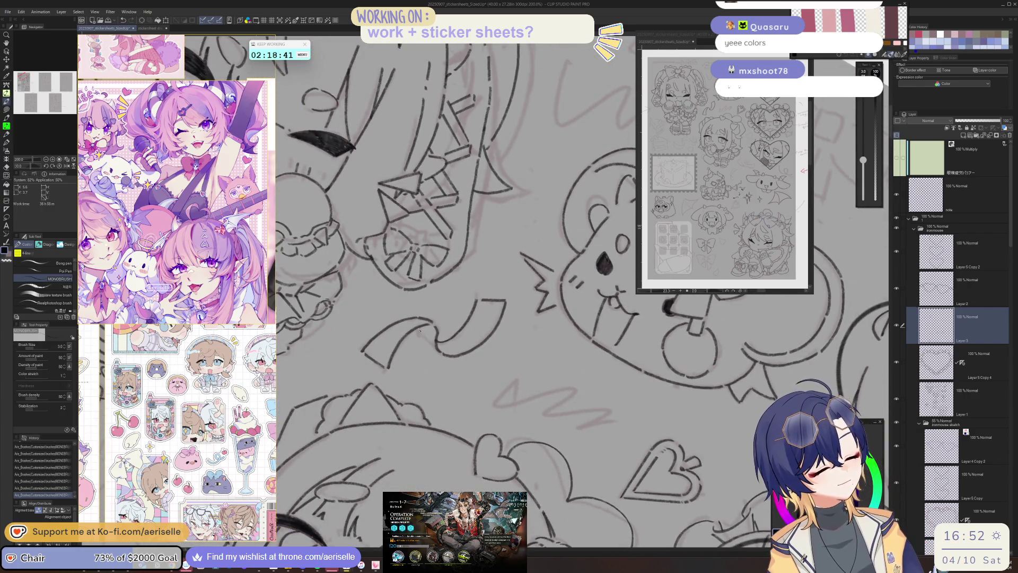
scroll(426, 335, "down", 4)
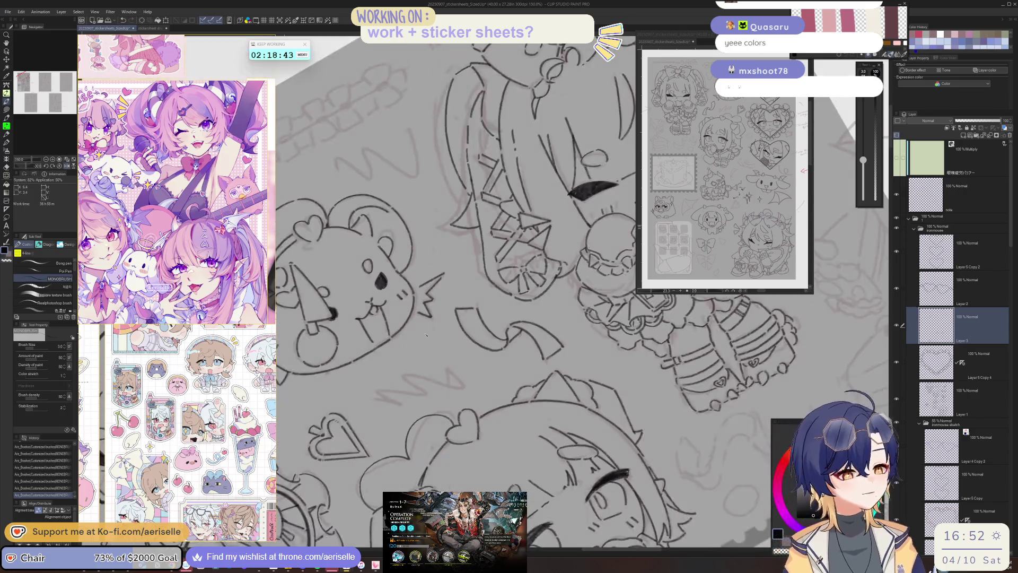
scroll(662, 453, "down", 3)
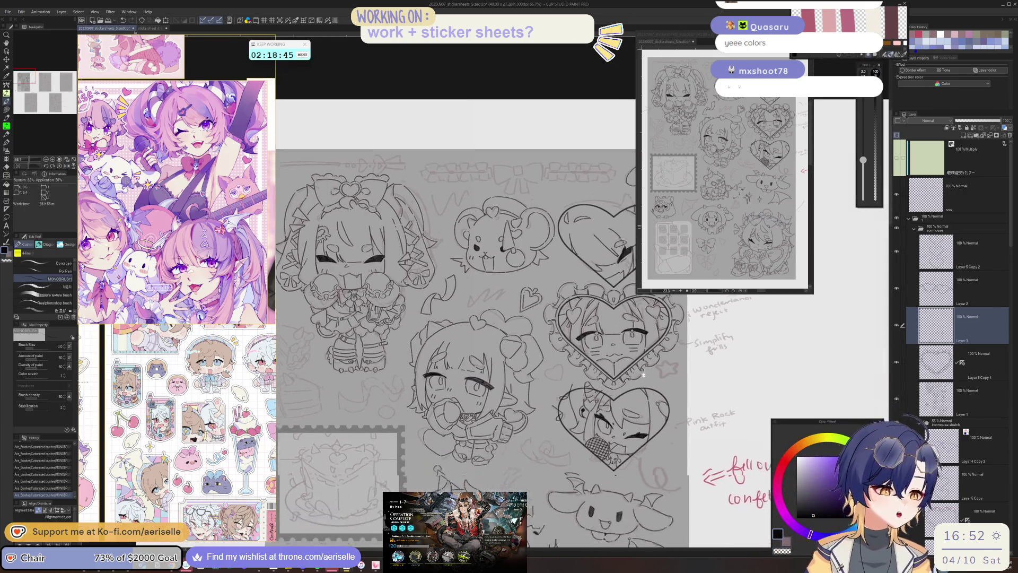
- Ink the swirl's small inner circle and inner curves, extending a line from its lower left
scroll(542, 391, "up", 5)
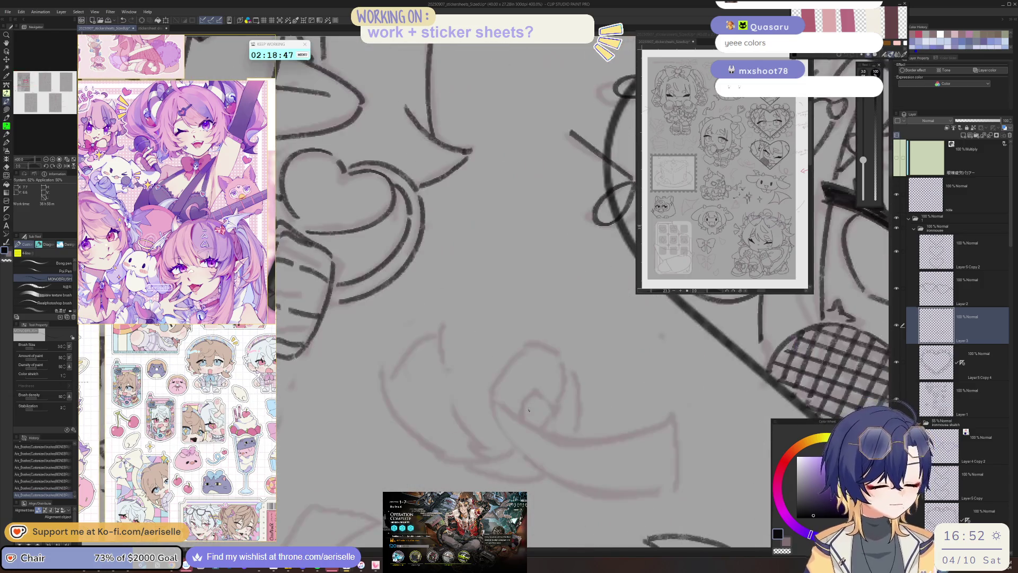
mouse_move(529, 424)
left_mouse_down()
mouse_move(546, 391)
mouse_move(554, 421)
mouse_move(538, 429)
mouse_move(523, 414)
mouse_move(556, 411)
mouse_move(539, 427)
left_mouse_up()
key("ctrl+z")
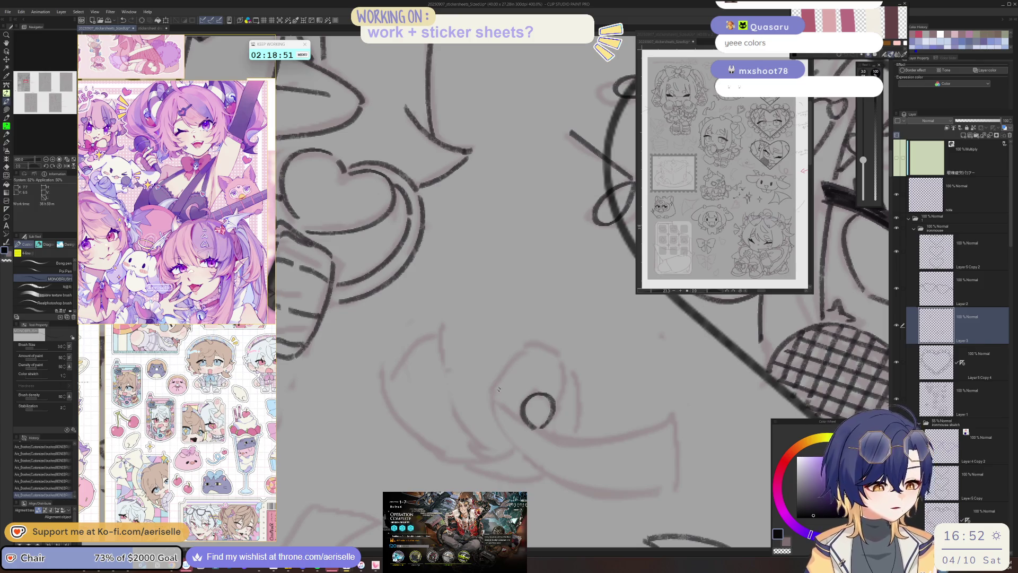
mouse_move(492, 397)
left_mouse_down()
mouse_move(525, 347)
mouse_move(581, 380)
mouse_move(578, 436)
mouse_move(493, 390)
mouse_move(542, 344)
mouse_move(580, 384)
mouse_move(573, 422)
left_mouse_up()
key("ctrl+z")
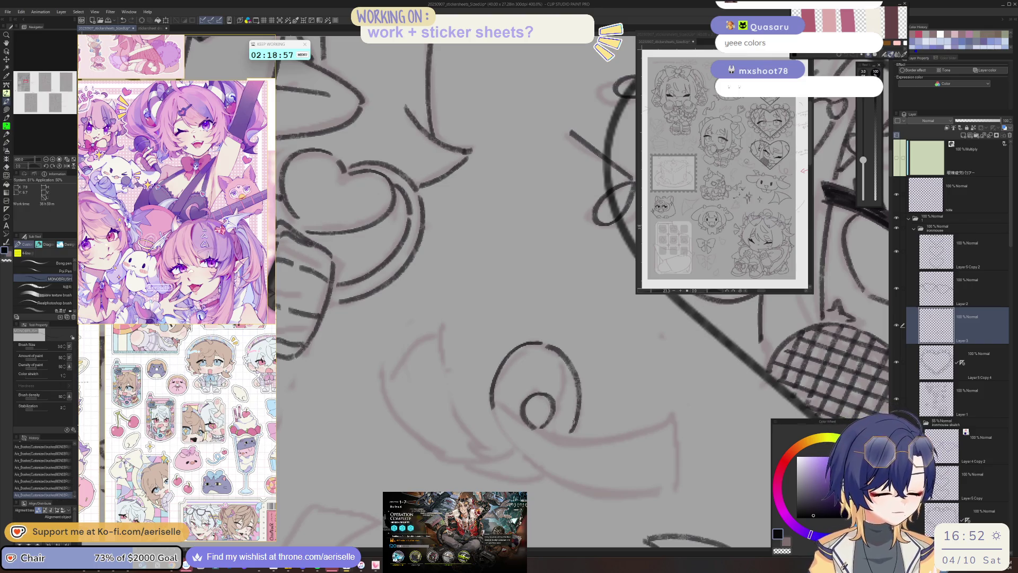
left_click_drag(556, 357, 554, 413)
mouse_move(498, 391)
left_mouse_down()
mouse_move(530, 425)
mouse_move(422, 402)
mouse_move(438, 490)
mouse_move(413, 373)
mouse_move(449, 441)
mouse_move(401, 308)
mouse_move(452, 381)
mouse_move(473, 391)
left_mouse_up()
mouse_move(473, 390)
left_mouse_down()
mouse_move(345, 330)
mouse_move(408, 345)
mouse_move(411, 357)
left_mouse_up()
- Ink the swirl's left curve and rising stroke, redrawing them until clean, then zoom out to 50%
mouse_move(416, 415)
left_mouse_down()
mouse_move(395, 366)
mouse_move(462, 233)
mouse_move(417, 329)
mouse_move(459, 414)
left_mouse_up()
key("ctrl+z")
key("ctrl+z")
mouse_move(430, 249)
left_mouse_down()
mouse_move(422, 353)
mouse_move(469, 431)
left_mouse_up()
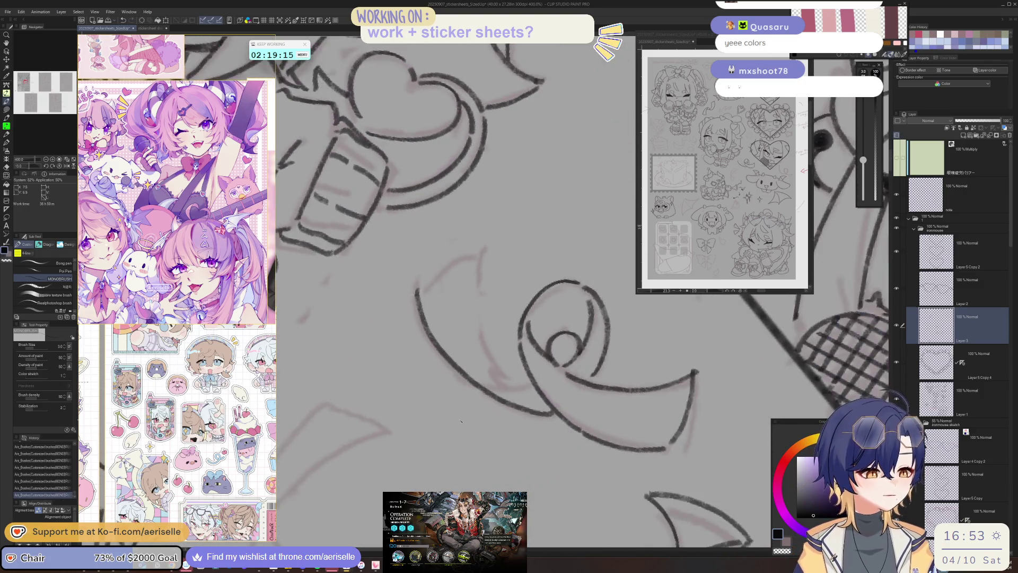
mouse_move(389, 377)
left_mouse_down()
mouse_move(447, 333)
mouse_move(461, 448)
left_mouse_up()
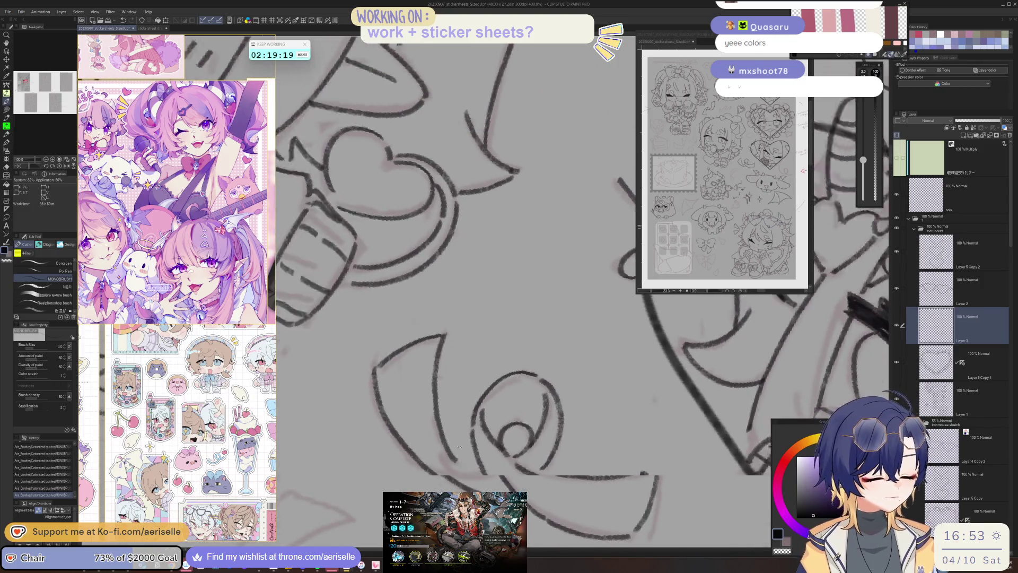
key("ctrl+z")
mouse_move(363, 430)
left_mouse_down()
mouse_move(401, 314)
mouse_move(419, 305)
left_mouse_up()
key("ctrl+z")
left_click_drag(364, 429, 418, 306)
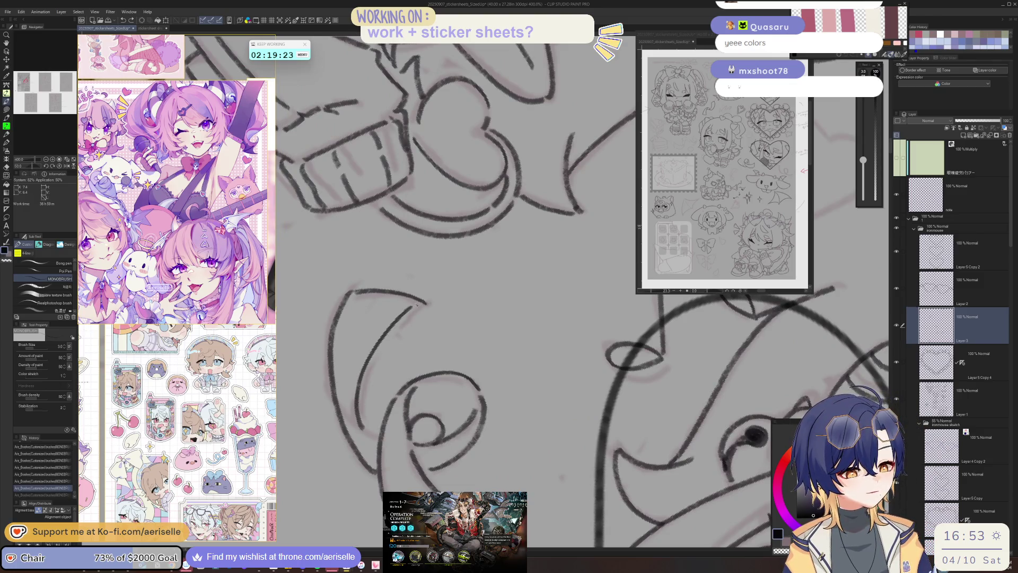
scroll(367, 434, "down", 5)
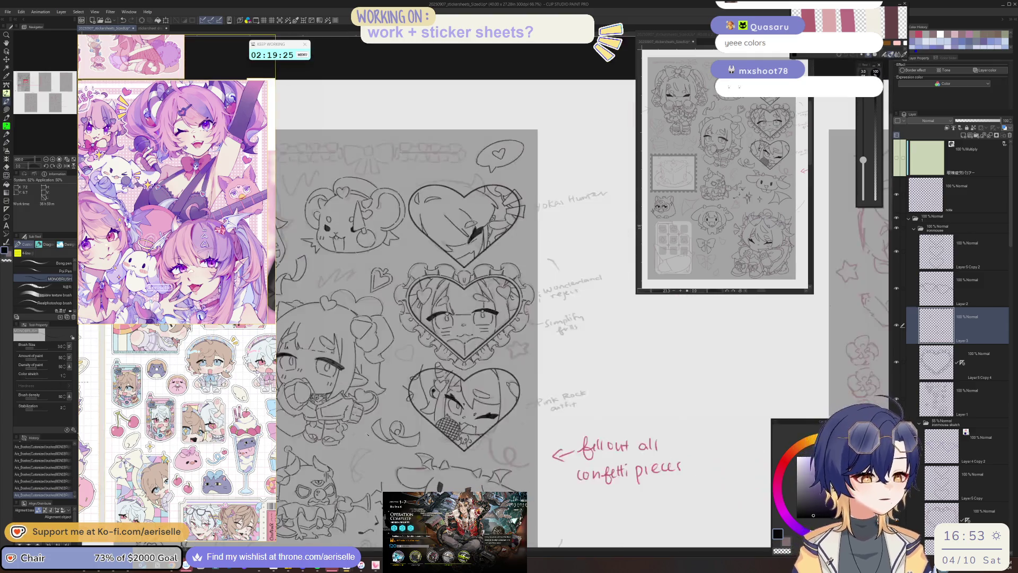
scroll(541, 427, "down", 1)
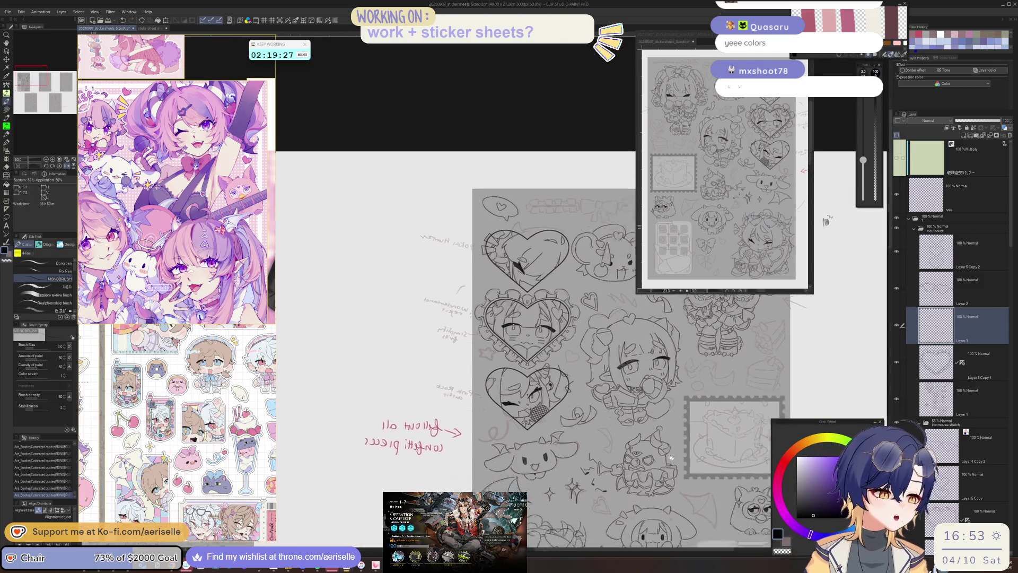
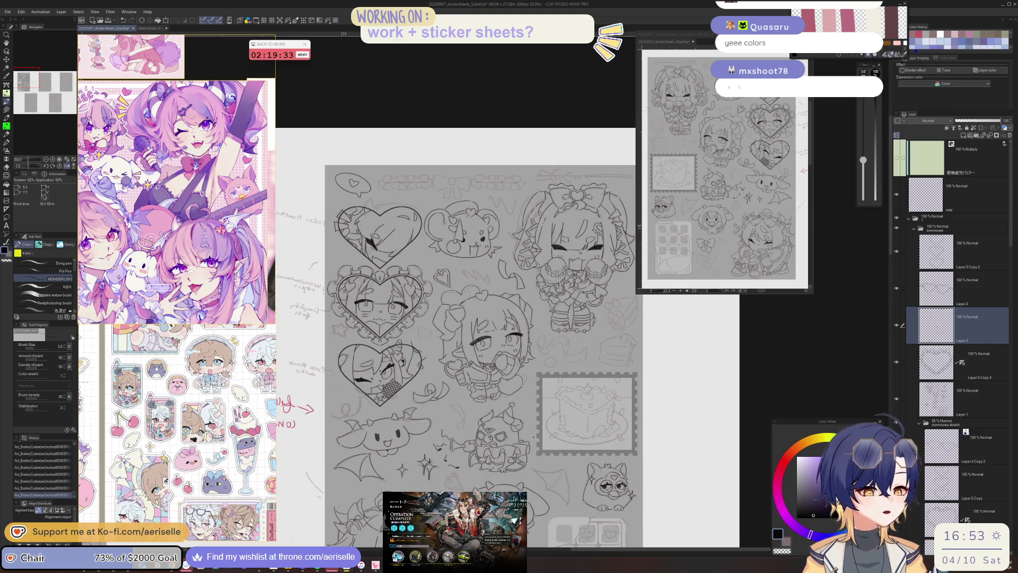
- Ink the edges of two confetti pieces beside the chibi characters
key("h")
left_click_drag(577, 394, 540, 373)
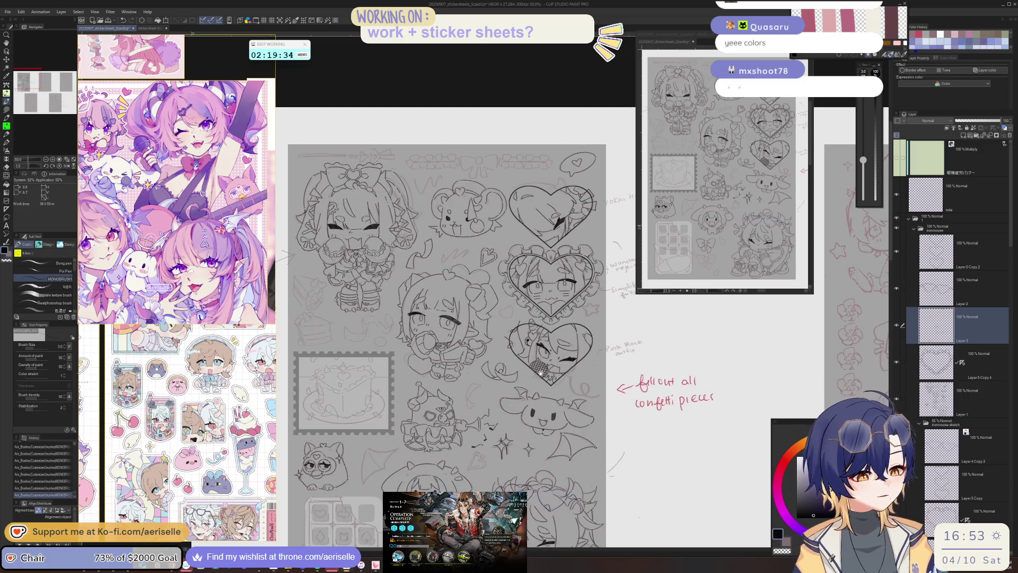
scroll(541, 374, "up", 5)
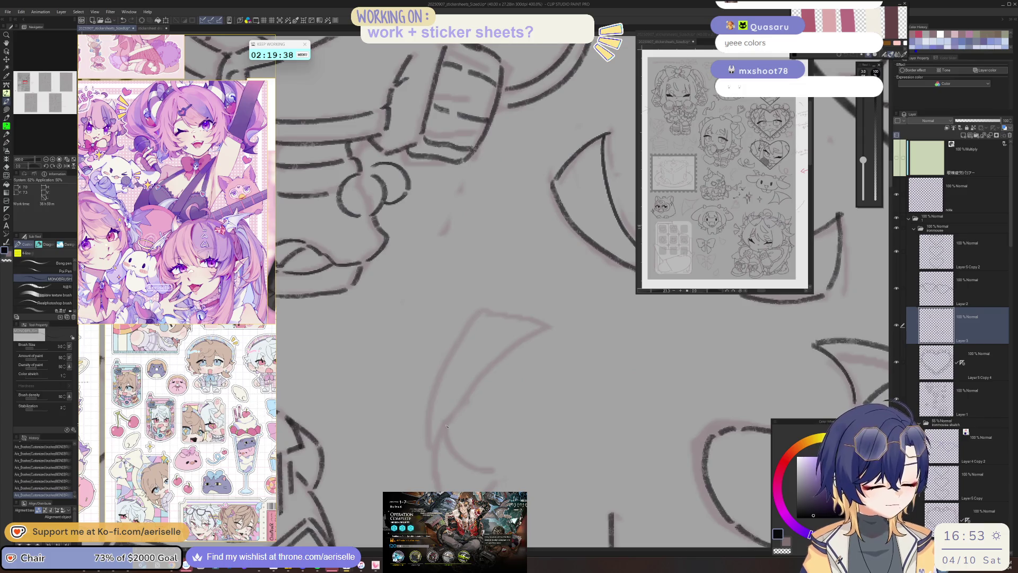
mouse_move(449, 416)
left_mouse_down()
mouse_move(504, 351)
mouse_move(549, 328)
left_mouse_up()
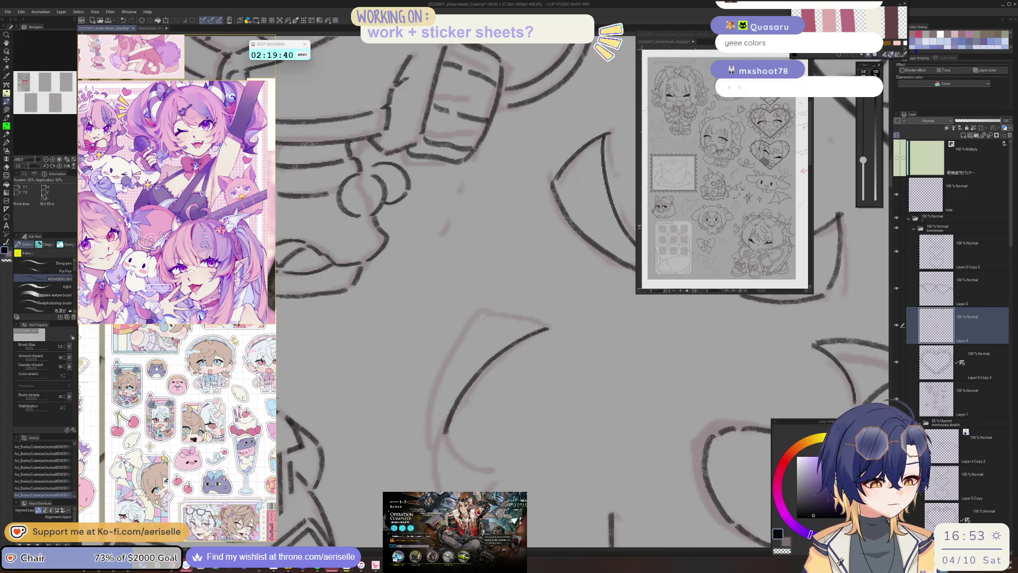
mouse_move(371, 419)
left_mouse_down()
mouse_move(401, 352)
mouse_move(469, 303)
mouse_move(461, 352)
left_mouse_up()
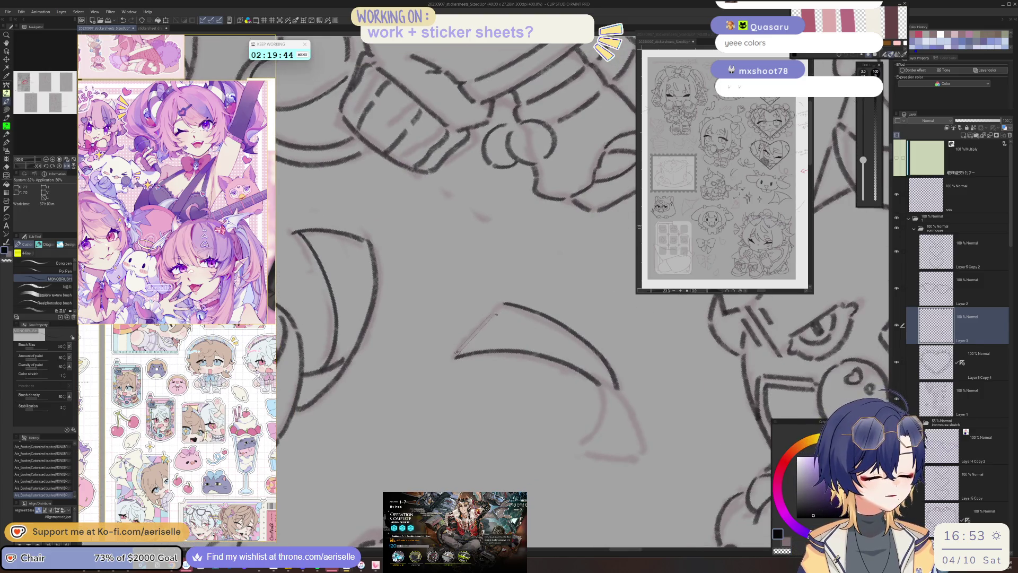
- Ink the crescent confetti's short edge and its left and curved right sides
left_click_drag(496, 314, 498, 312)
left_click_drag(418, 426, 409, 487)
mouse_move(423, 426)
left_mouse_down()
mouse_move(434, 457)
mouse_move(467, 481)
left_mouse_up()
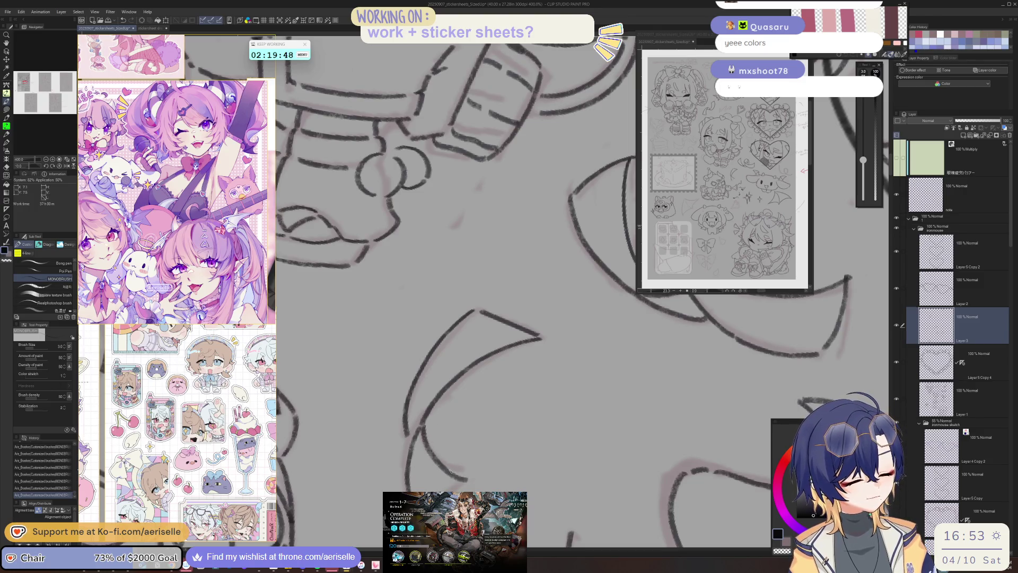
scroll(614, 365, "down", 5)
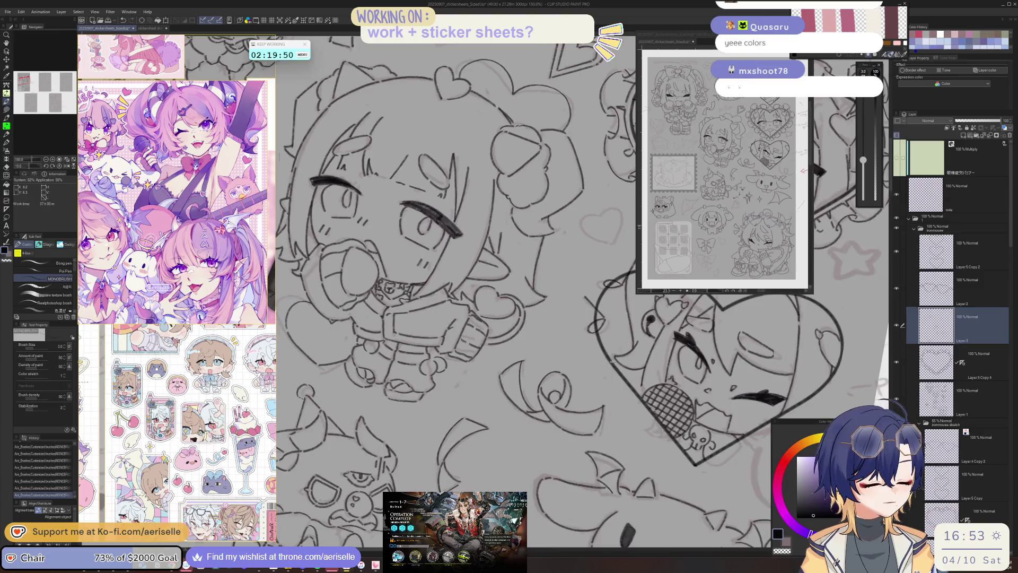
scroll(613, 363, "up", 3)
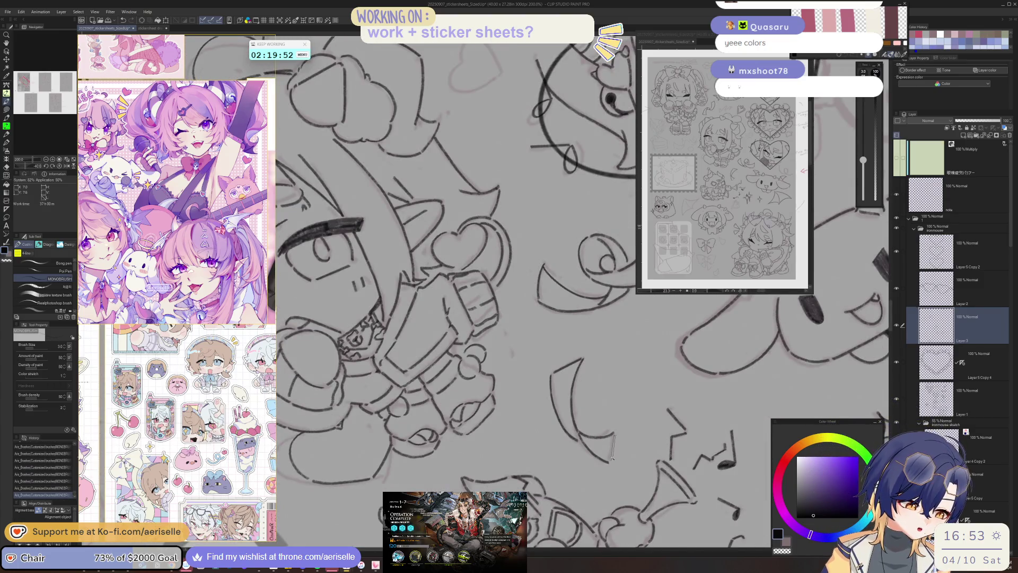
scroll(614, 456, "down", 3)
key("h")
scroll(615, 387, "down", 3)
scroll(615, 388, "right", 5)
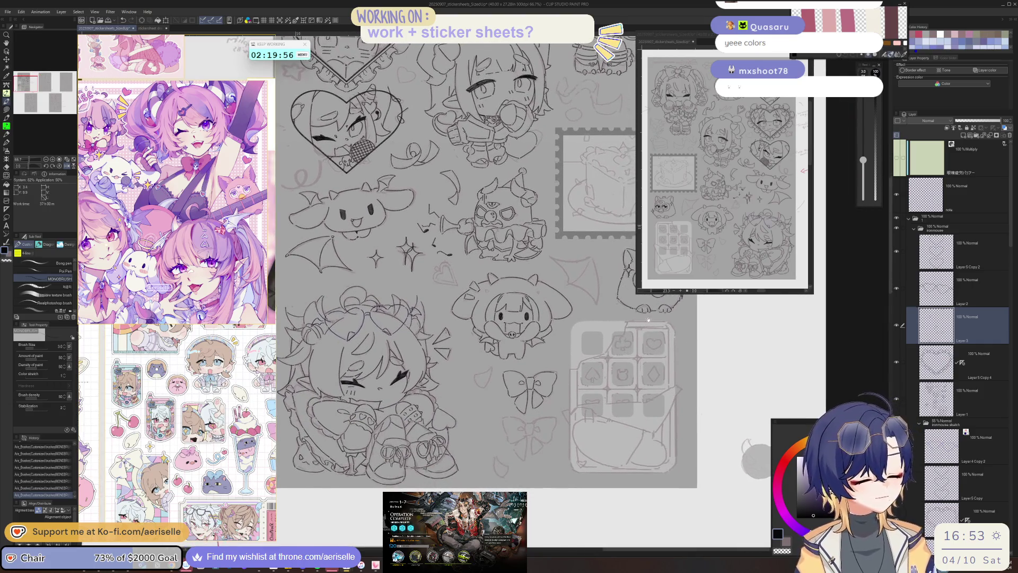
- Ink the left edge of the V-shaped confetti and the right side of the teardrop
key("h")
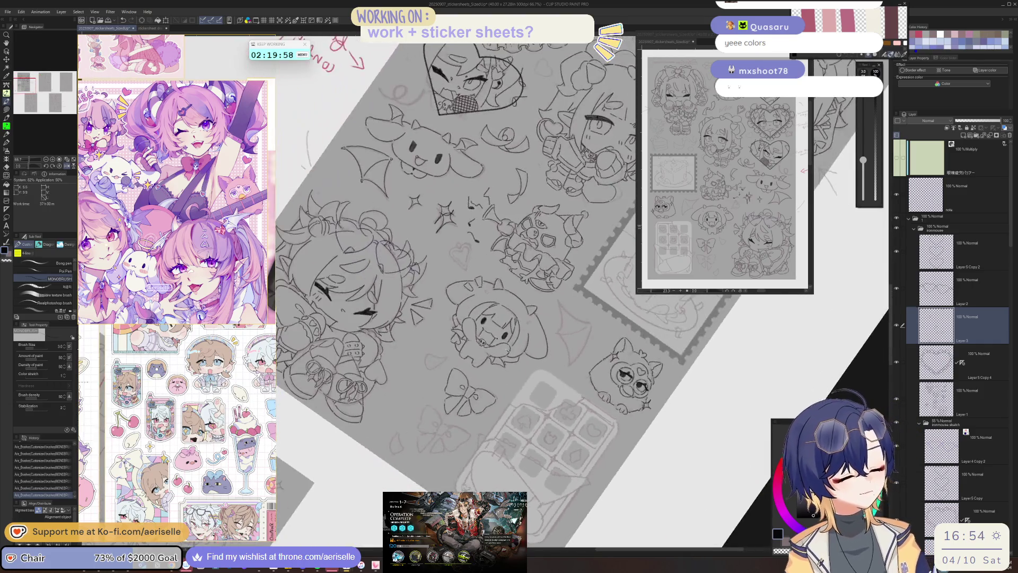
scroll(429, 360, "up", 5)
mouse_move(414, 366)
left_mouse_down()
mouse_move(386, 401)
mouse_move(408, 461)
mouse_move(397, 330)
mouse_move(395, 407)
mouse_move(434, 472)
mouse_move(361, 429)
left_mouse_up()
key("h")
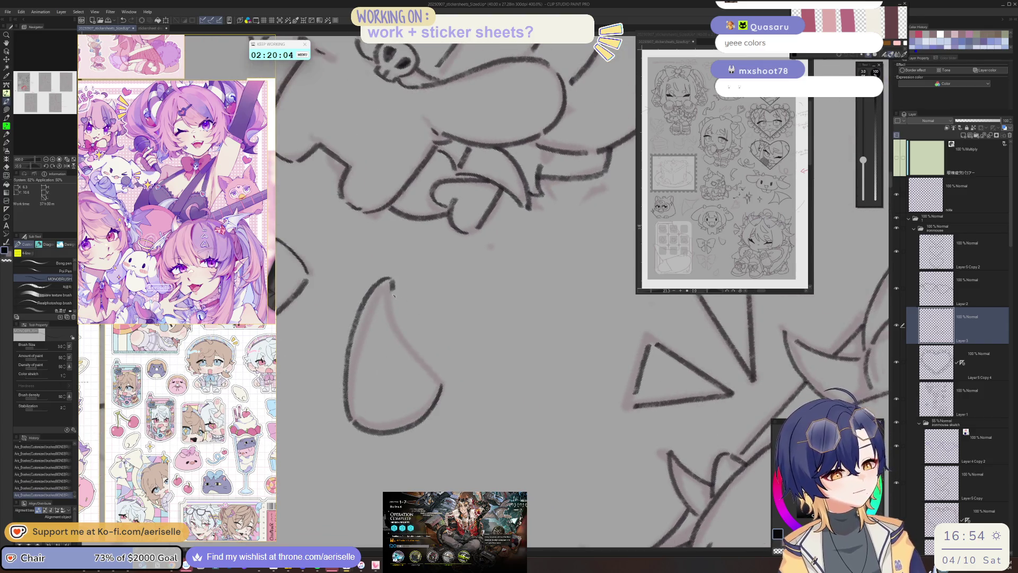
left_click_drag(393, 301, 436, 379)
- Draw a line down from the top-border bow's knot, then undo the stray stroke
scroll(416, 361, "down", 5)
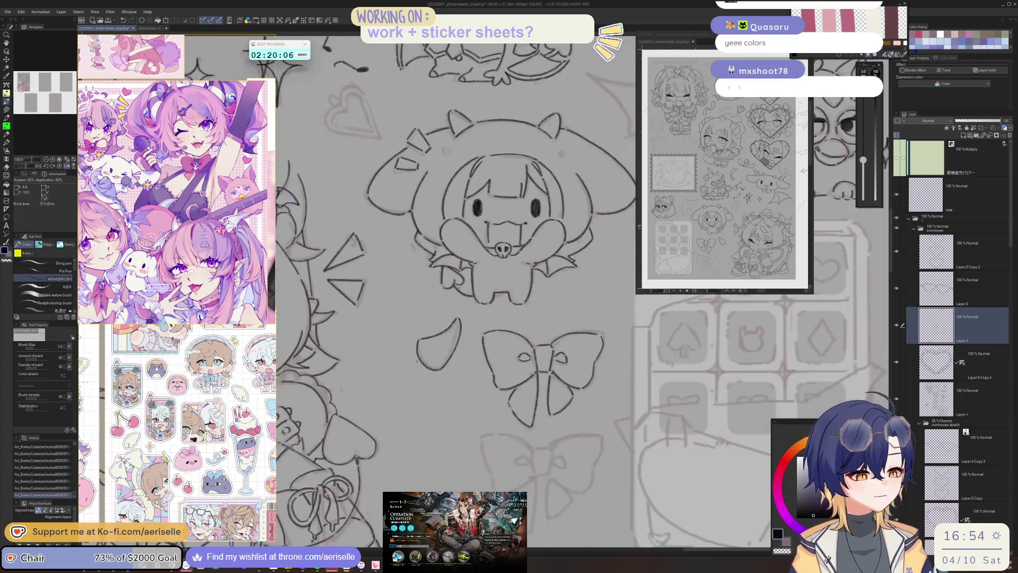
scroll(417, 361, "down", 4)
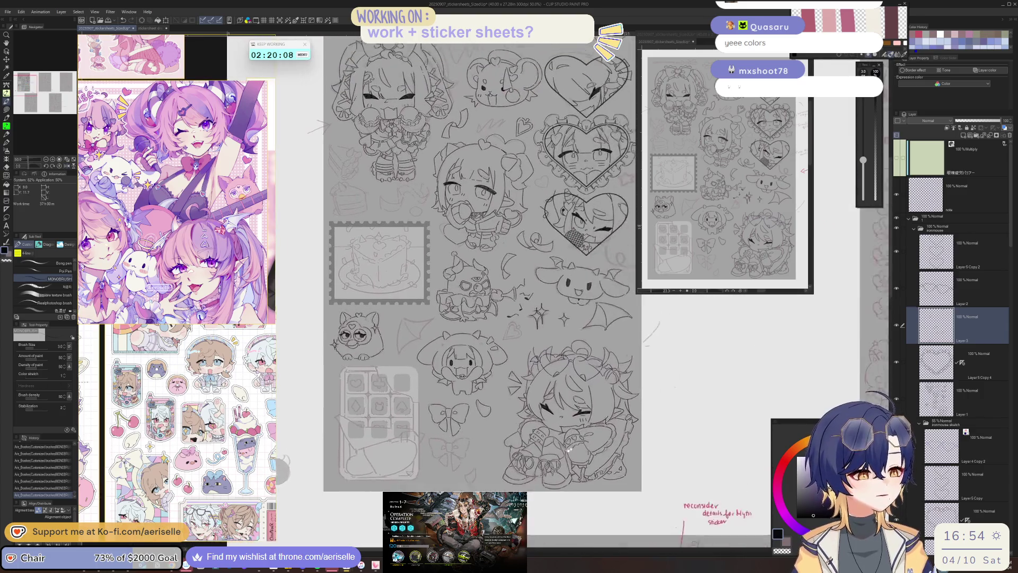
scroll(590, 435, "up", 1)
scroll(560, 387, "up", 2)
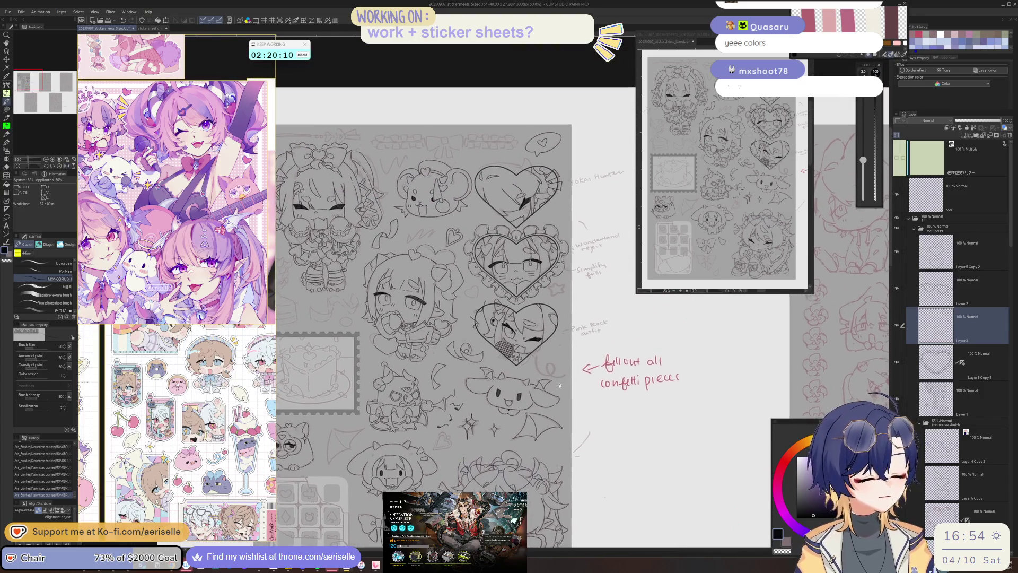
scroll(559, 388, "down", 1)
scroll(296, 182, "up", 1)
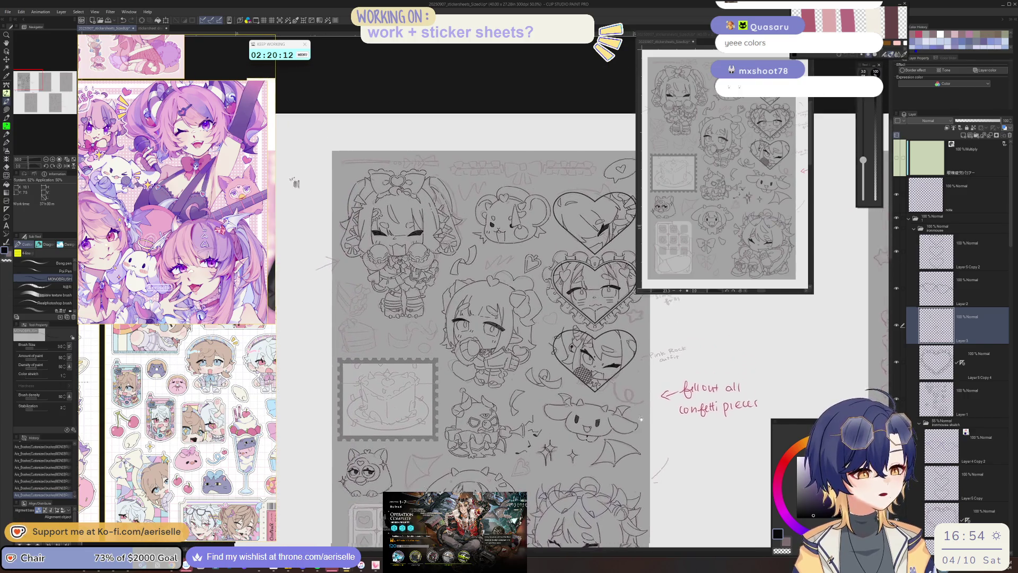
scroll(467, 320, "up", 6)
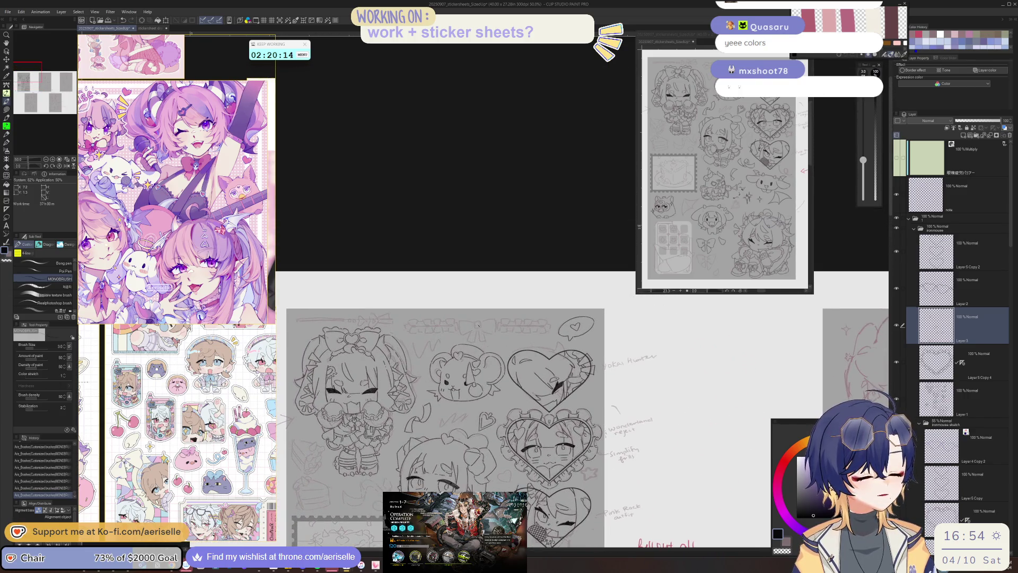
mouse_move(465, 330)
left_mouse_down()
mouse_move(467, 342)
mouse_move(485, 313)
mouse_move(483, 340)
mouse_move(436, 308)
mouse_move(452, 306)
mouse_move(495, 348)
mouse_move(485, 312)
mouse_move(504, 317)
mouse_move(545, 296)
left_mouse_up()
key("ctrl+z")
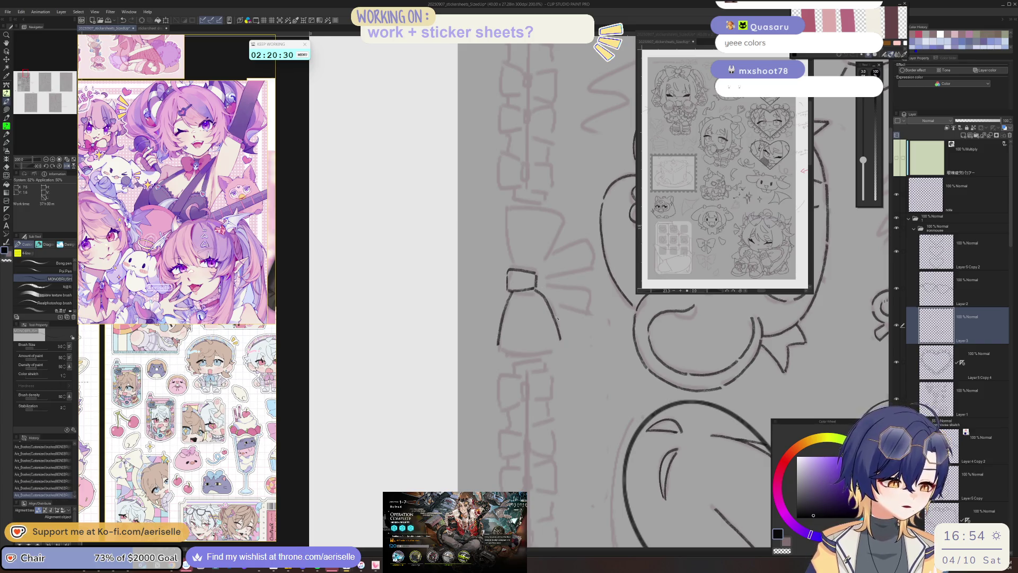
- Ink a bow loop curving down from the knot on a rotated view
key("asciicircum")
key("asciicircum")
left_click_drag(445, 331, 452, 362)
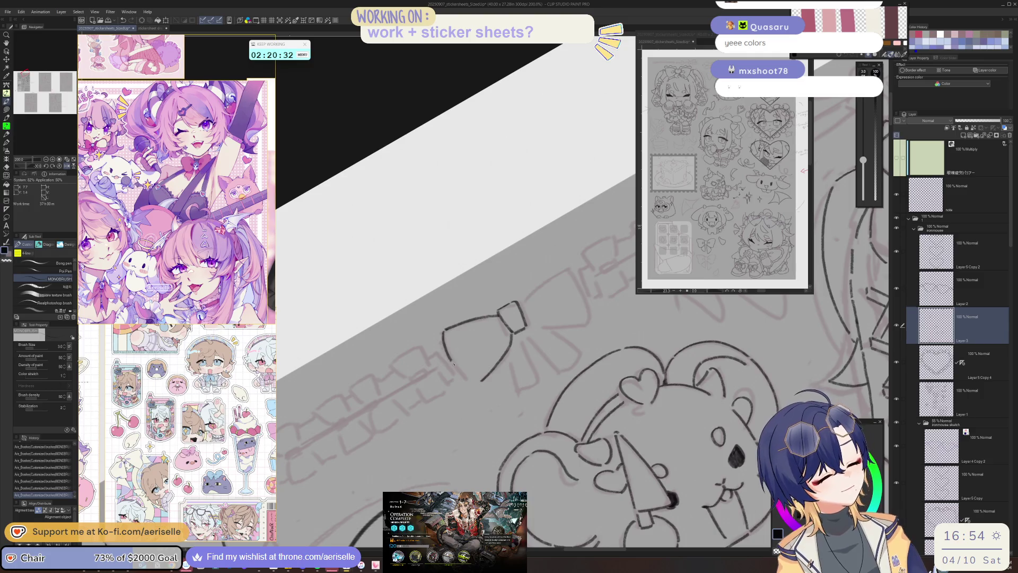
key("minus")
key("minus")
key("minus")
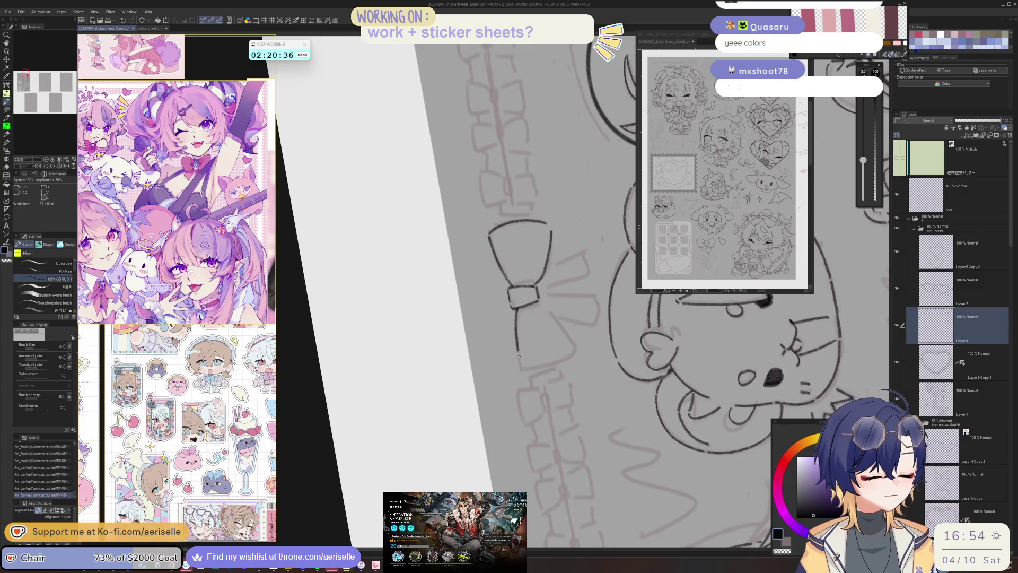
key("h")
key("minus")
key("minus")
key("minus")
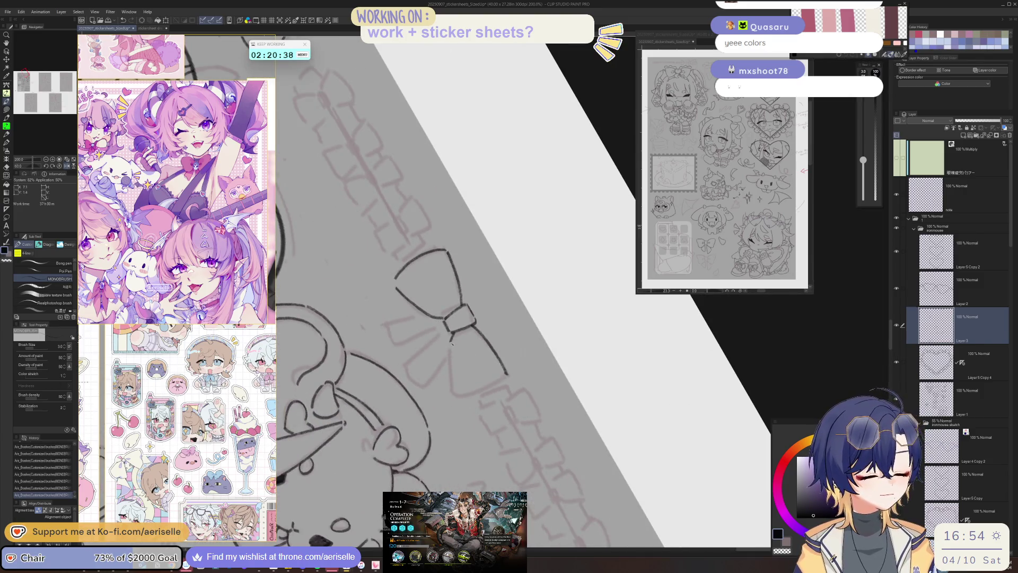
key("minus")
key("minus")
key("minus")
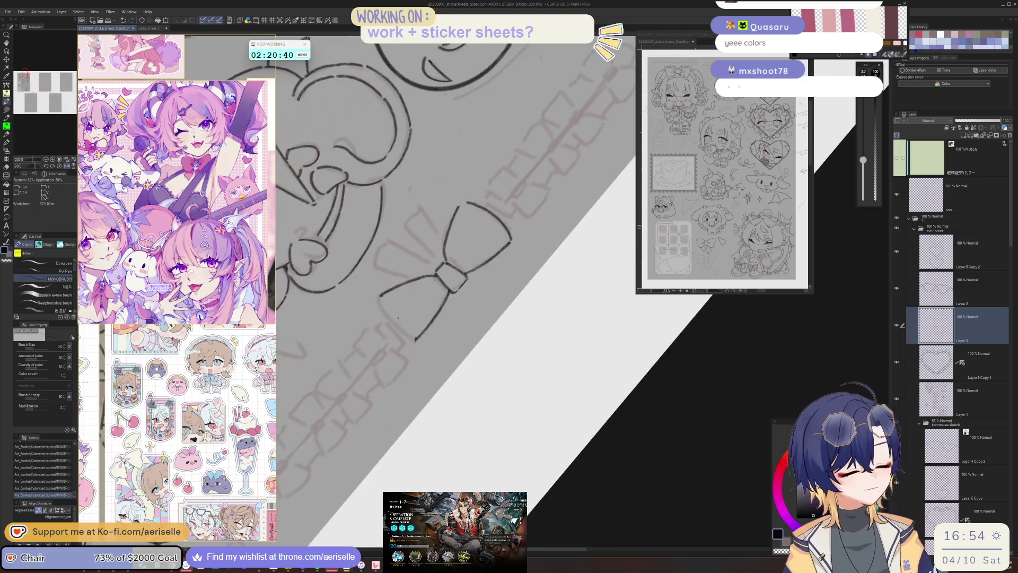
- Ink the bow's hanging tail, then reset the rotation and zoom out to the whole sheet
key("asciicircum")
key("asciicircum")
key("asciicircum")
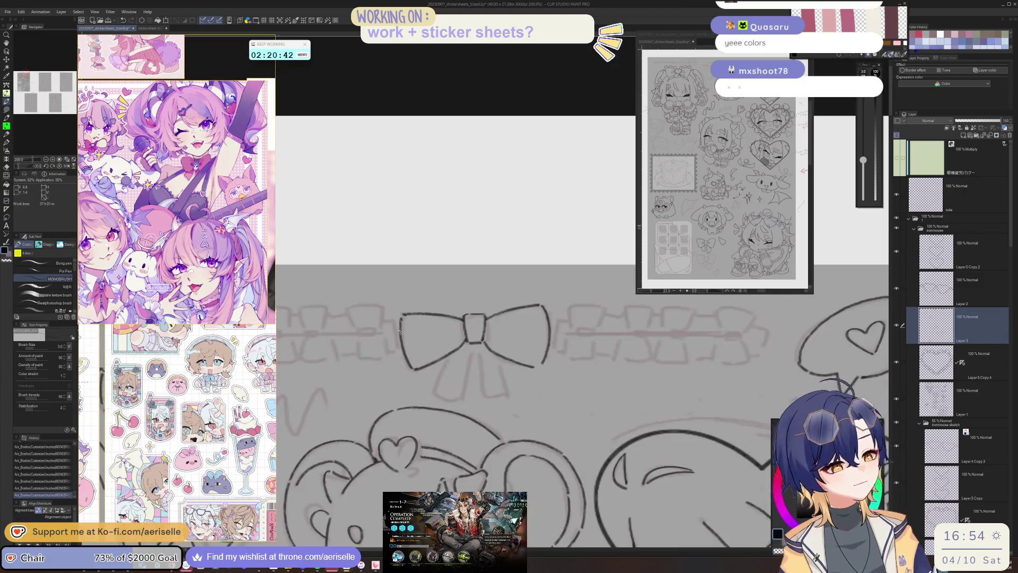
mouse_move(468, 343)
left_mouse_down()
mouse_move(463, 398)
mouse_move(482, 393)
left_mouse_up()
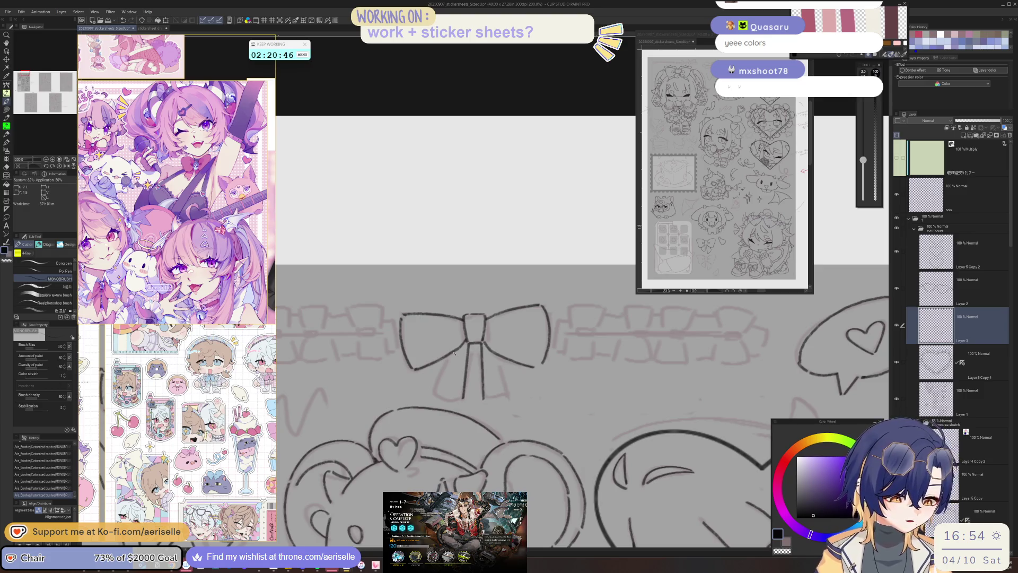
key("asciicircum")
key("asciicircum")
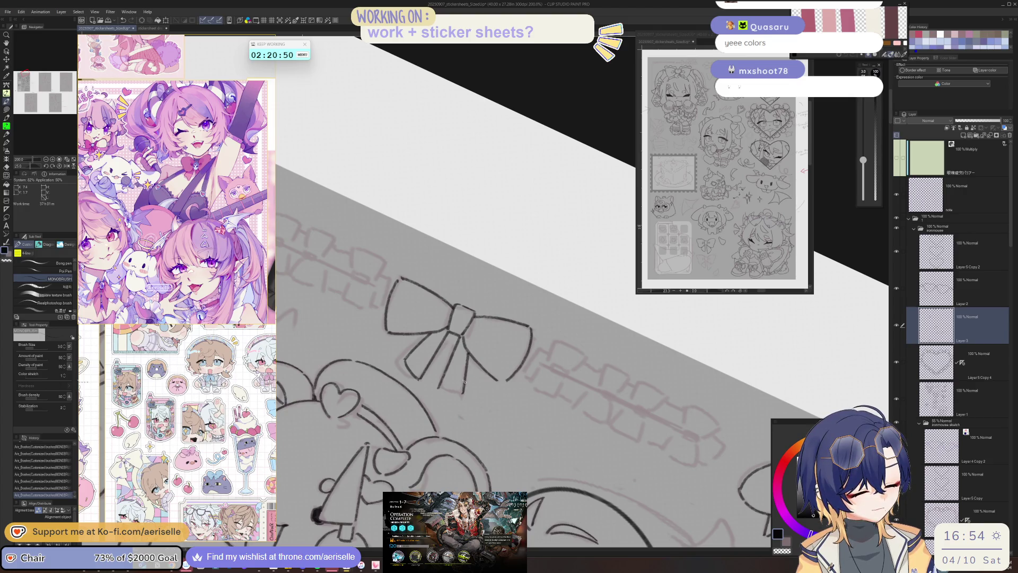
key("asciicircum")
key("asciicircum")
key("ctrl+at")
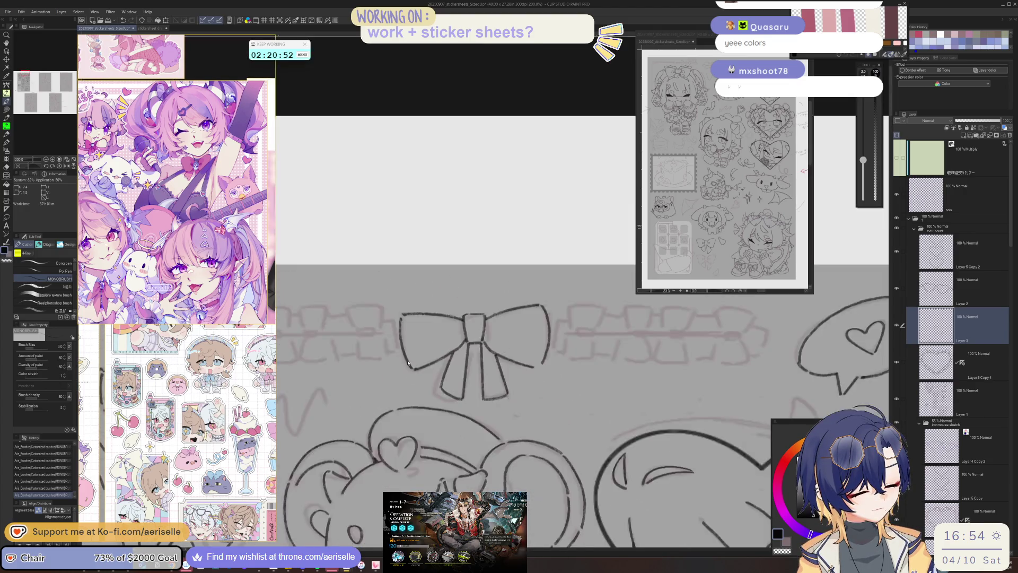
scroll(640, 452, "down", 5)
mouse_move(641, 453)
left_mouse_down()
mouse_move(597, 333)
mouse_move(627, 444)
mouse_move(623, 431)
left_mouse_up()
scroll(427, 322, "up", 5)
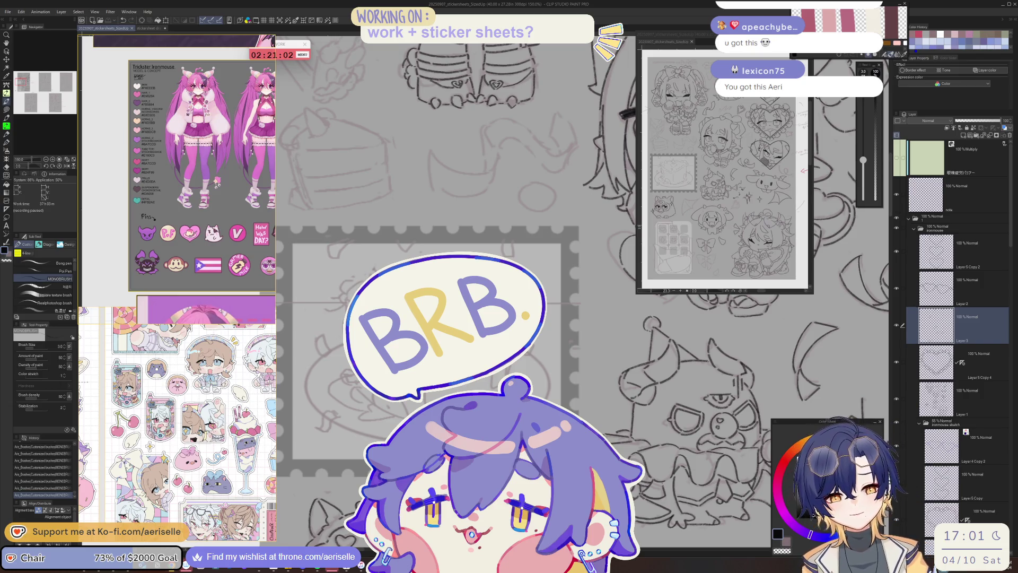
- Zoom out on the cake sketch and zoom the reference board to the pink-dress character
scroll(583, 291, "down", 2)
scroll(177, 179, "down", 5)
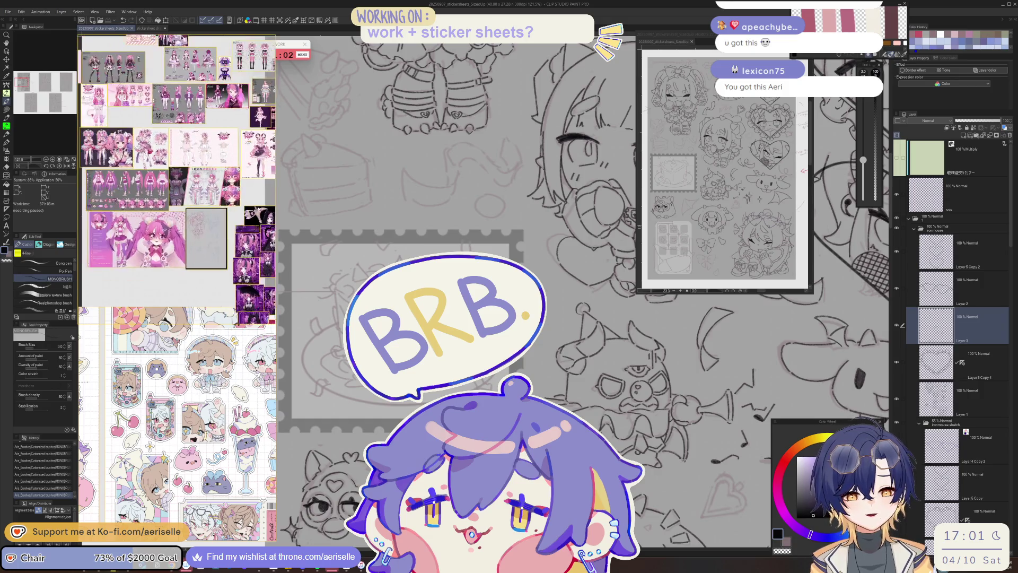
scroll(223, 158, "up", 8)
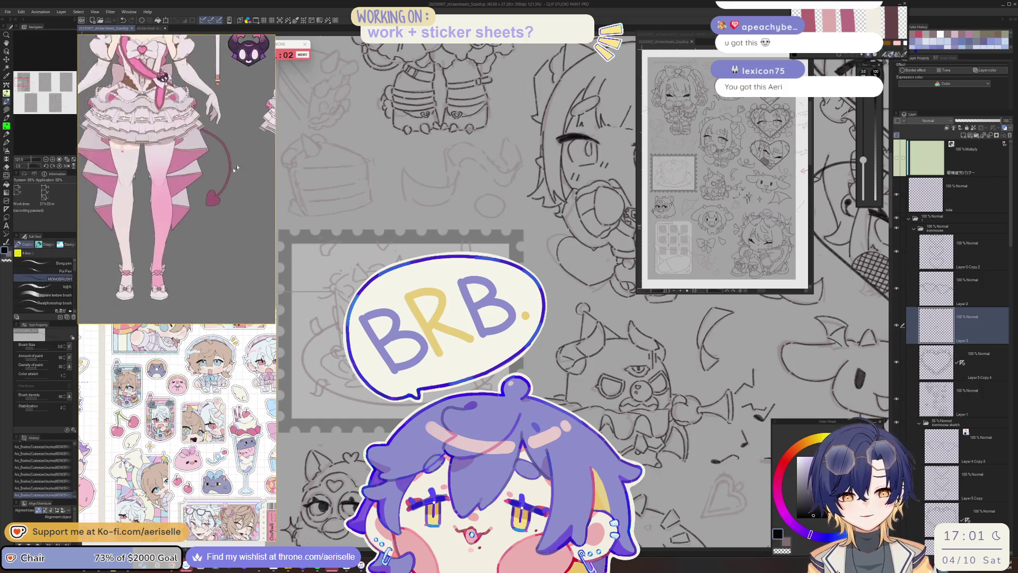
scroll(224, 158, "down", 3)
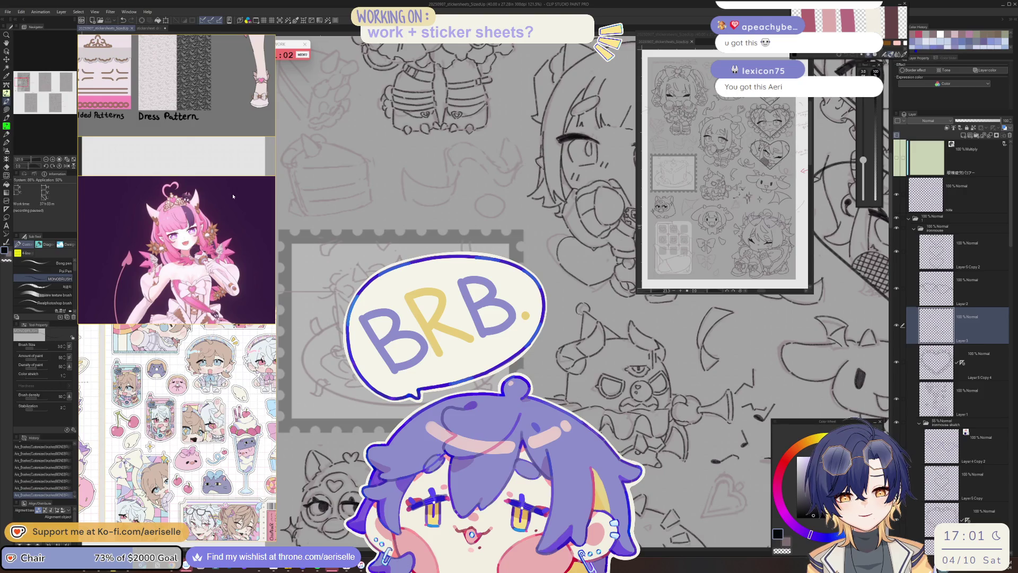
scroll(176, 212, "up", 4)
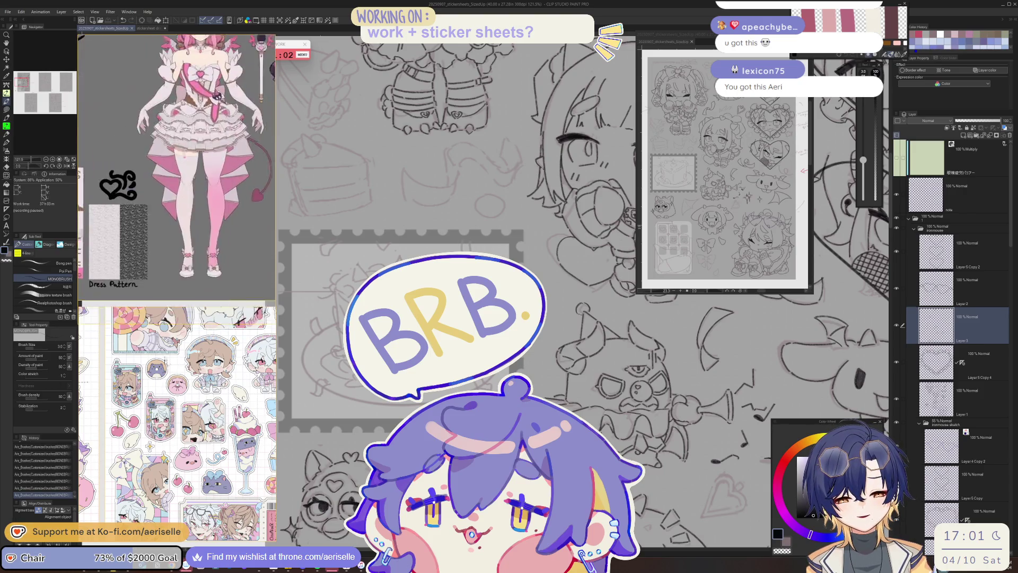
scroll(176, 213, "down", 1)
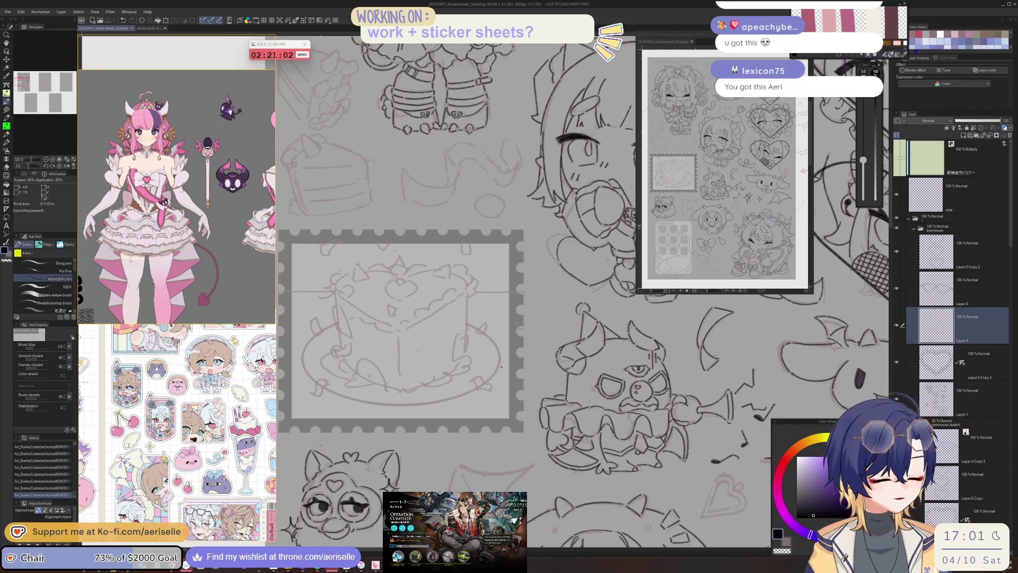
- Ink the cake's left edge and the top heart, redrawing the heart's upper-left lobe
left_click_drag(335, 296, 395, 329)
scroll(395, 328, "up", 1)
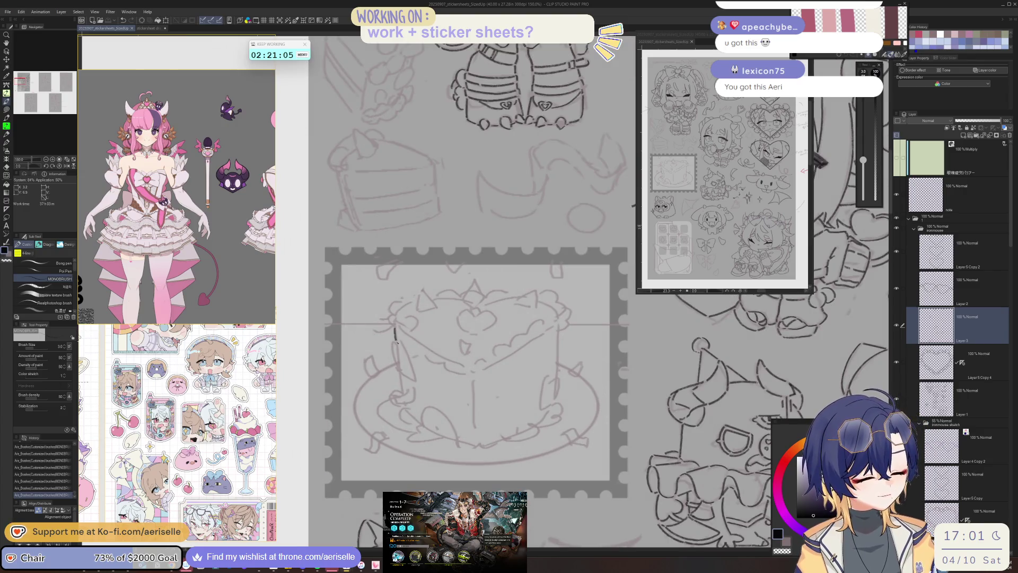
left_click_drag(559, 332, 558, 378)
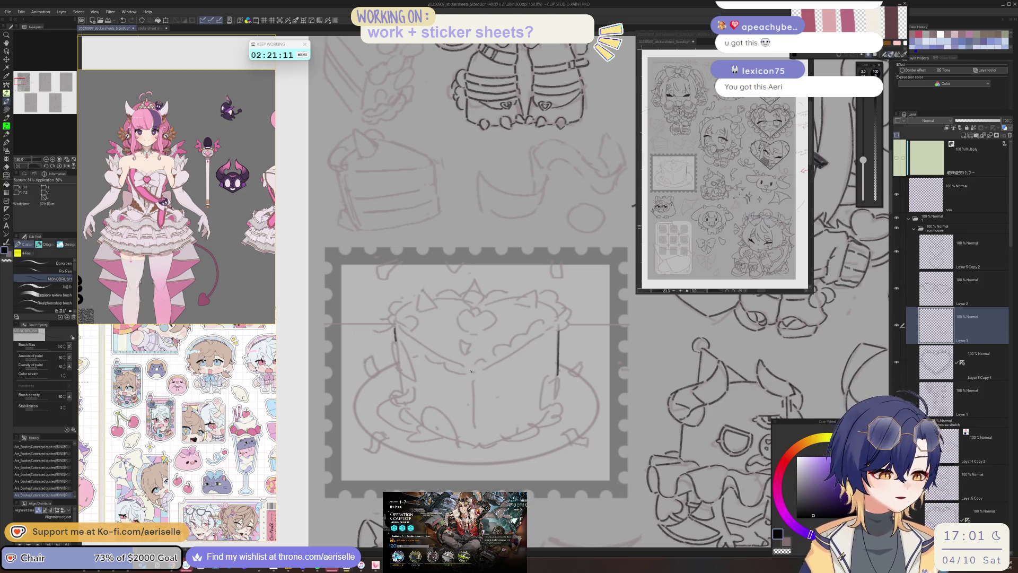
scroll(475, 373, "up", 1)
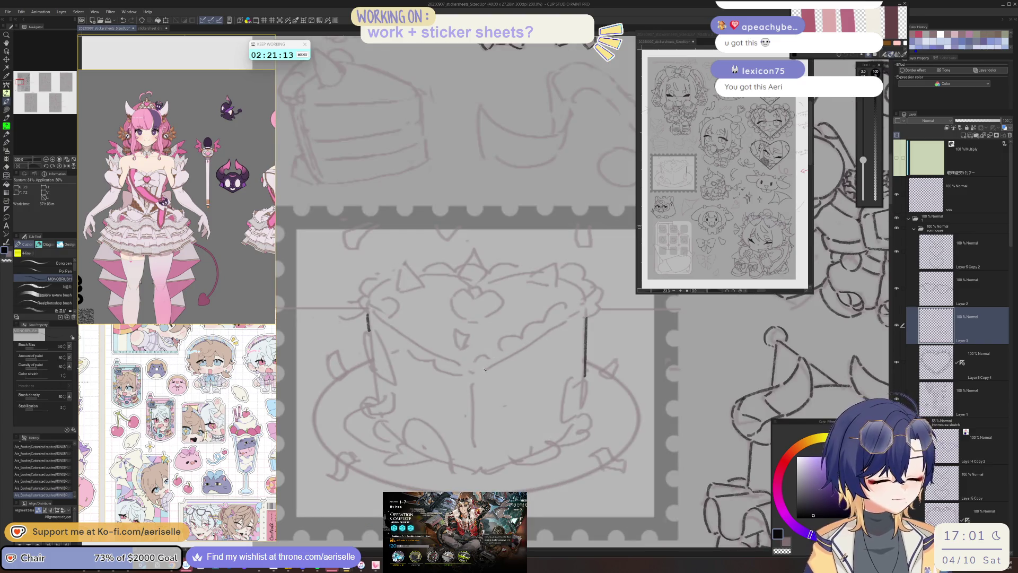
mouse_move(484, 337)
left_mouse_down()
mouse_move(477, 379)
mouse_move(456, 342)
mouse_move(463, 366)
mouse_move(497, 348)
mouse_move(481, 366)
left_mouse_up()
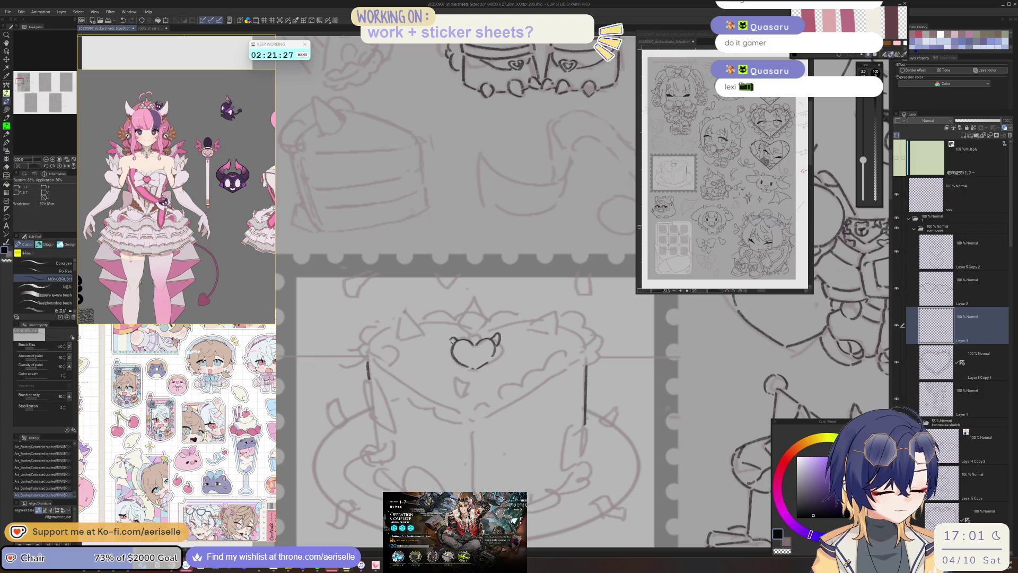
key("ctrl+z")
mouse_move(455, 333)
left_mouse_down()
mouse_move(459, 342)
mouse_move(455, 333)
left_mouse_up()
scroll(482, 326, "down", 4)
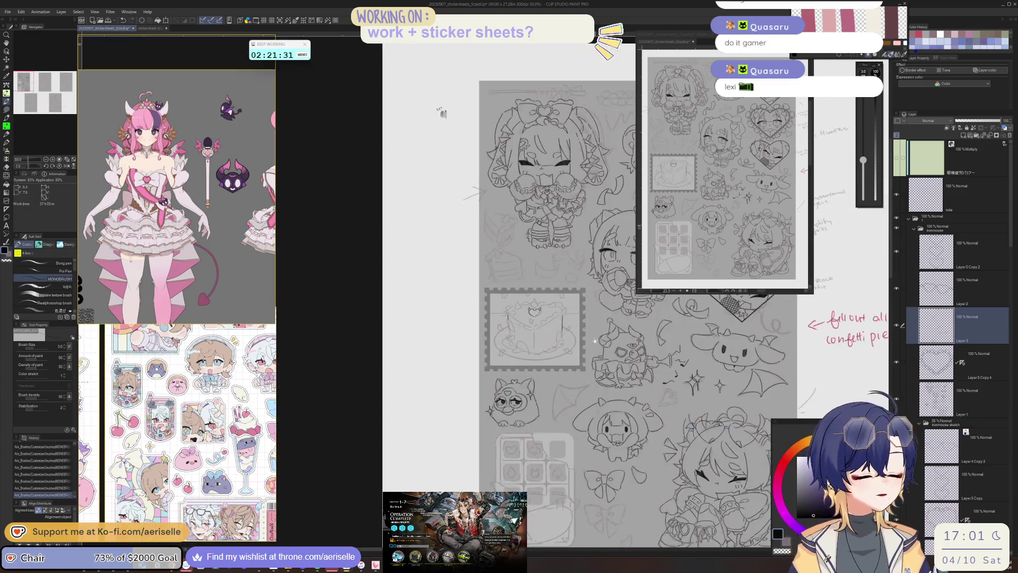
- Reshape the top heart by undoing strokes and erasing part of its right lobe
scroll(482, 326, "up", 4)
key("ctrl+z")
key("ctrl+z")
key("e")
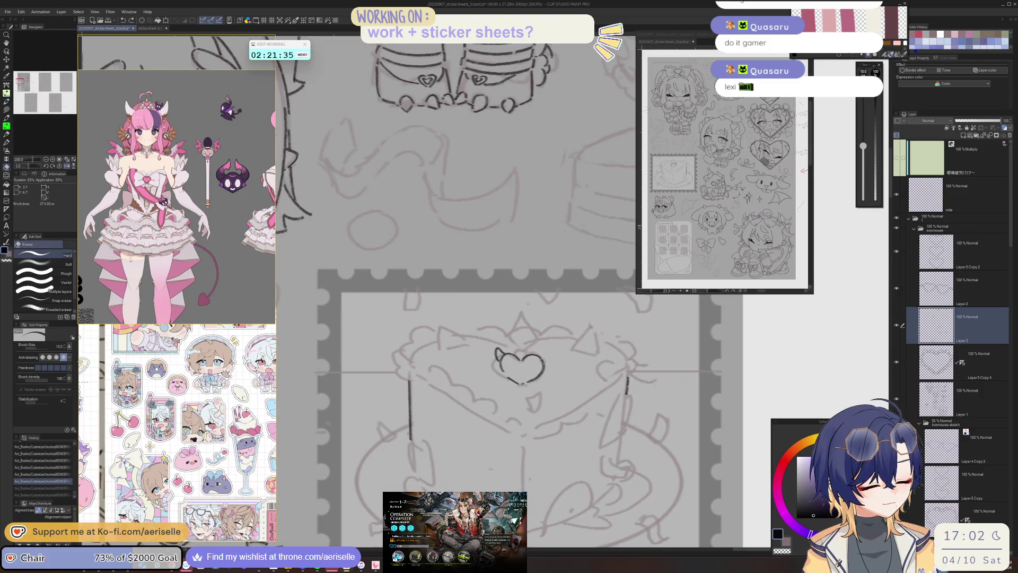
mouse_move(540, 355)
left_mouse_down()
mouse_move(528, 381)
mouse_move(547, 363)
left_mouse_up()
key("p")
key("h")
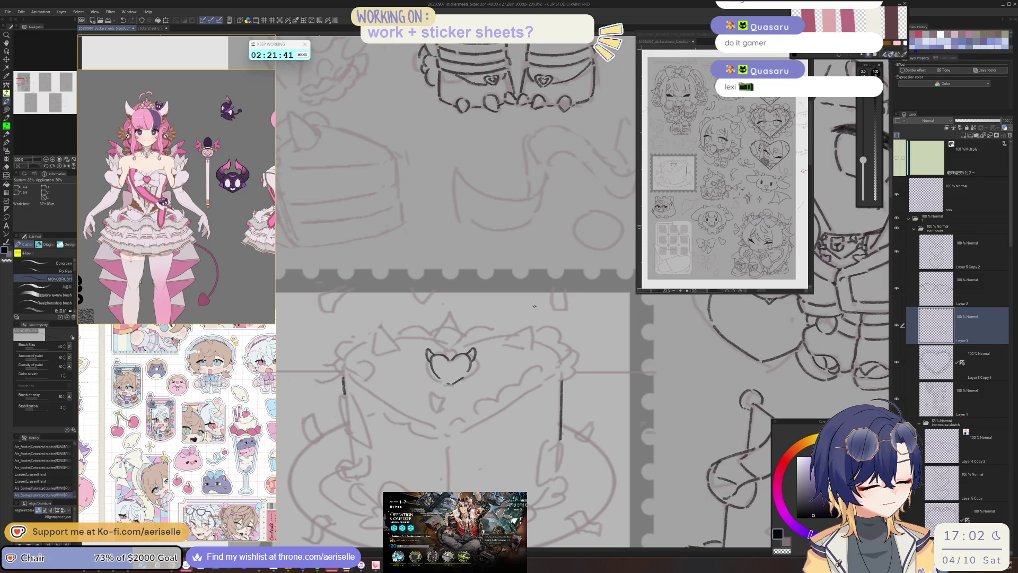
mouse_move(514, 321)
left_mouse_down()
mouse_move(508, 343)
mouse_move(531, 339)
mouse_move(526, 352)
left_mouse_up()
- Ink the cake's left horn and a curve beside it
mouse_move(387, 317)
left_mouse_down()
mouse_move(373, 350)
mouse_move(399, 345)
mouse_move(394, 355)
left_mouse_up()
key("ctrl+minus")
key("ctrl+minus")
left_click_drag(613, 407, 655, 372)
key("ctrl+plus")
key("ctrl+plus")
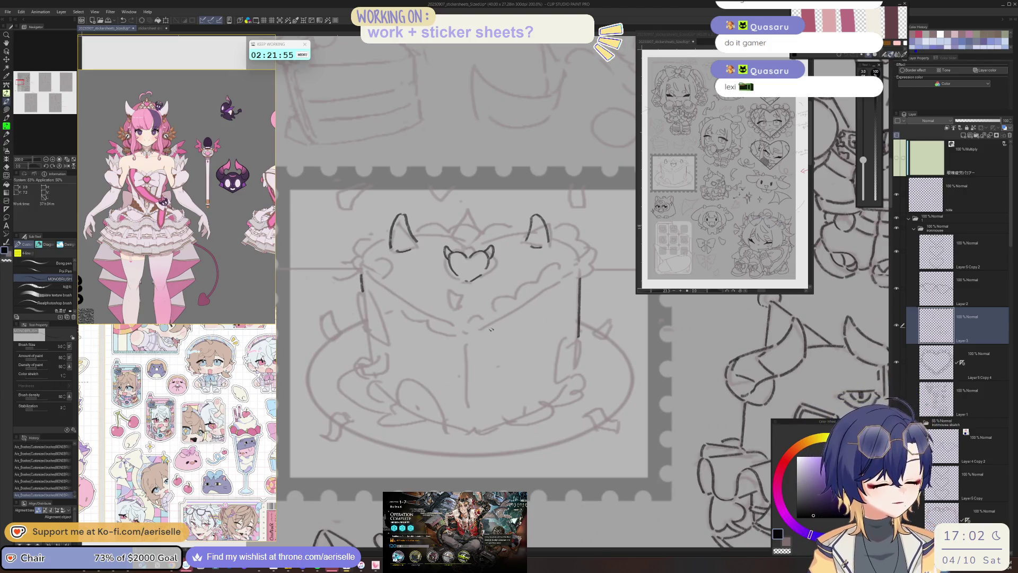
scroll(594, 261, "up", 3)
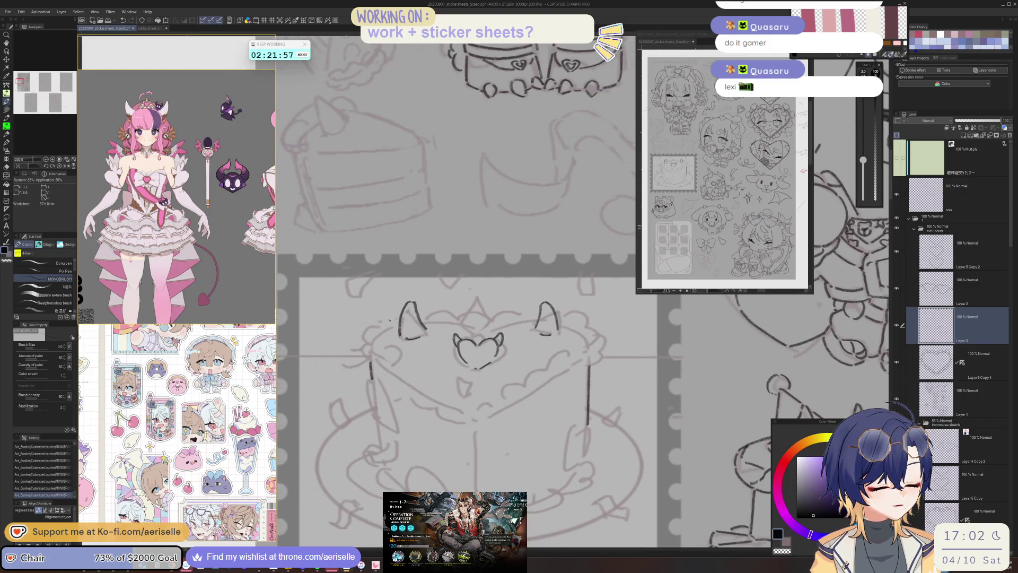
mouse_move(393, 314)
left_mouse_down()
mouse_move(367, 340)
mouse_move(377, 362)
mouse_move(421, 336)
mouse_move(404, 347)
mouse_move(456, 381)
mouse_move(432, 367)
left_mouse_up()
- Ink a short frosting stroke, cleaning stray marks with the eraser
key("e")
key("p")
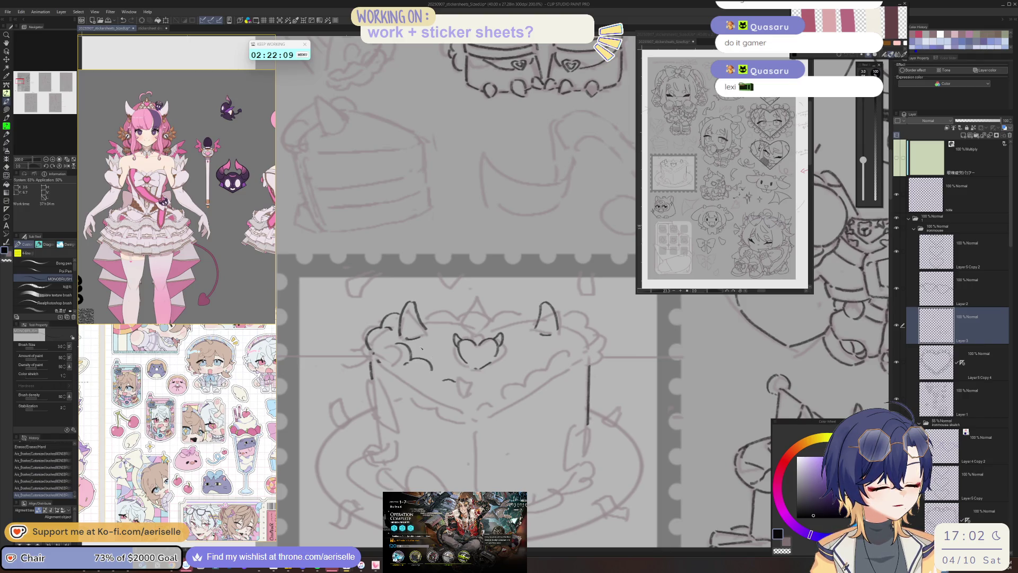
key("e")
key("p")
key("e")
key("p")
left_click_drag(427, 366, 472, 392)
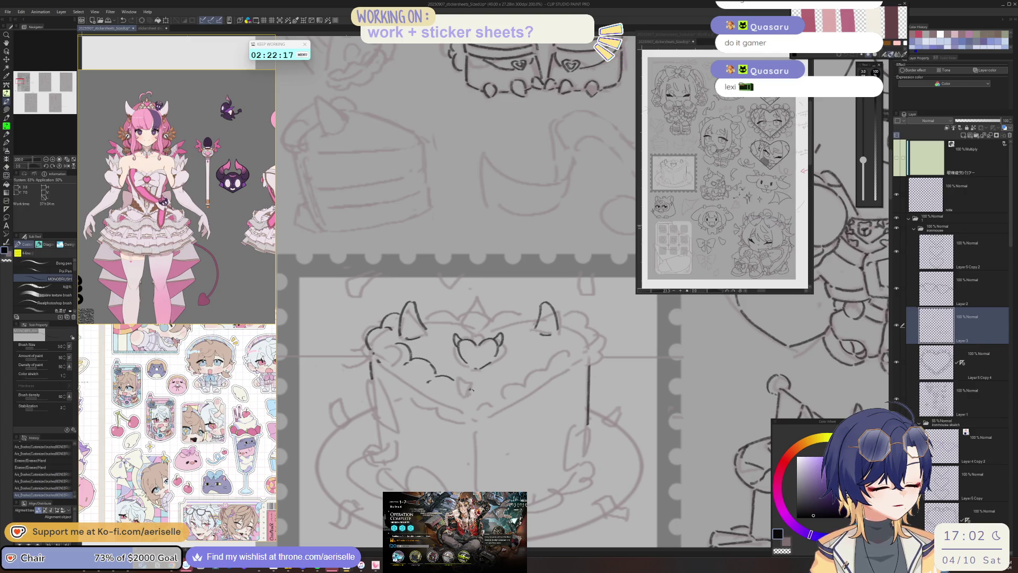
key("ctrl+z")
- Try wavy frosting segments along the rim, undoing the unwanted attempts
mouse_move(453, 396)
left_mouse_down()
mouse_move(497, 406)
mouse_move(492, 393)
left_mouse_up()
key("ctrl+z")
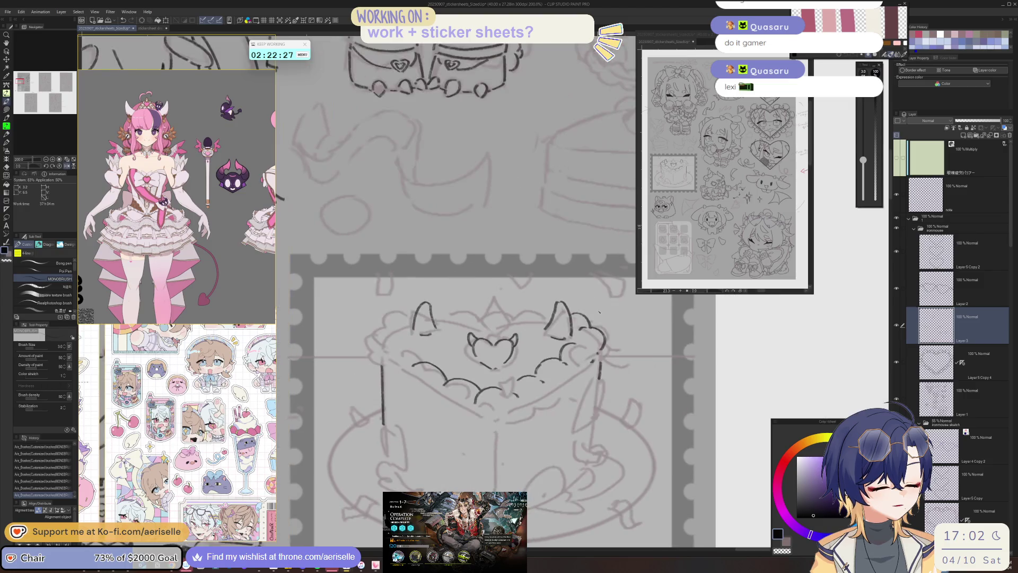
key("ctrl+z")
key("ctrl+z")
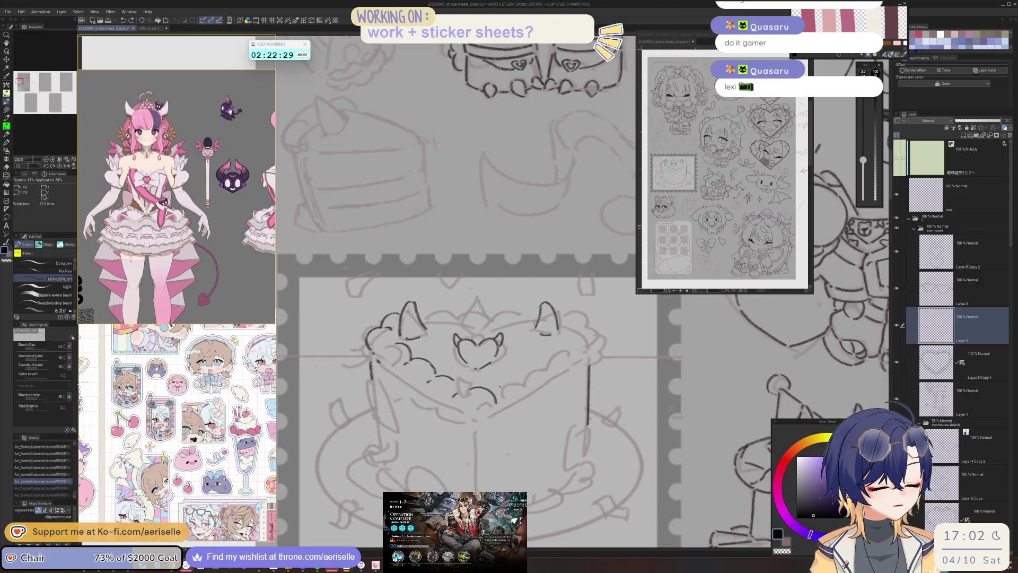
left_click_drag(490, 389, 513, 378)
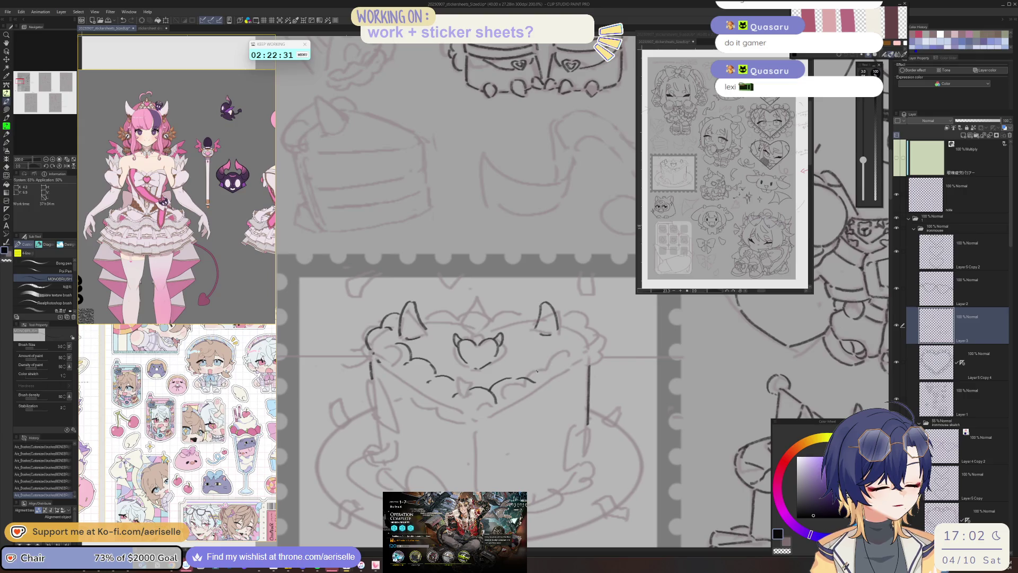
key("ctrl+z")
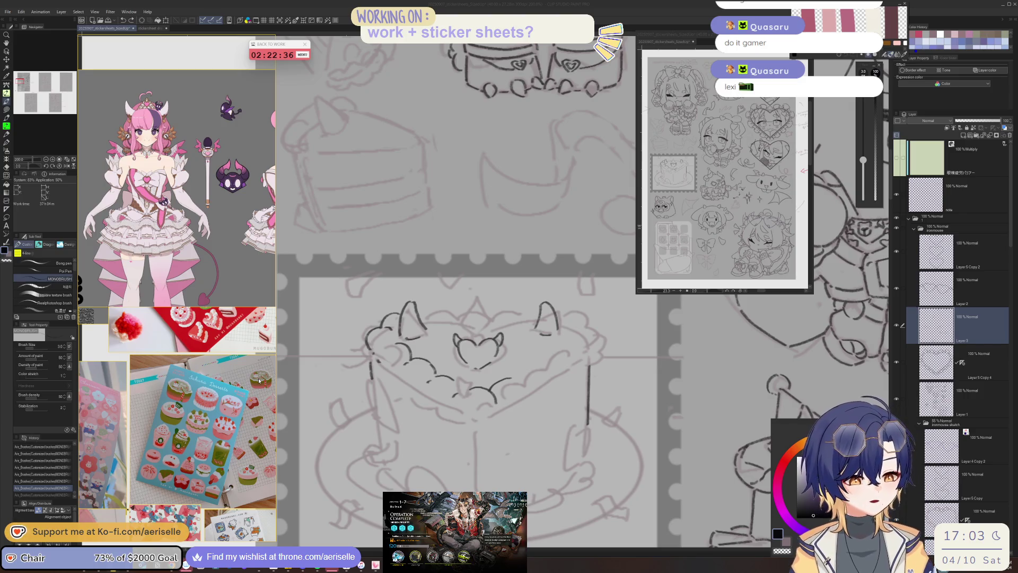
- Ink the right horn, a curve left of the heart and the centre flame stroke
mouse_move(560, 310)
left_mouse_down()
mouse_move(587, 320)
mouse_move(593, 347)
mouse_move(572, 334)
left_mouse_up()
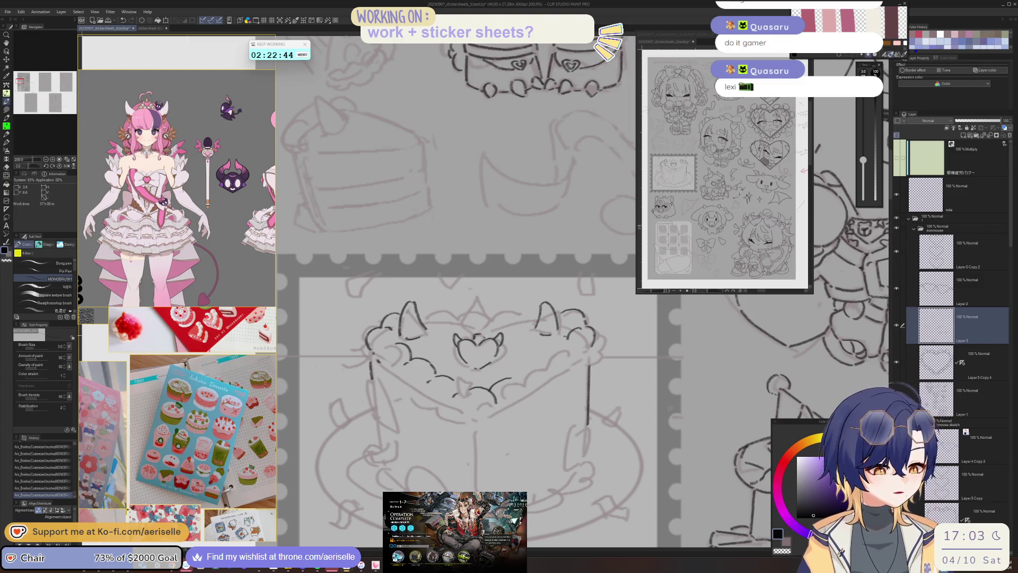
mouse_move(471, 335)
left_mouse_down()
mouse_move(470, 310)
mouse_move(490, 327)
left_mouse_up()
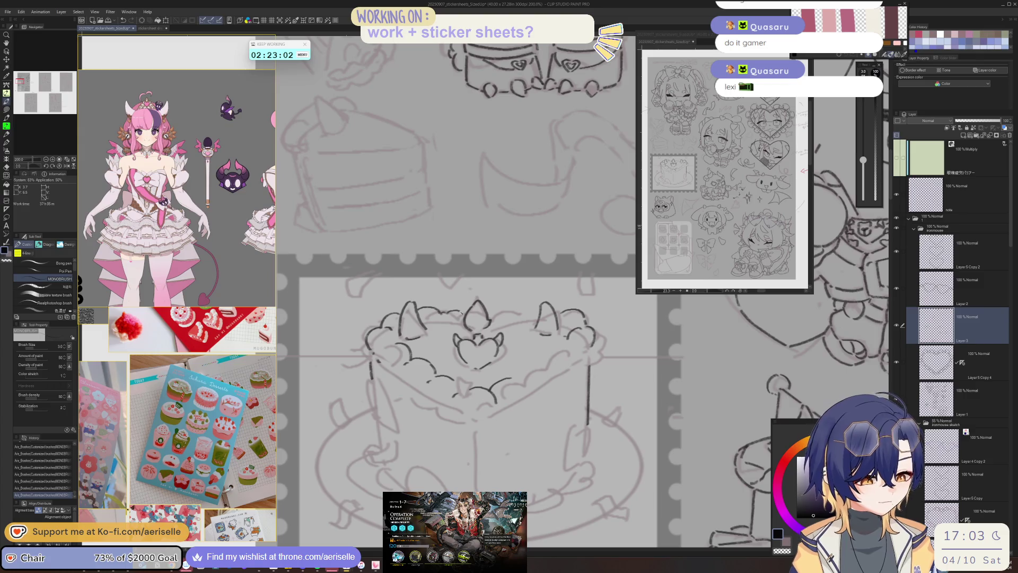
left_click_drag(491, 314, 508, 312)
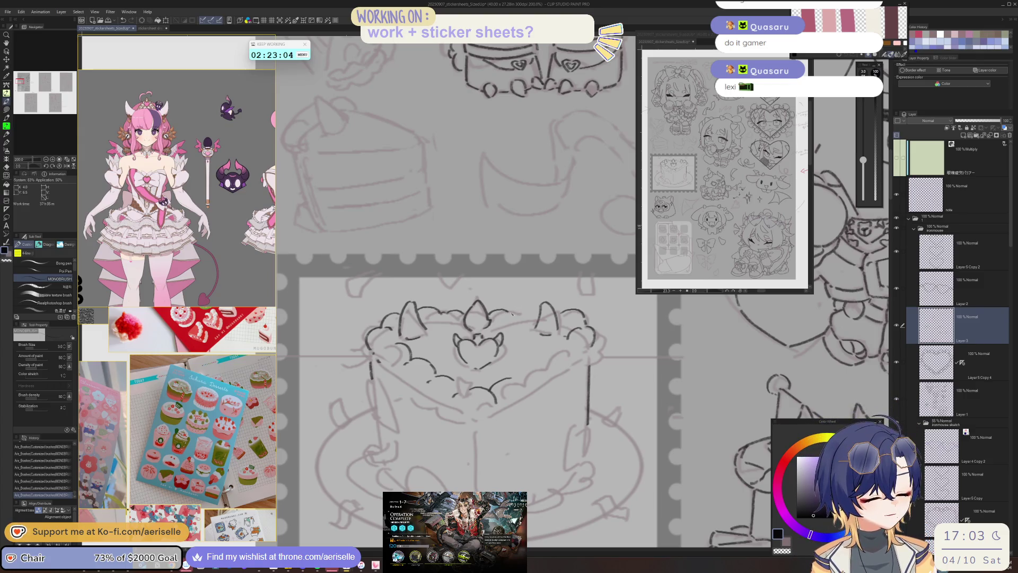
key("ctrl+z")
left_click_drag(516, 320, 516, 315)
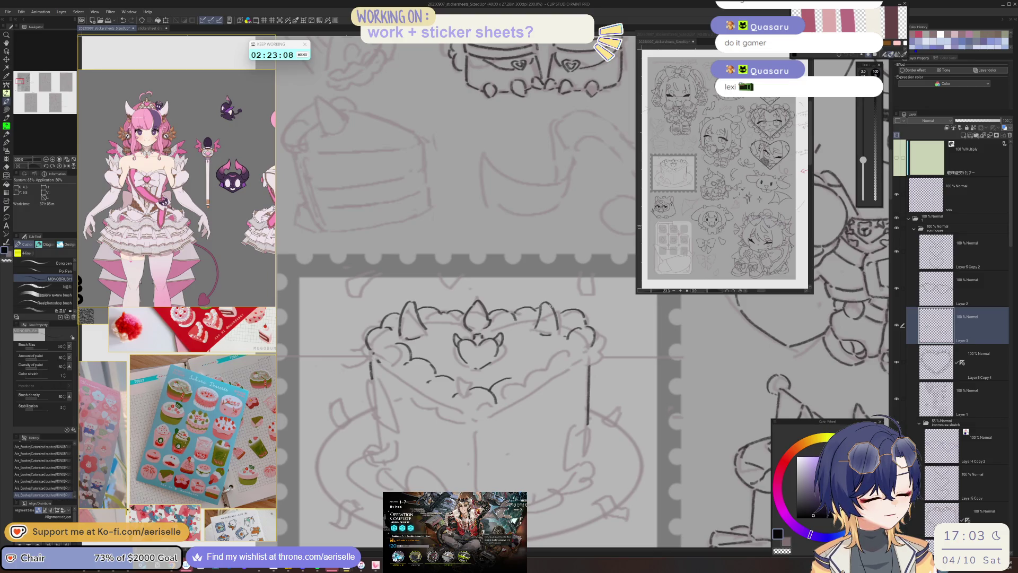
key("minus")
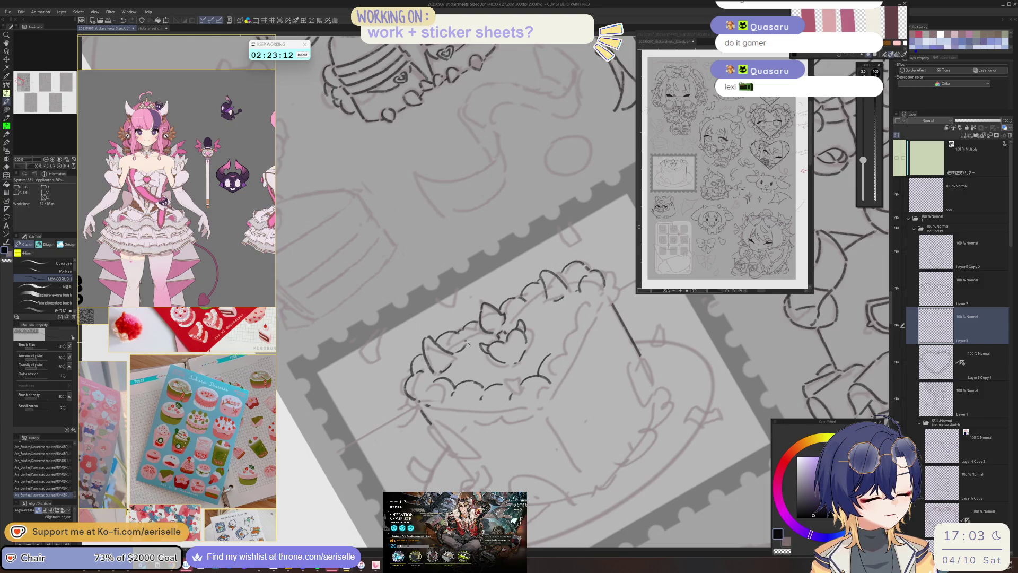
key("asciicircum")
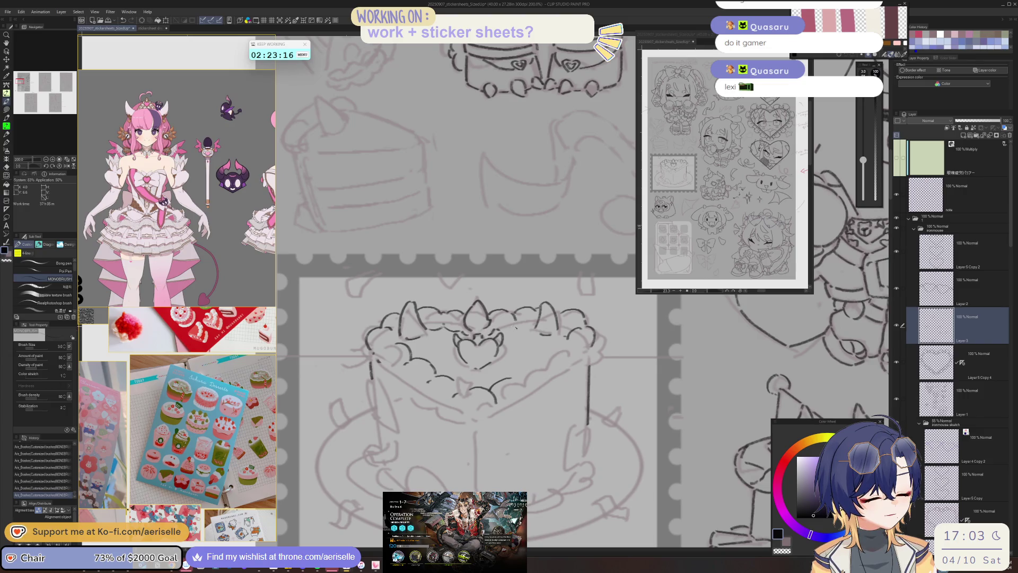
- Erase stray lines on the cake top, frosting line and right rim
key("e")
mouse_move(493, 326)
left_mouse_down()
mouse_move(560, 331)
mouse_move(569, 352)
mouse_move(553, 365)
mouse_move(596, 350)
left_mouse_up()
key("b")
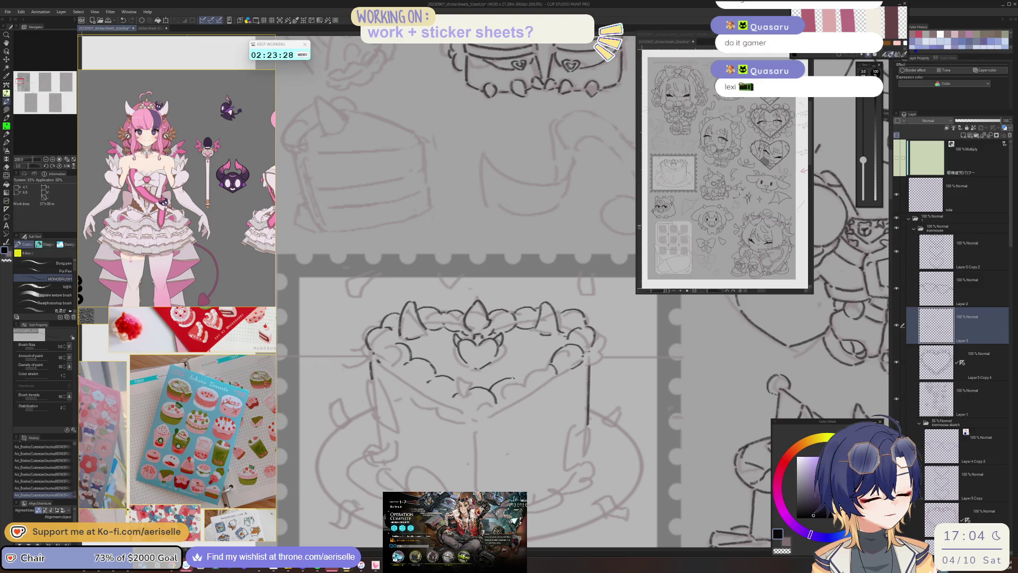
mouse_move(513, 379)
left_mouse_down()
mouse_move(492, 390)
mouse_move(545, 371)
left_mouse_up()
key("ctrl+z")
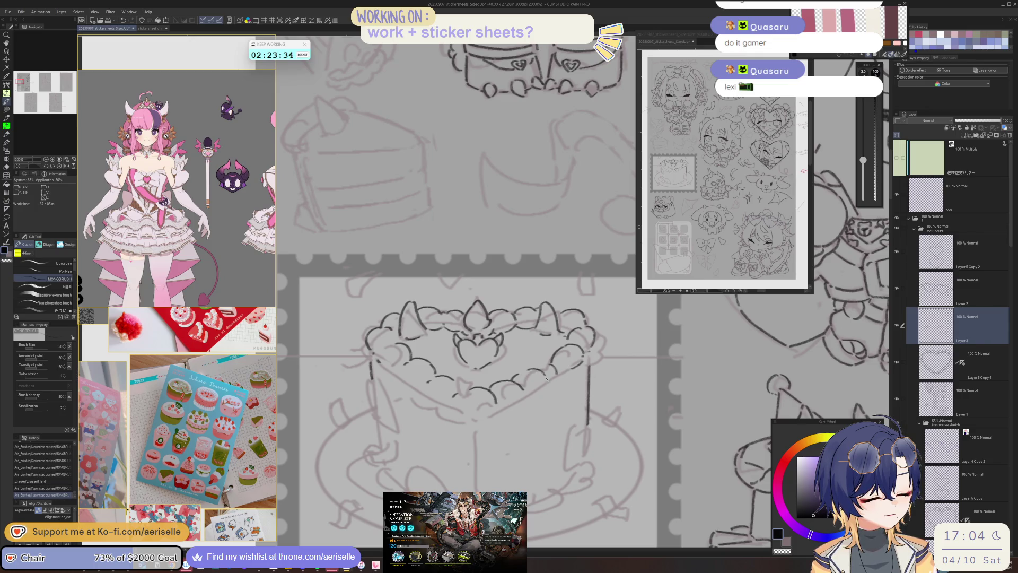
key("e")
left_click(555, 350)
key("p")
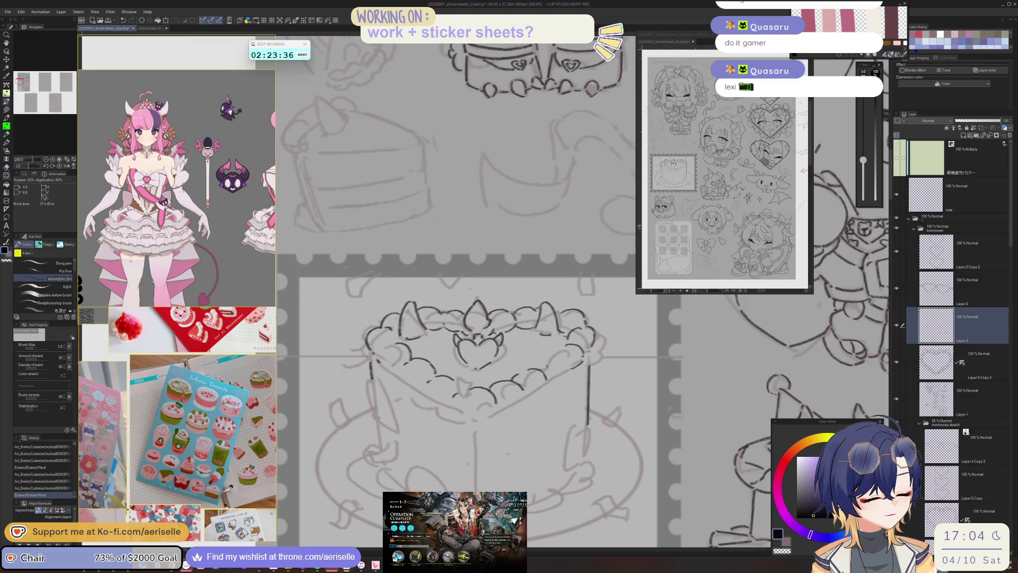
- Ink the scalloped frosting rim along the cake's right edge and check it mirrored
left_click_drag(542, 362, 564, 356)
key("e")
left_click(567, 349)
key("p")
left_click_drag(559, 355, 583, 361)
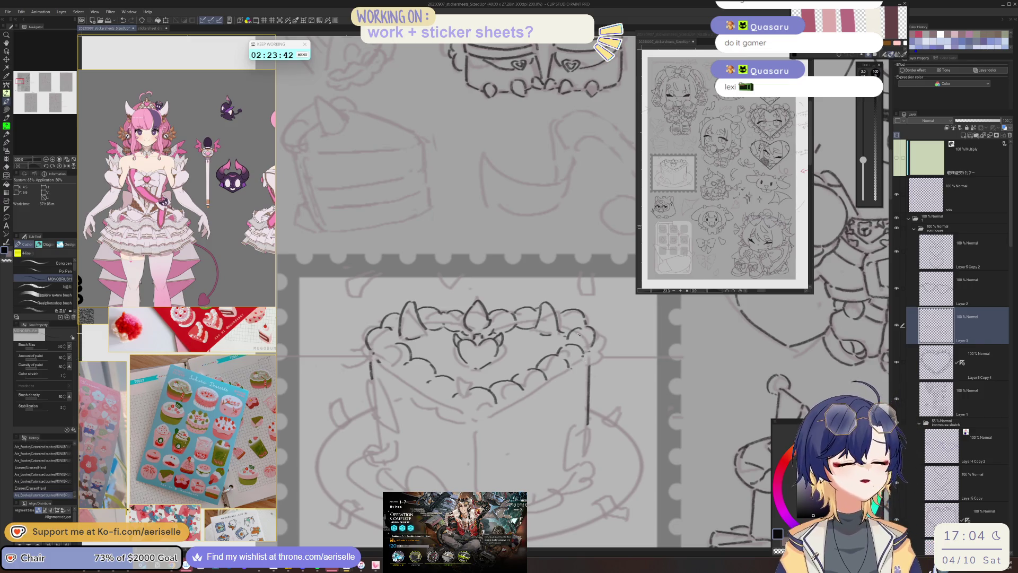
key("h")
key("ctrl+minus")
key("ctrl+minus")
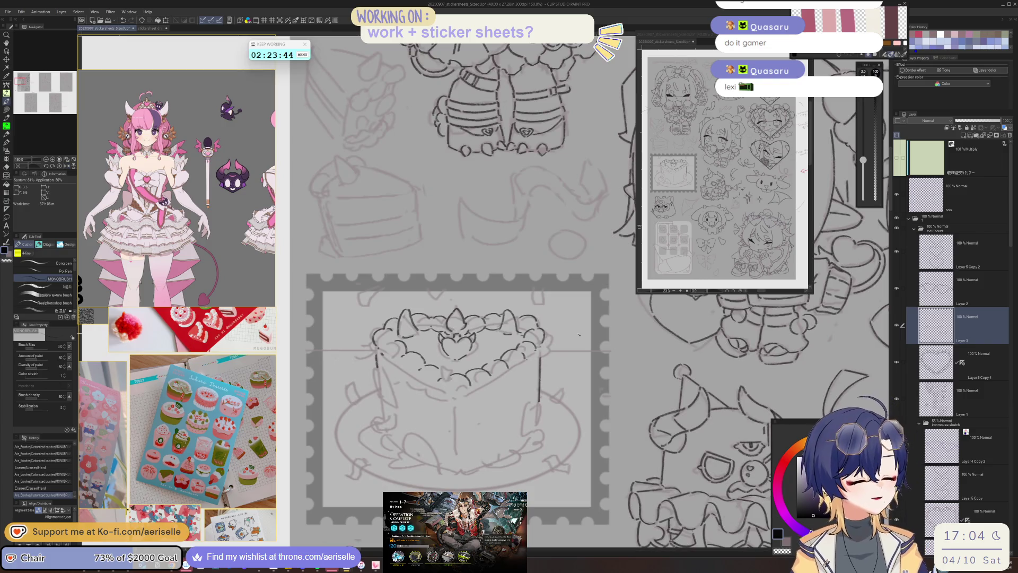
- Erase a spot on the cake and add a short stroke on its right side
key("ctrl+plus")
key("e")
left_click(409, 349)
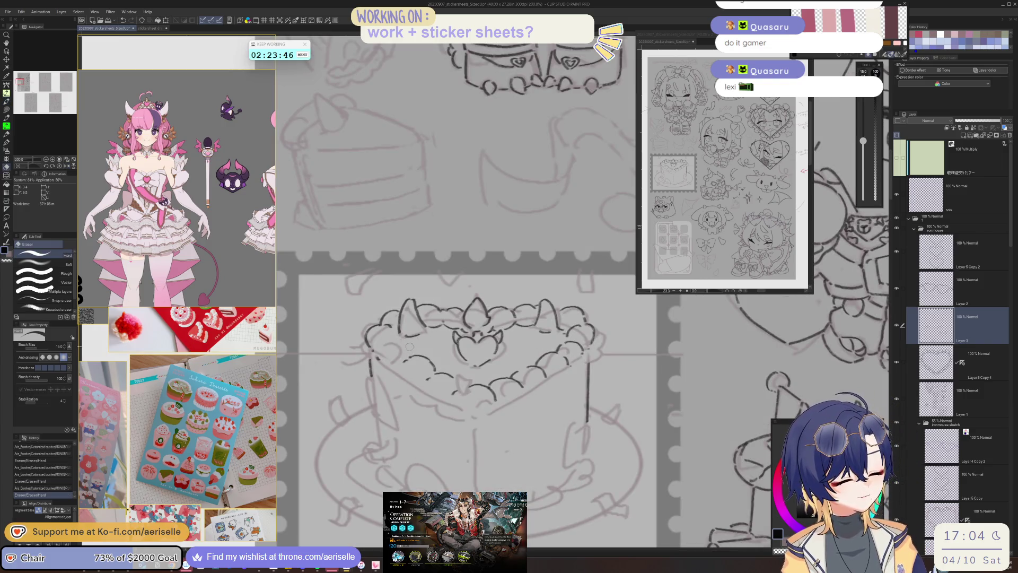
key("ctrl+plus")
key("p")
left_click_drag(582, 344, 570, 345)
key("ctrl+z")
key("ctrl+y")
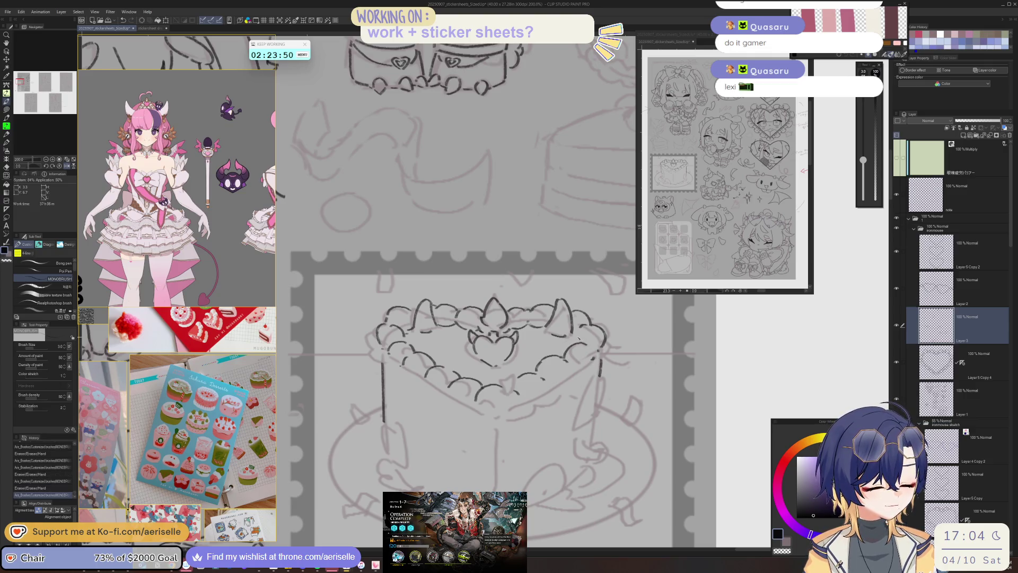
- Ink short marks on the cake front below the frosting rim
left_click_drag(575, 336, 587, 329)
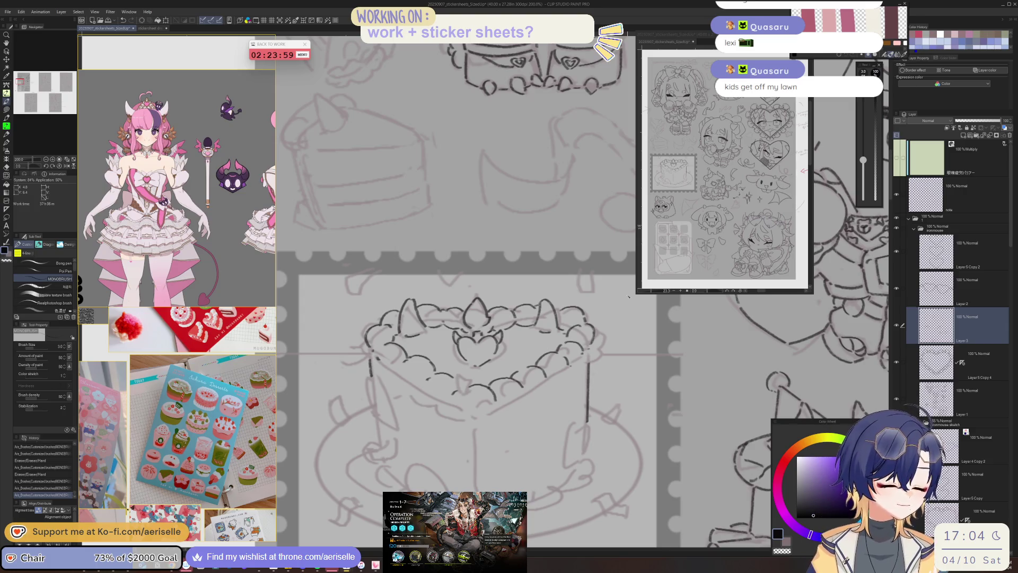
left_click_drag(476, 423, 500, 417)
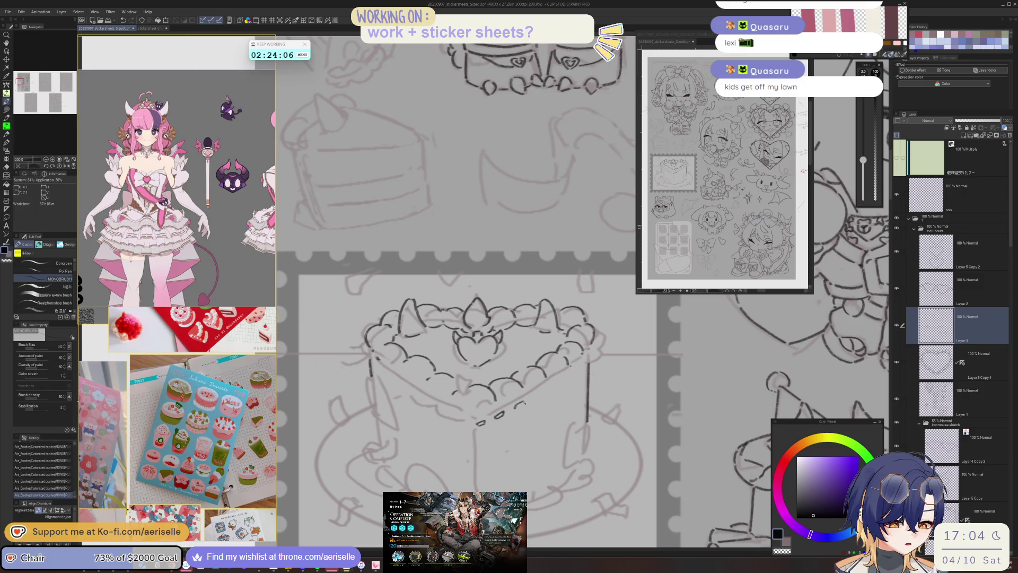
left_click_drag(535, 396, 545, 390)
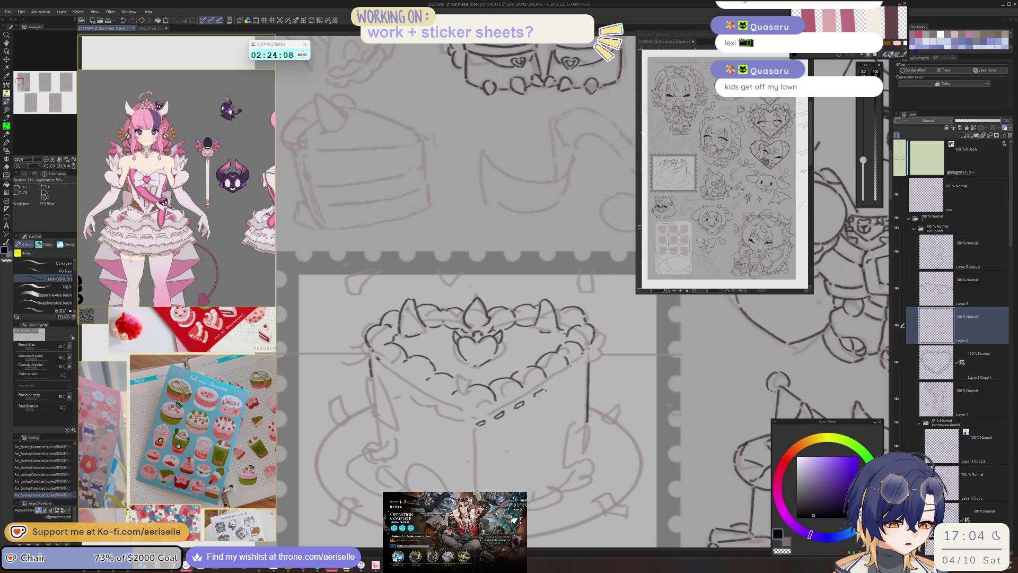
- Redraw the stroke under the frosting, erase dashed bits and ink the right-edge line
key("ctrl+z")
key("ctrl+z")
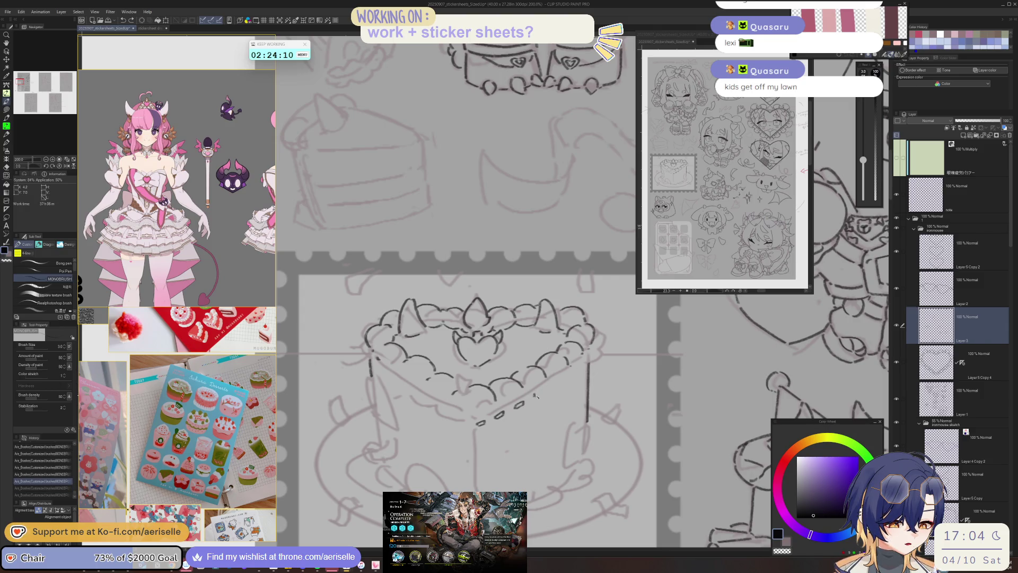
left_click_drag(544, 391, 563, 378)
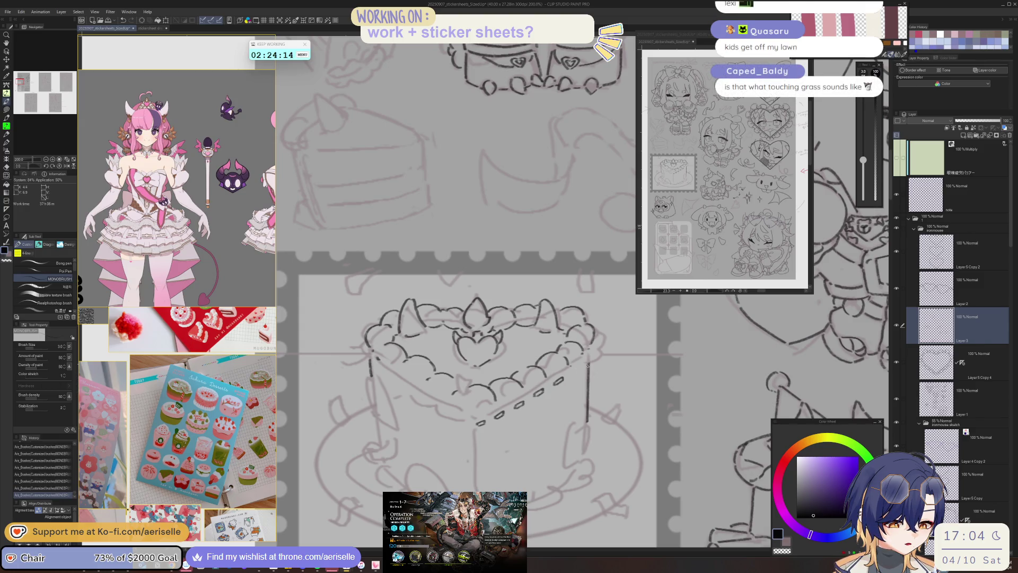
left_click(575, 373)
left_click(578, 370)
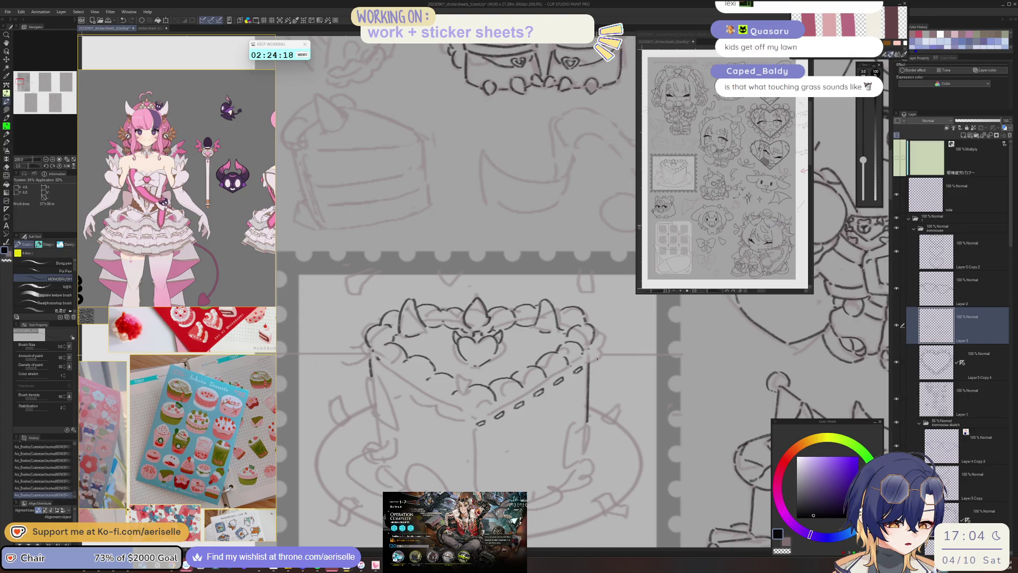
key("e")
left_click(588, 373)
key("p")
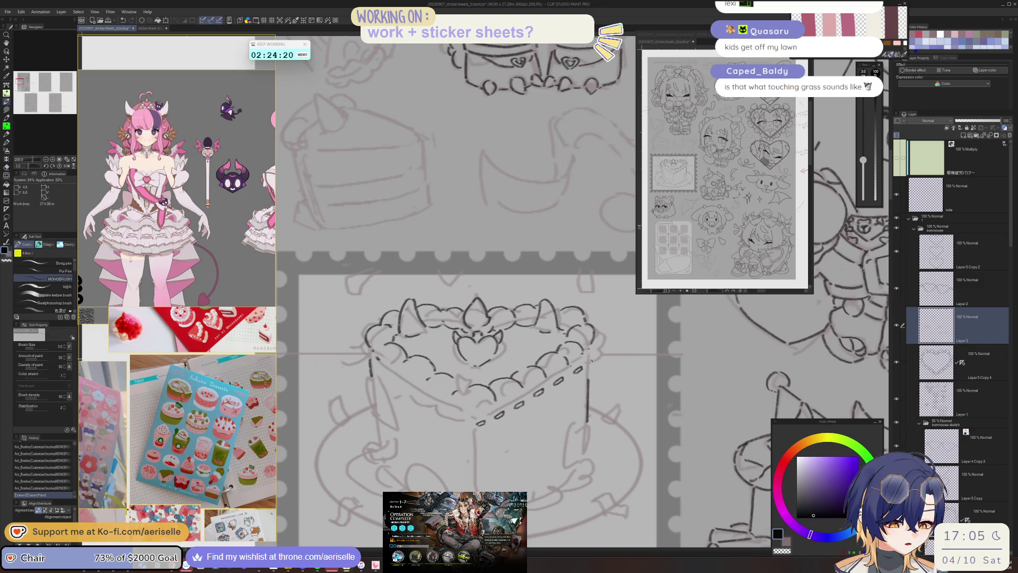
mouse_move(585, 351)
left_mouse_down()
mouse_move(601, 343)
mouse_move(602, 357)
mouse_move(523, 393)
left_mouse_up()
- Touch up the scalloped drip lines below the frosting, redoing a vertical stroke
key("e")
key("p")
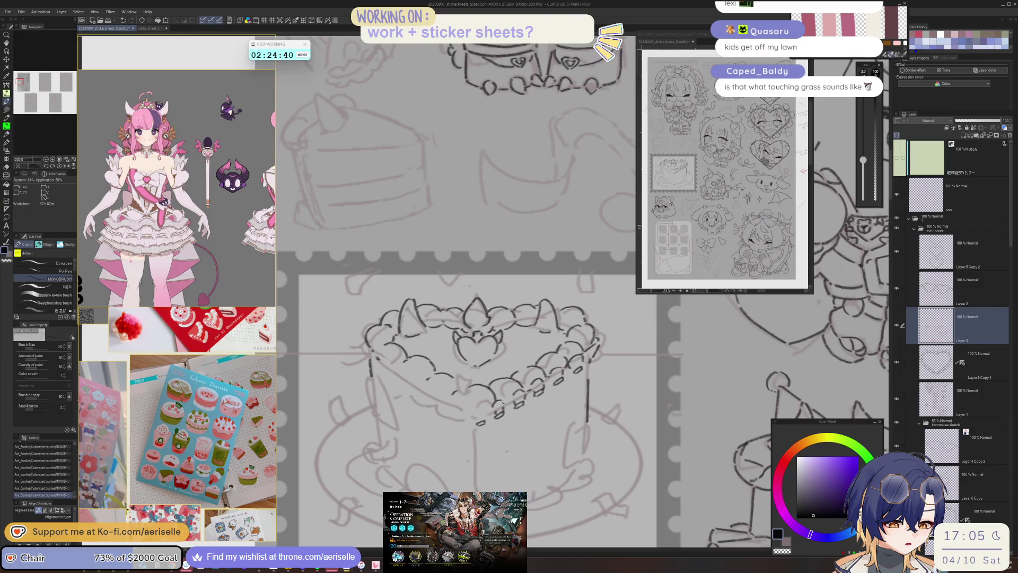
key("e")
key("p")
mouse_move(496, 413)
left_mouse_down()
mouse_move(504, 410)
mouse_move(481, 415)
mouse_move(489, 411)
mouse_move(476, 439)
mouse_move(499, 432)
left_mouse_up()
key("e")
key("p")
key("ctrl+z")
key("ctrl+z")
key("ctrl+z")
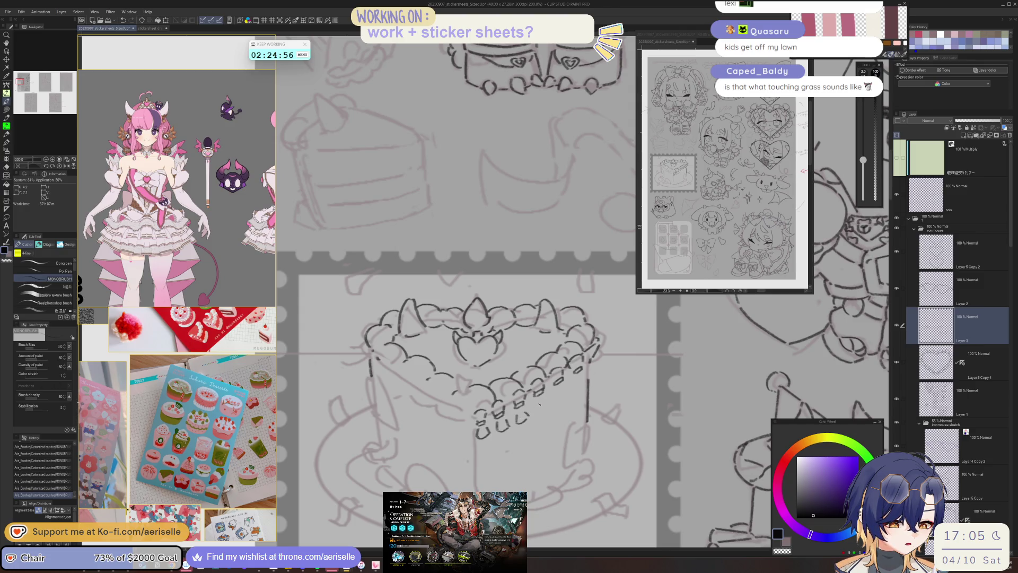
- Lasso the small group of scallops and nudge them into place
key("m")
left_click_drag(533, 410, 531, 415)
key("k")
key("ctrl+d")
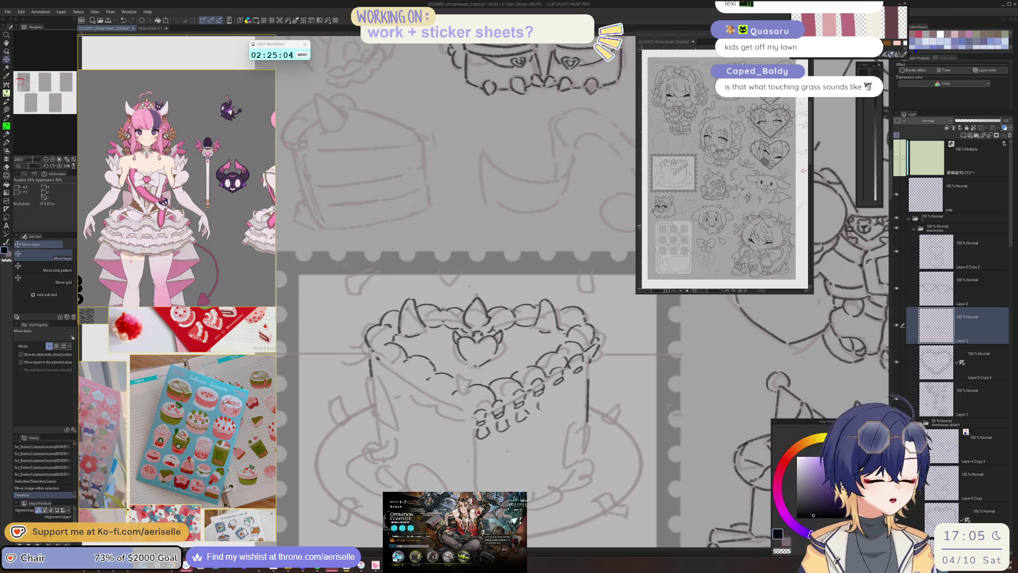
- Touch up the second row of scalloped drips under the frosting with small erases between inking passes
key("e")
mouse_move(539, 403)
left_mouse_down()
mouse_move(590, 360)
mouse_move(593, 378)
mouse_move(576, 385)
mouse_move(583, 379)
left_mouse_up()
key("p")
key("e")
key("p")
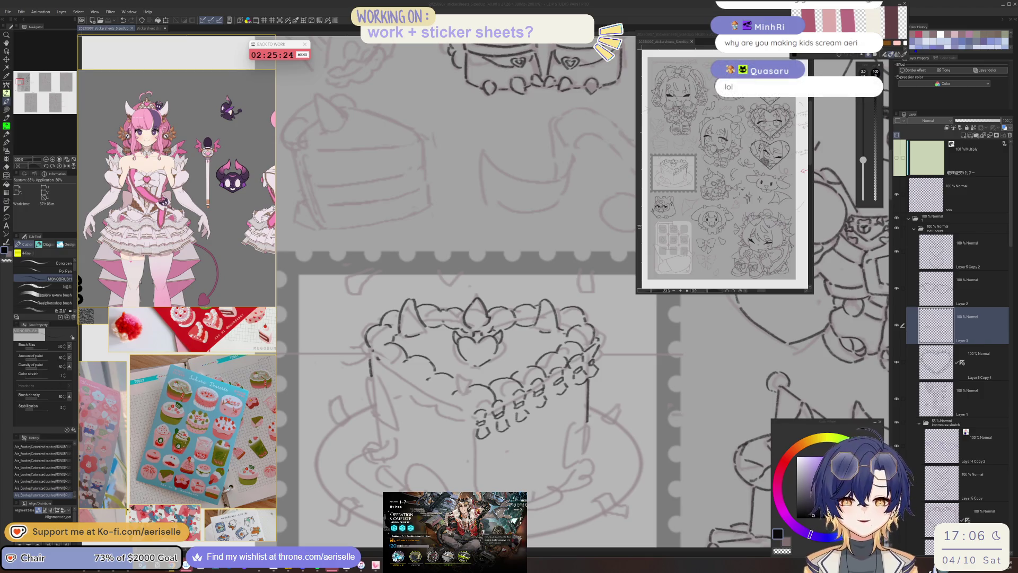
left_click(547, 403)
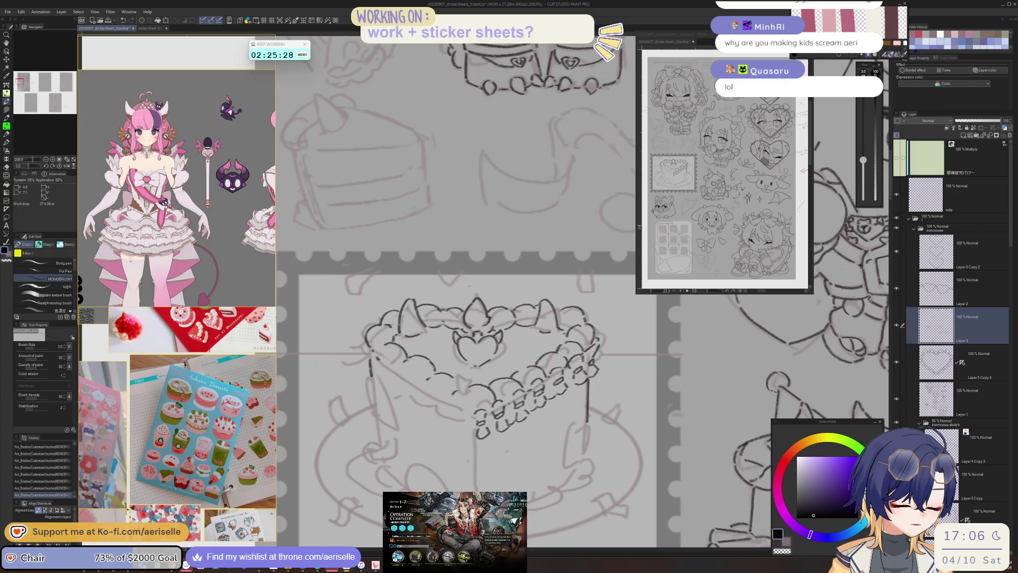
scroll(364, 129, "down", 5)
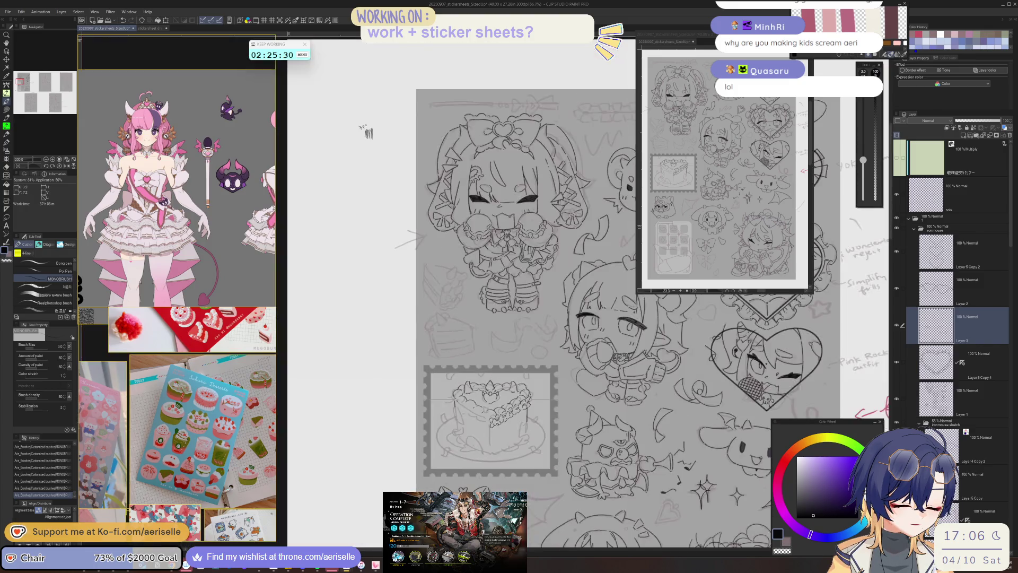
- Erase stray marks around the right-side scallops, then return to the MONOBRUSH pen
scroll(370, 111, "up", 5)
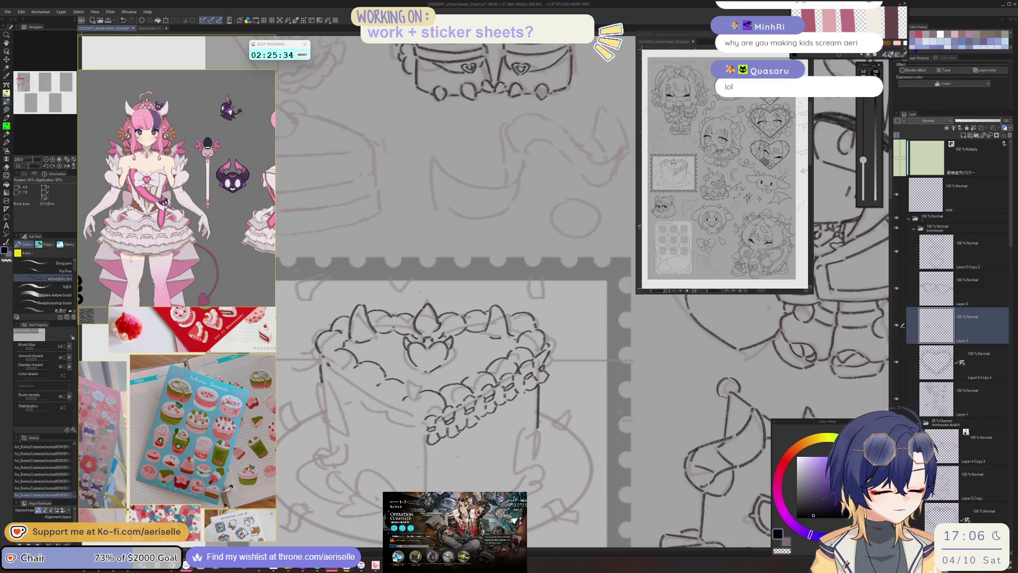
scroll(565, 362, "down", 3)
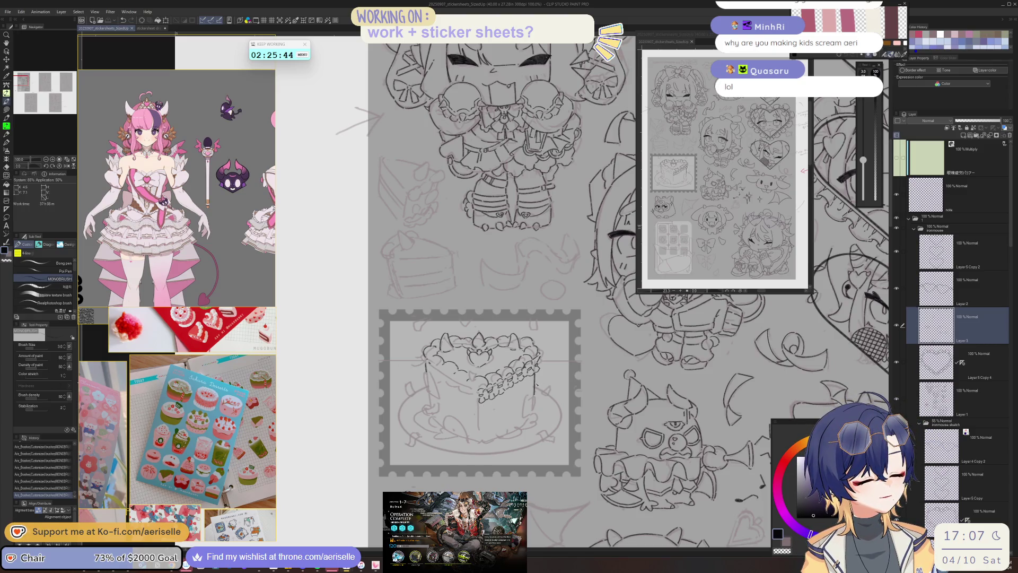
key("e")
mouse_move(533, 391)
left_mouse_down()
mouse_move(526, 406)
mouse_move(535, 401)
left_mouse_up()
scroll(534, 388, "up", 2)
key("p")
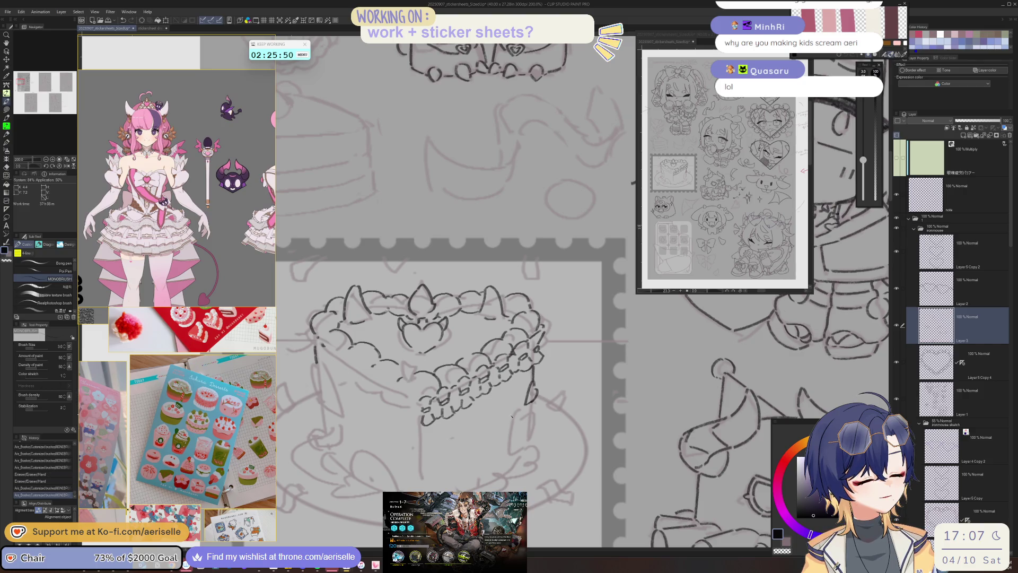
scroll(512, 413, "down", 2)
scroll(467, 350, "up", 2)
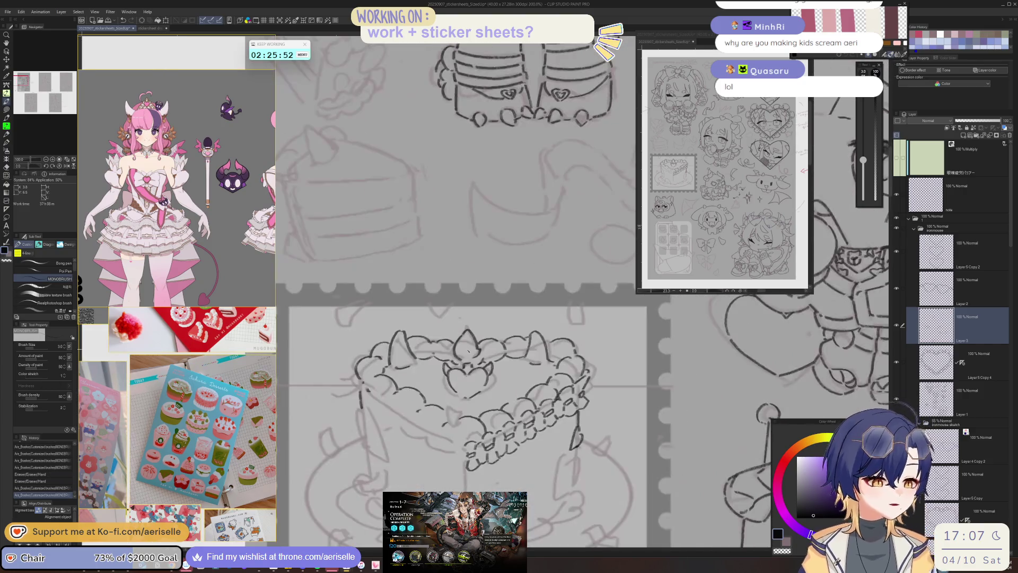
scroll(466, 354, "down", 2)
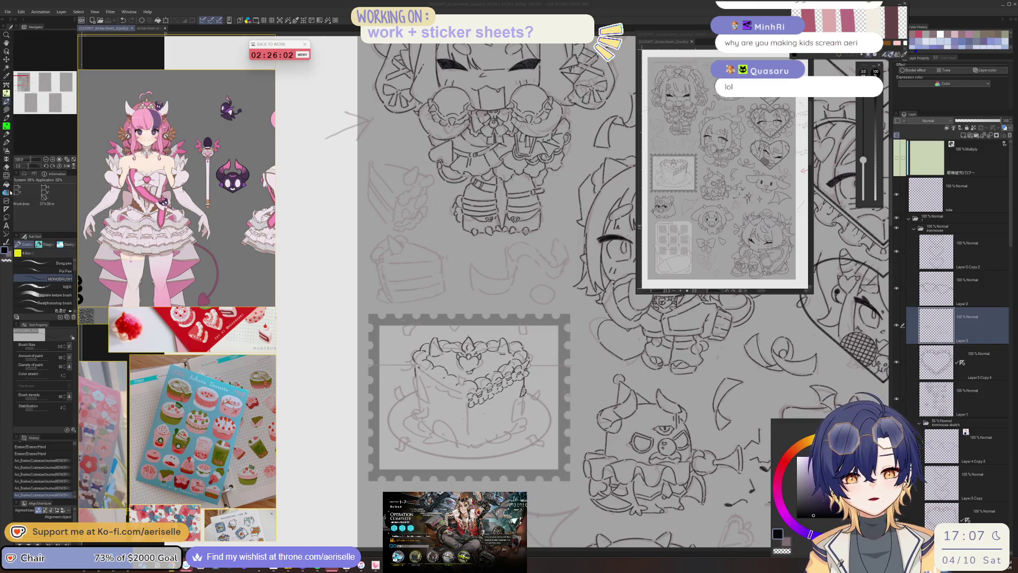
- Ink short curved strokes at the cake's lower left base, redoing them until they sit right
scroll(258, 177, "down", 3)
scroll(259, 176, "down", 5)
scroll(203, 181, "up", 5)
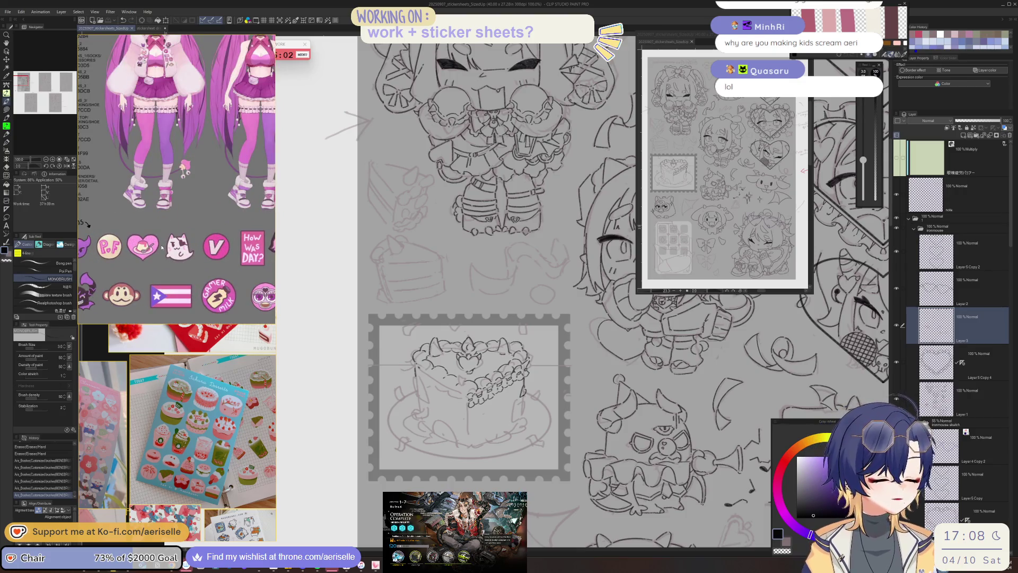
left_click(536, 409)
scroll(530, 407, "up", 1)
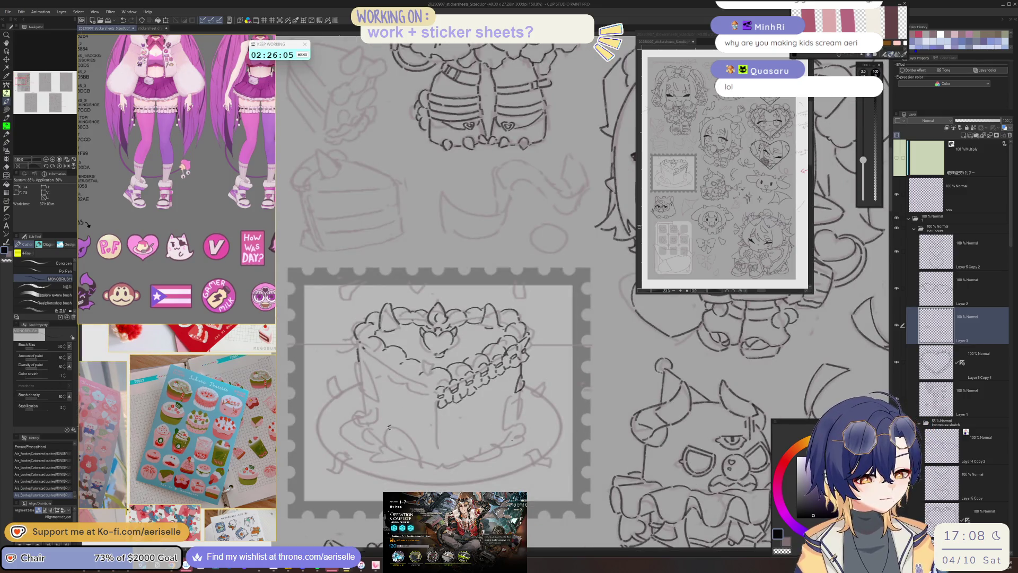
left_click_drag(386, 449, 391, 423)
key("ctrl+z")
left_click_drag(386, 442, 394, 427)
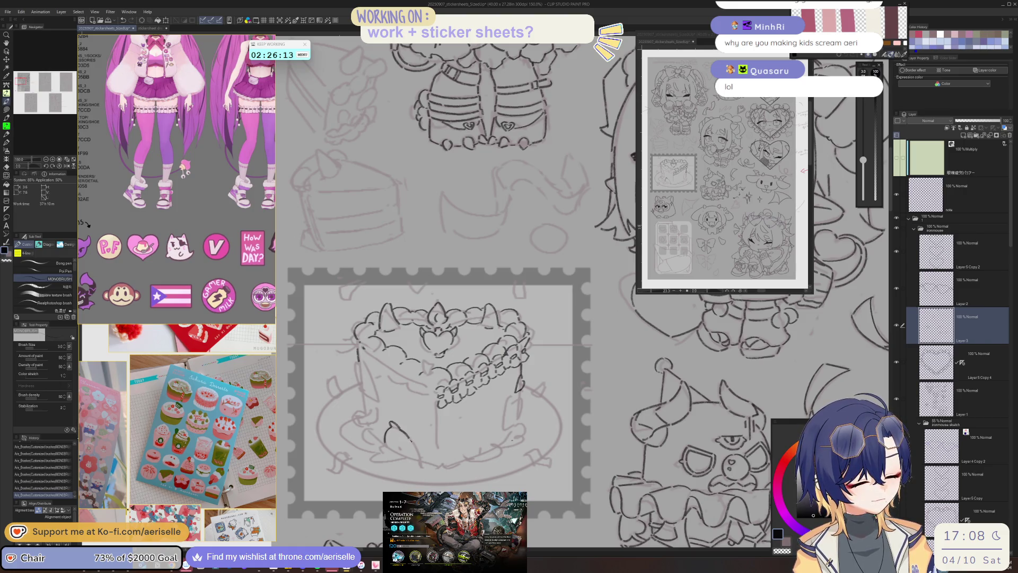
key("ctrl+z")
mouse_move(402, 431)
left_mouse_down()
mouse_move(412, 440)
mouse_move(406, 434)
mouse_move(519, 398)
mouse_move(656, 367)
left_mouse_up()
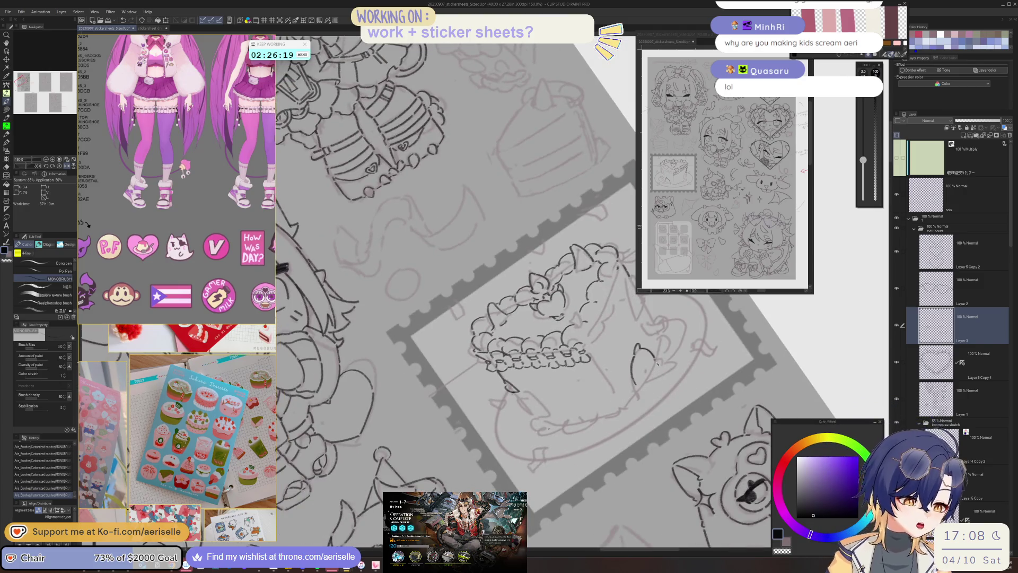
- Level and mirror the view, erase the stray scribble at the cake's base, and ink a short stroke below
key("ctrl+at")
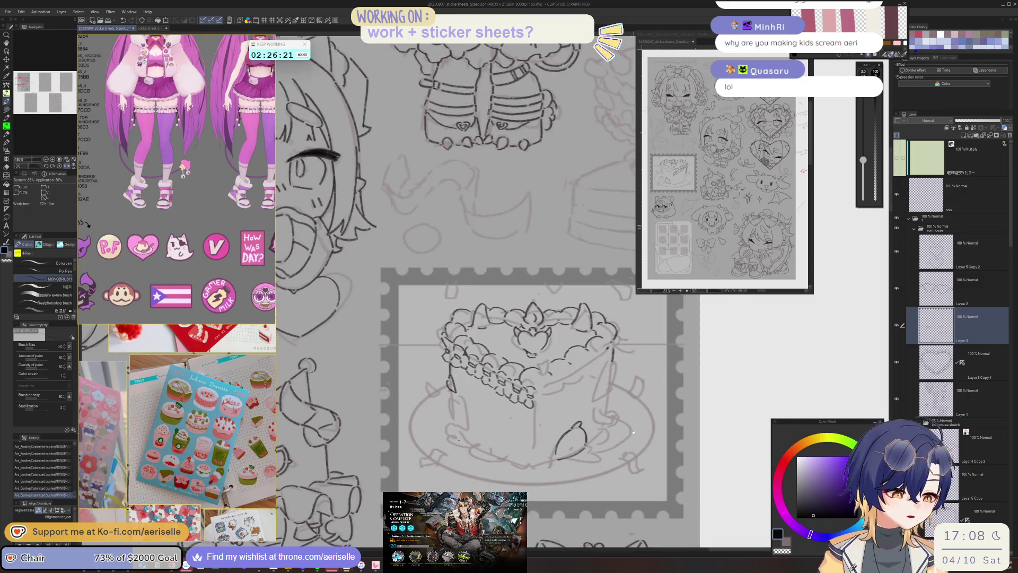
left_click_drag(610, 403, 544, 391)
key("h")
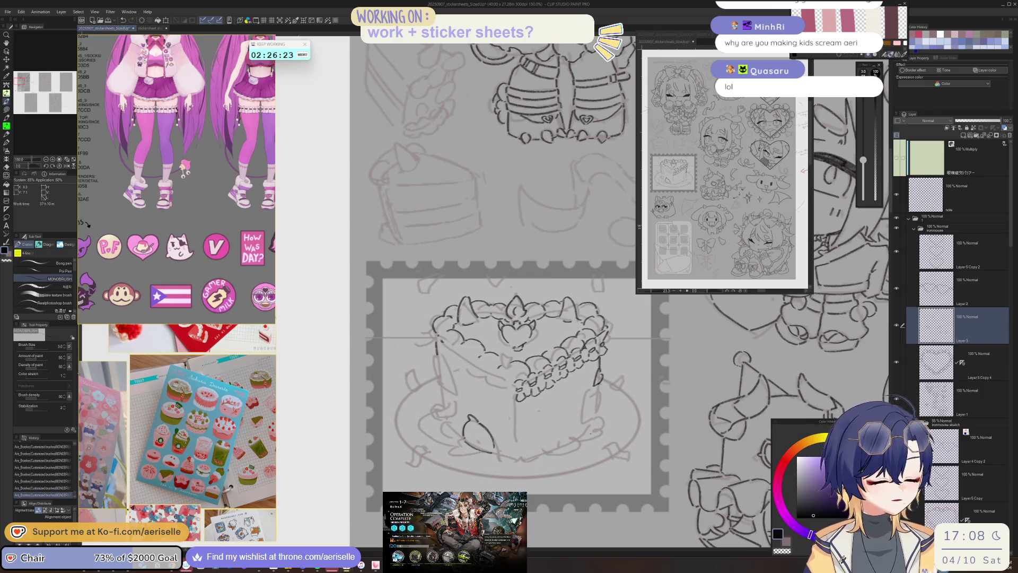
key("e")
mouse_move(469, 416)
left_mouse_down()
mouse_move(486, 443)
mouse_move(491, 424)
left_mouse_up()
left_click_drag(612, 367, 565, 381)
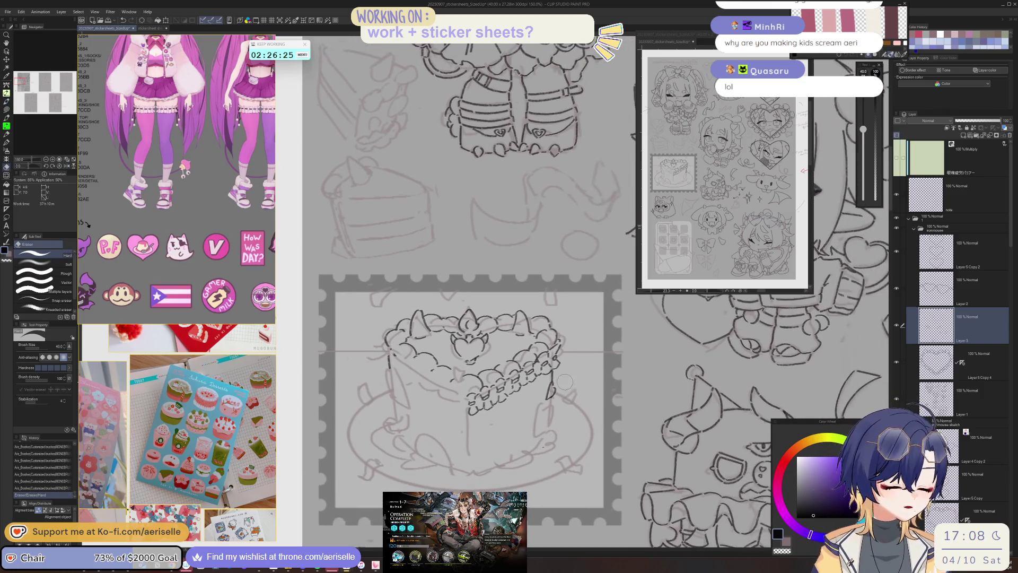
key("p")
mouse_move(509, 430)
left_mouse_down()
mouse_move(514, 421)
mouse_move(519, 434)
left_mouse_up()
- Lasso the scallops on the cake's right side and copy-paste them onto a new layer
key("ctrl+z")
key("ctrl+z")
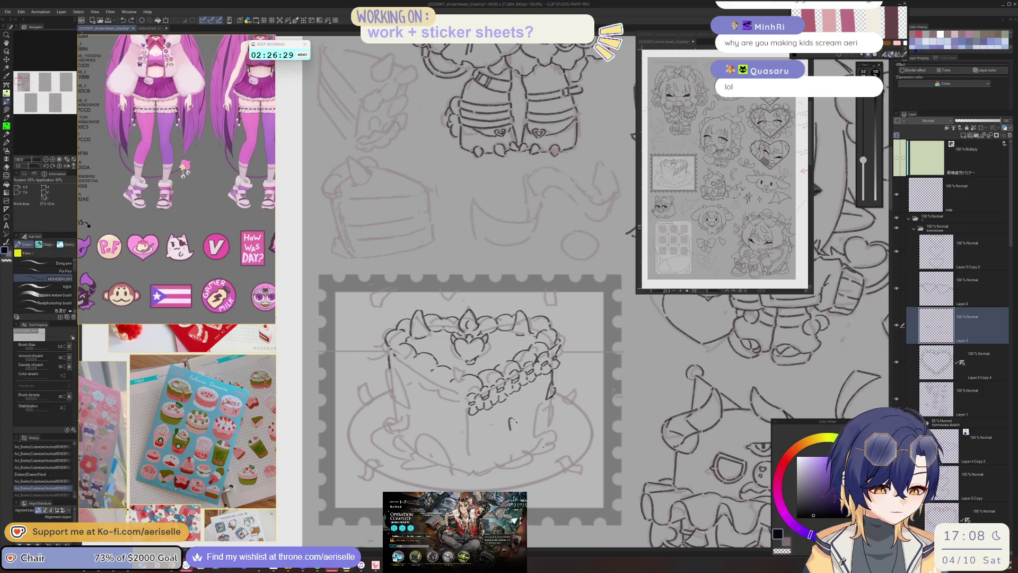
key("ctrl+z")
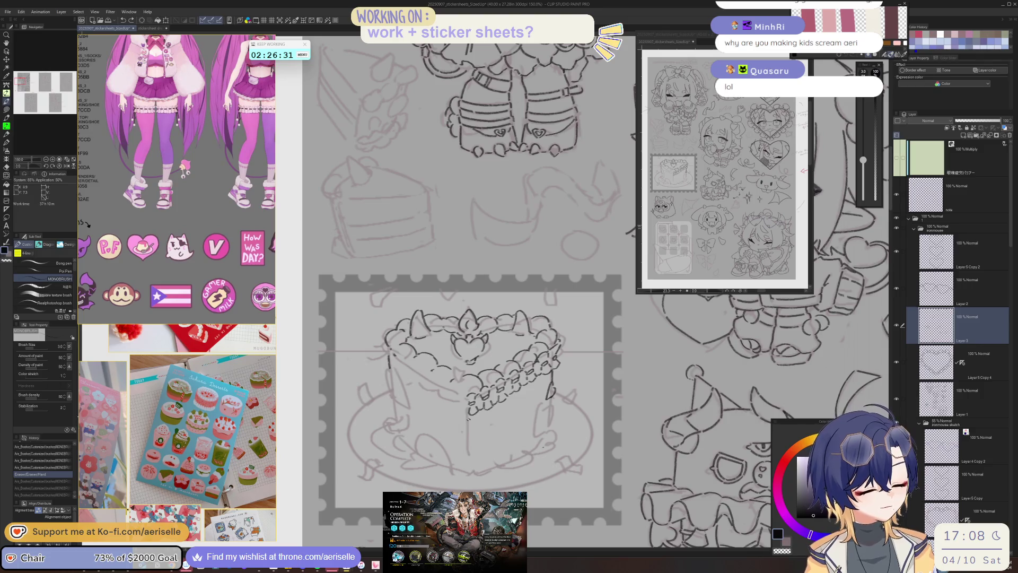
key("ctrl+y")
key("ctrl+y")
key("m")
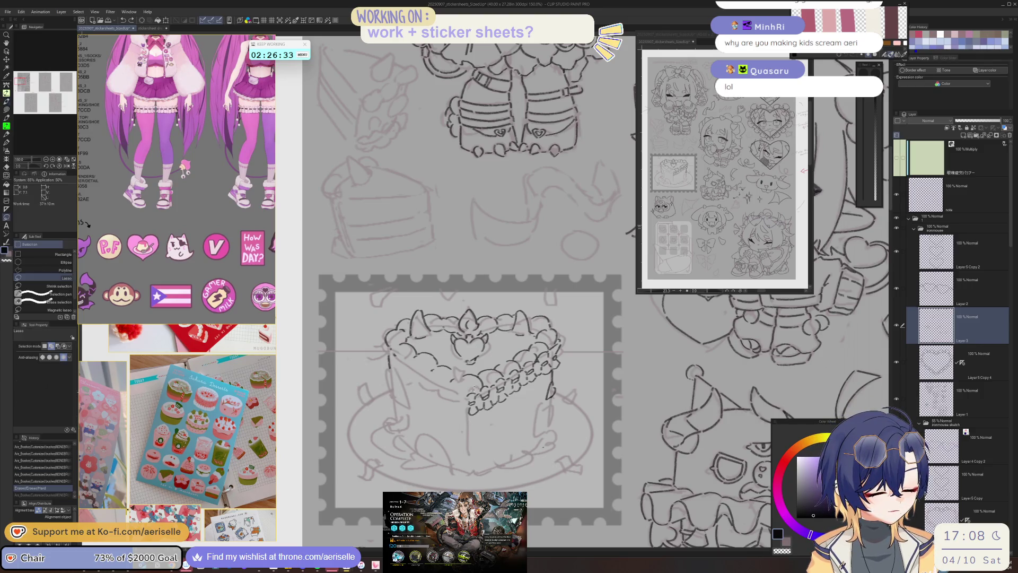
mouse_move(467, 419)
left_mouse_down()
mouse_move(533, 446)
mouse_move(560, 371)
mouse_move(547, 350)
mouse_move(526, 363)
left_mouse_up()
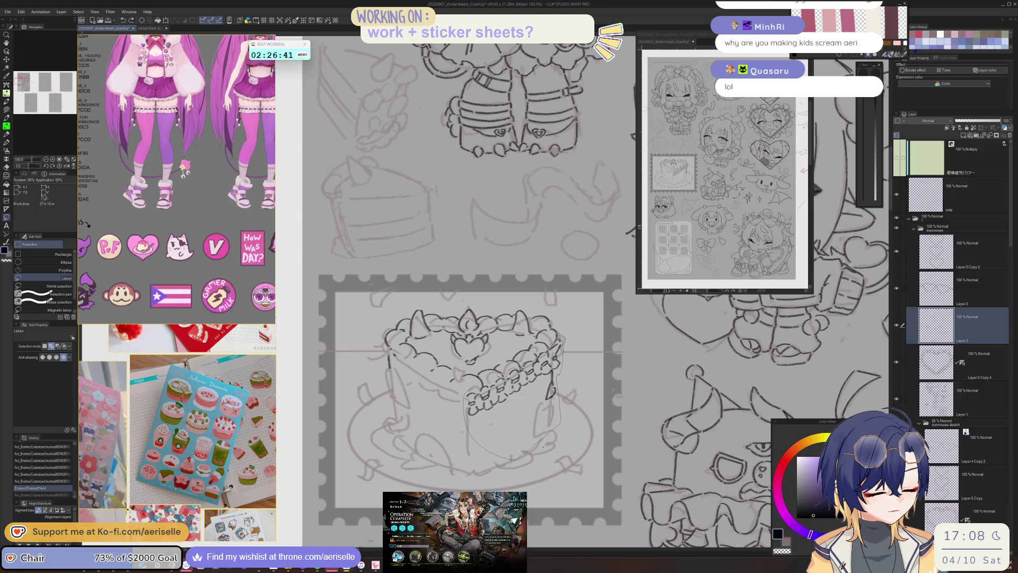
left_click_drag(482, 382, 484, 381)
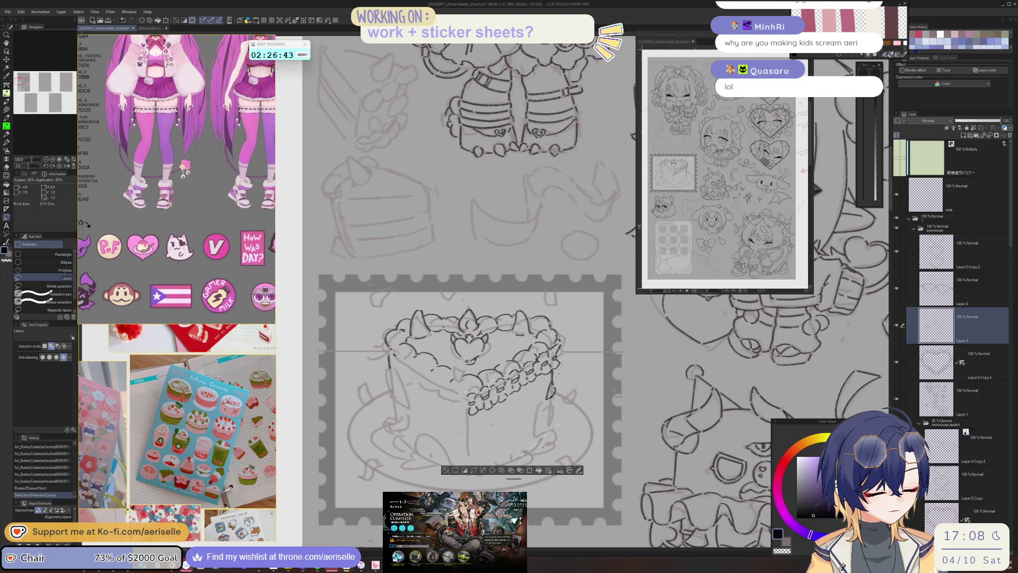
key("ctrl+c")
key("ctrl+v")
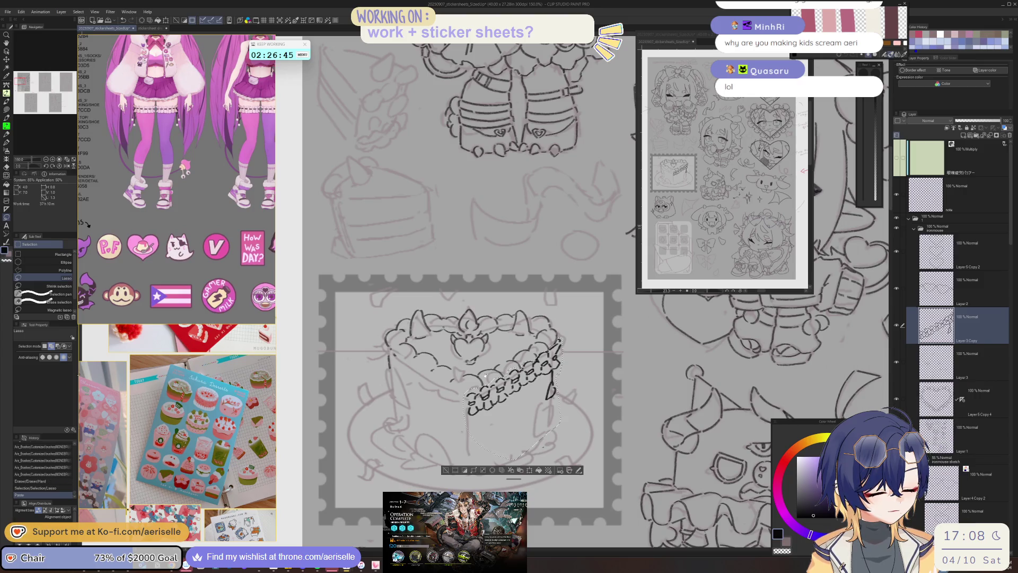
- Flip the pasted scallops horizontally, shift them into place, and erase overlaps with a size-20 eraser
key("ctrl+t")
key("ctrl+shift+h")
left_click_drag(452, 435, 458, 436)
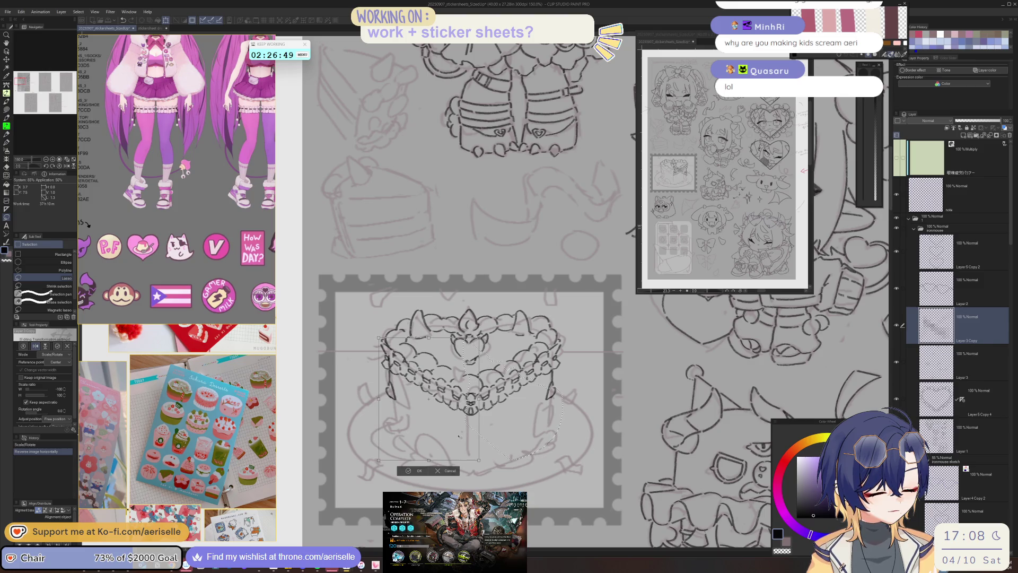
left_click(410, 471)
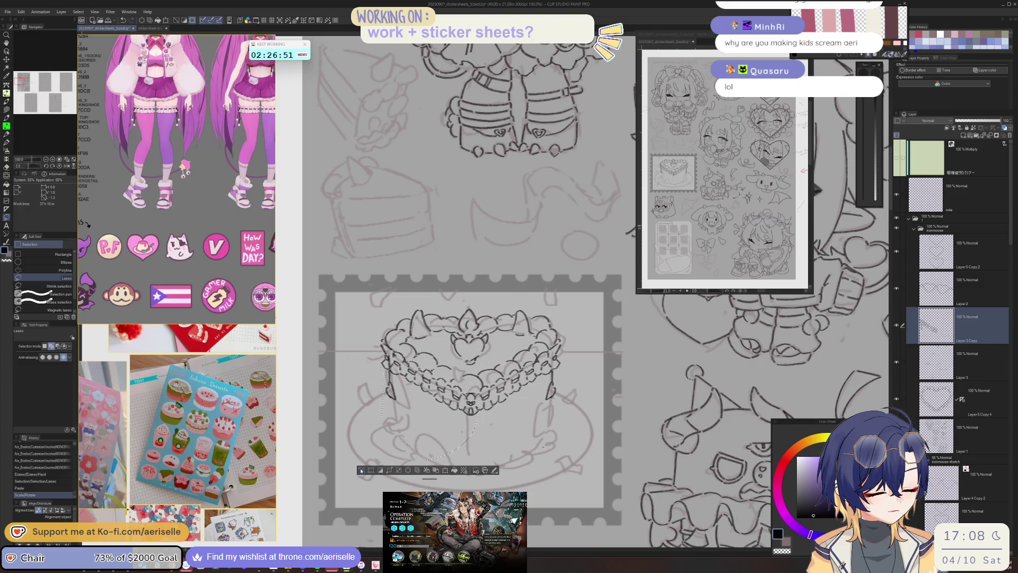
key("ctrl+d")
key("e")
mouse_move(467, 384)
left_mouse_down()
mouse_move(477, 412)
mouse_move(465, 407)
left_mouse_up()
key("bracketleft")
key("bracketleft")
key("bracketleft")
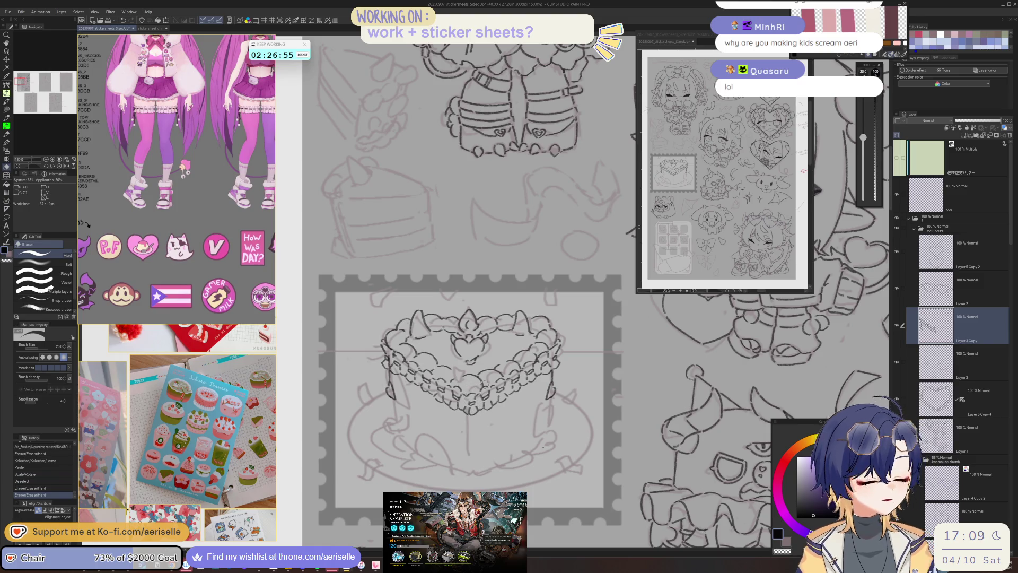
- Shrink the eraser to size 15 and erase a stray bit of cake line
key("bracketleft")
key("p")
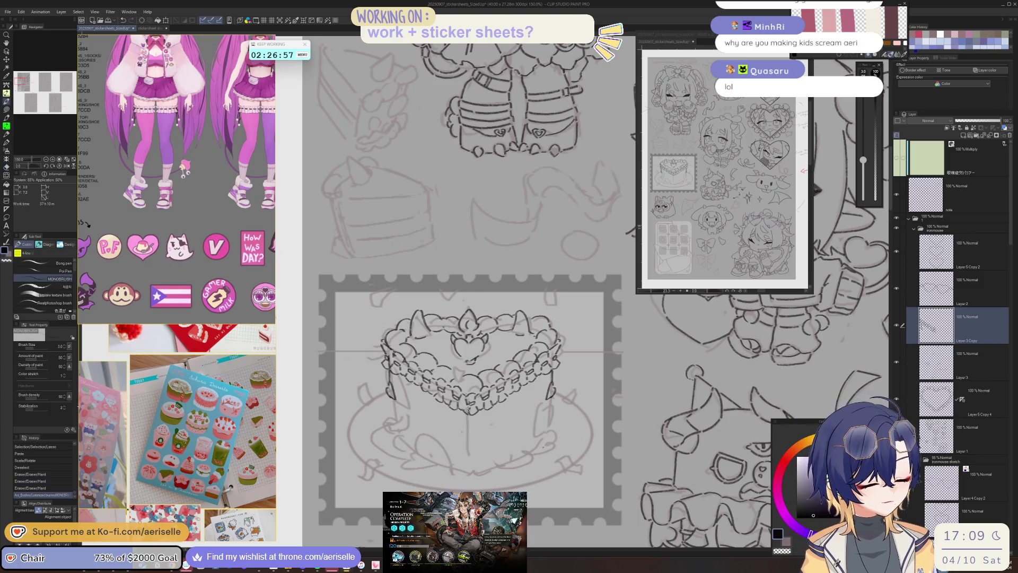
key("e")
left_click_drag(467, 401, 470, 412)
key("p")
key("o")
- Merge Layer 3 Copy down into Layer 3 and erase a small mark near the cake's left edge
left_click(954, 361)
key("p")
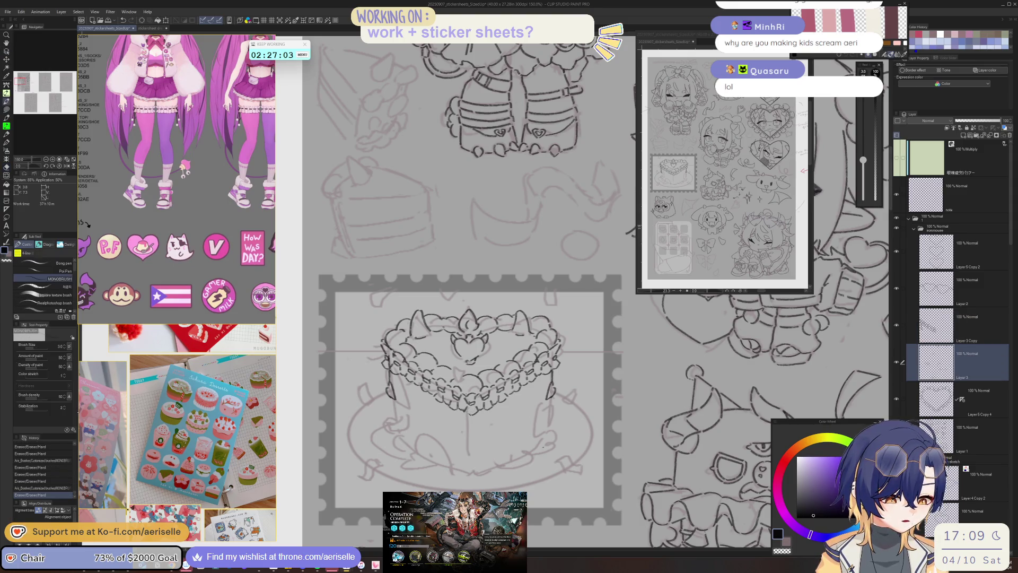
left_click(959, 309)
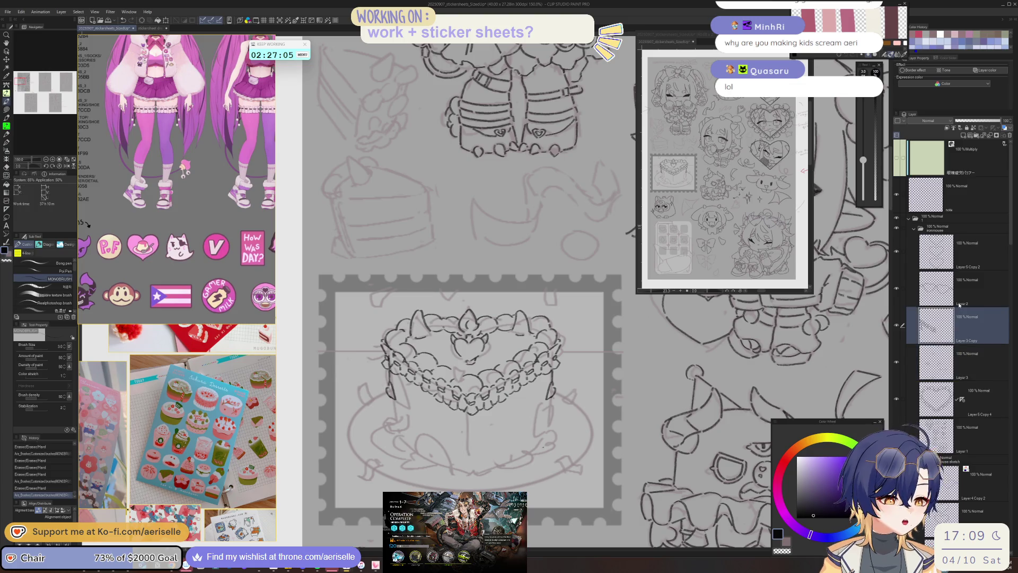
left_click(985, 136)
key("e")
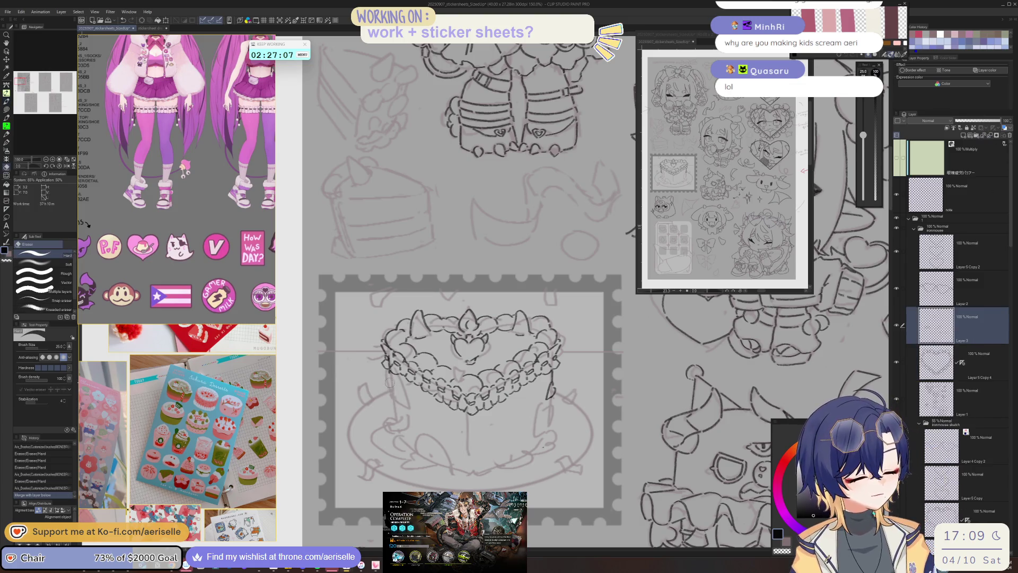
left_click(390, 383)
key("p")
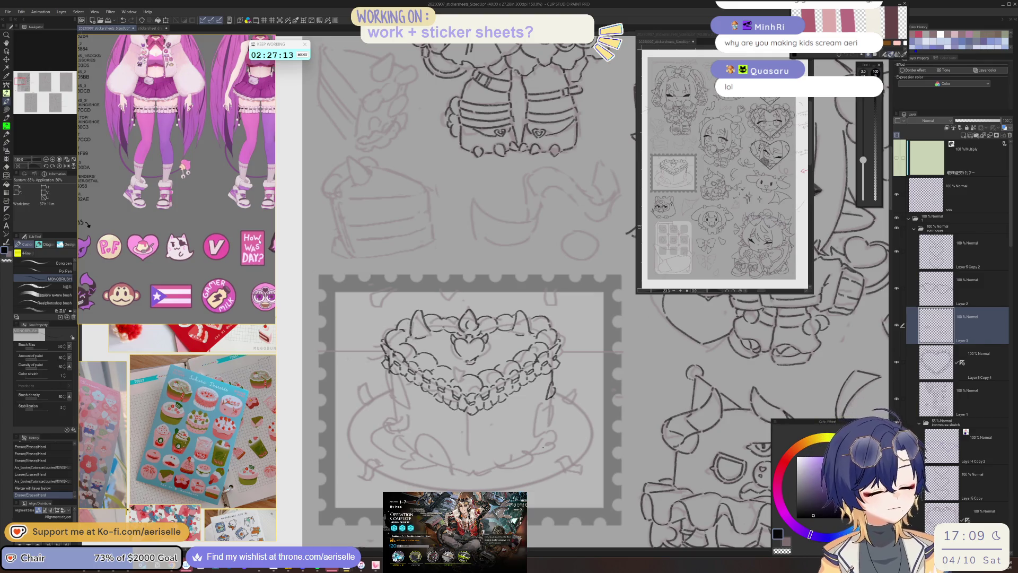
scroll(253, 254, "down", 2)
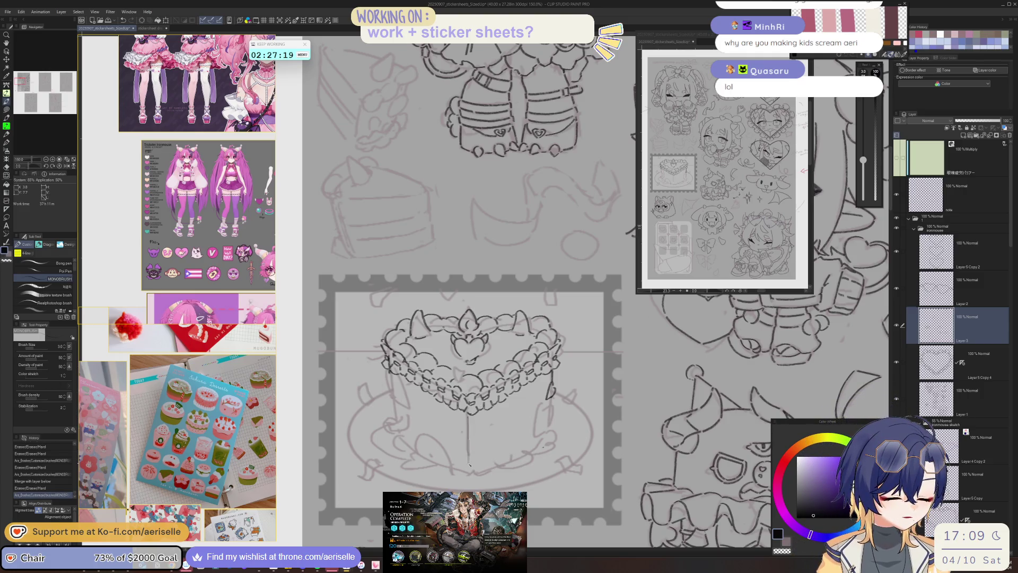
- Zoom in on the cake's heart topper and ink its left and right sides, undoing one bad stroke
scroll(470, 438, "down", 4)
left_click_drag(377, 221, 335, 148)
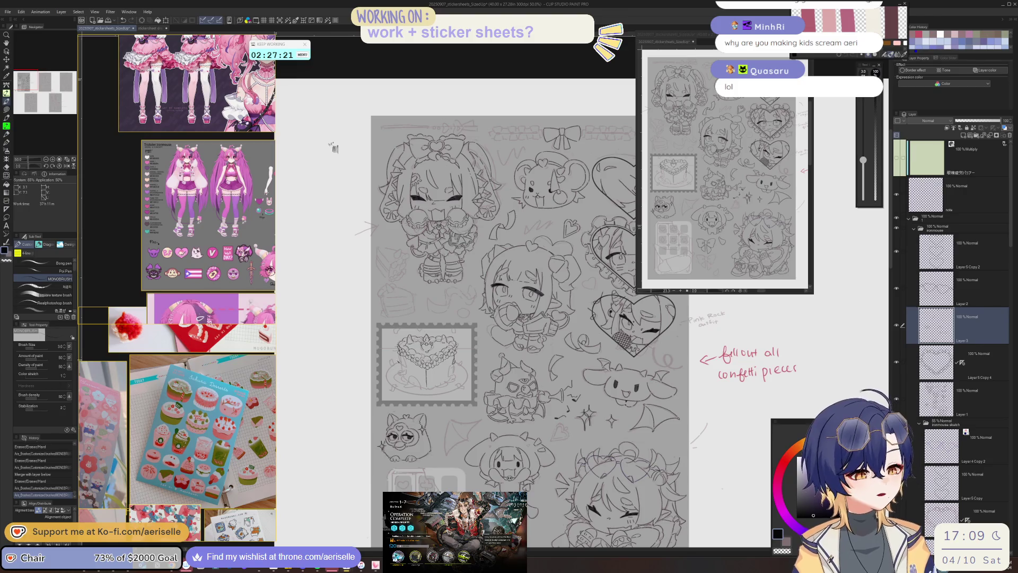
scroll(397, 359, "up", 2)
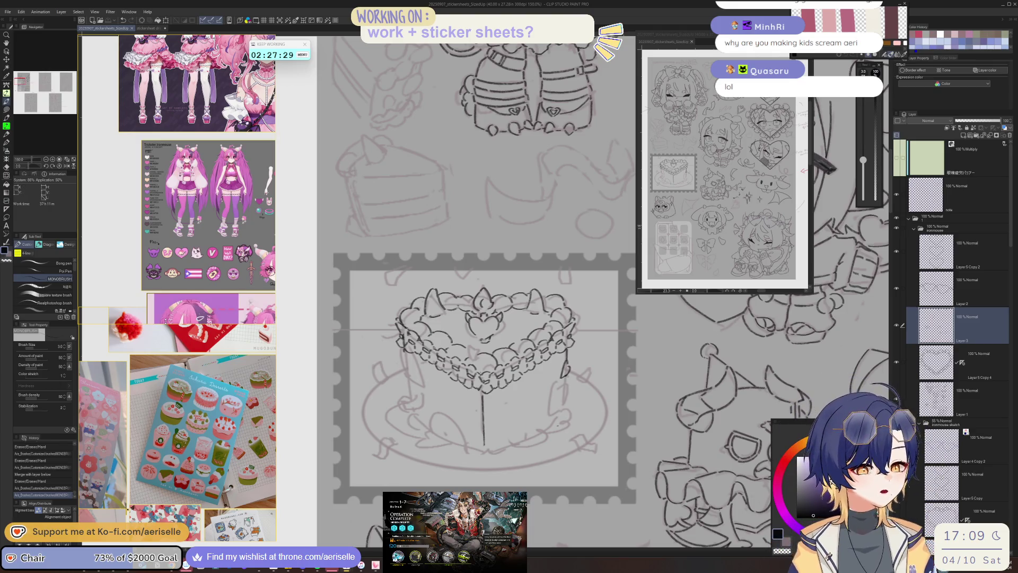
scroll(142, 235, "down", 5)
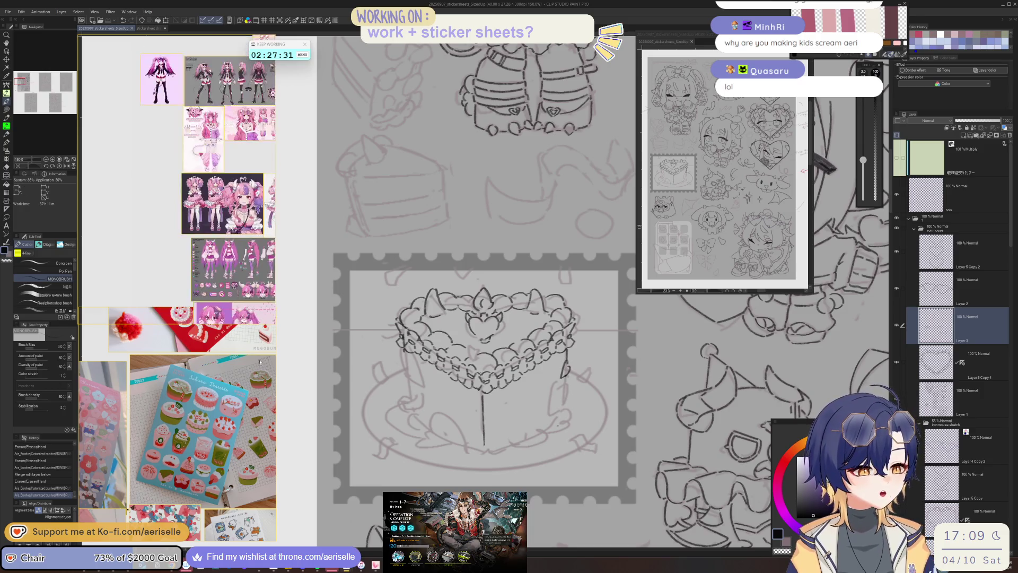
scroll(142, 235, "up", 2)
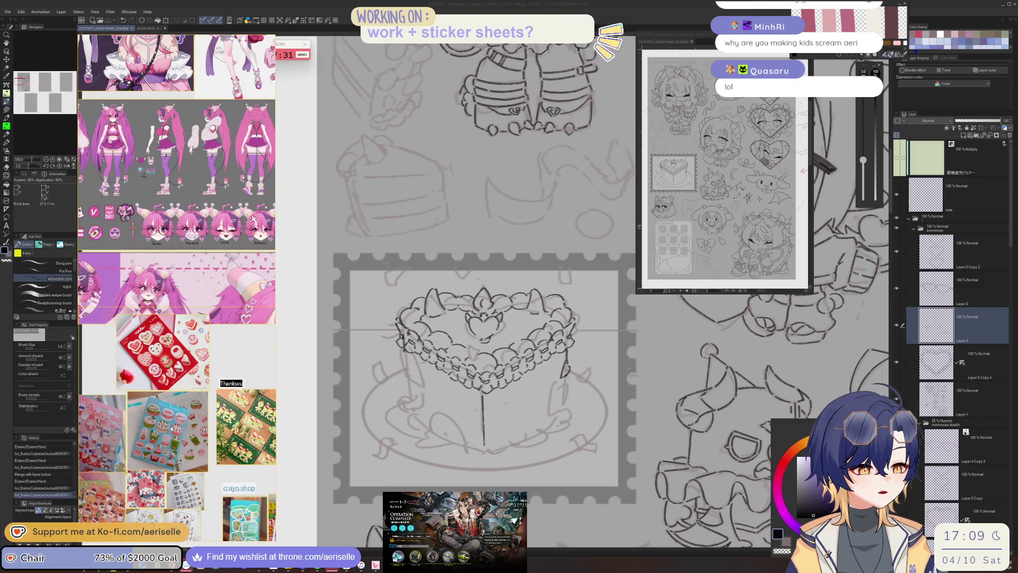
scroll(179, 366, "up", 3)
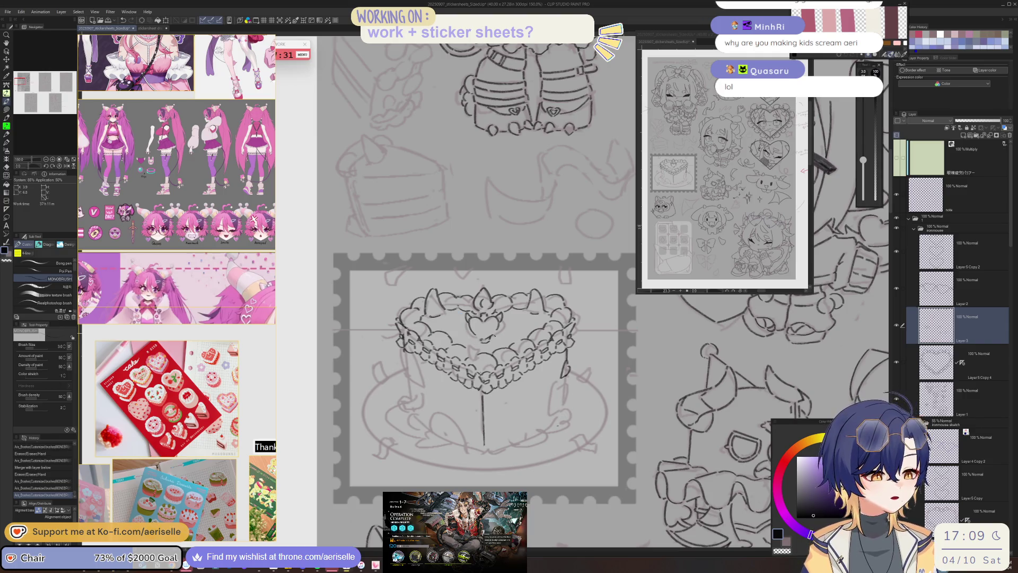
scroll(487, 340, "up", 3)
scroll(471, 314, "up", 4)
mouse_move(450, 293)
left_mouse_down()
mouse_move(477, 342)
mouse_move(516, 366)
left_mouse_up()
key("ctrl+z")
mouse_move(469, 293)
left_mouse_down()
mouse_move(450, 311)
mouse_move(499, 370)
left_mouse_up()
mouse_move(523, 298)
left_mouse_down()
mouse_move(559, 310)
mouse_move(503, 363)
left_mouse_up()
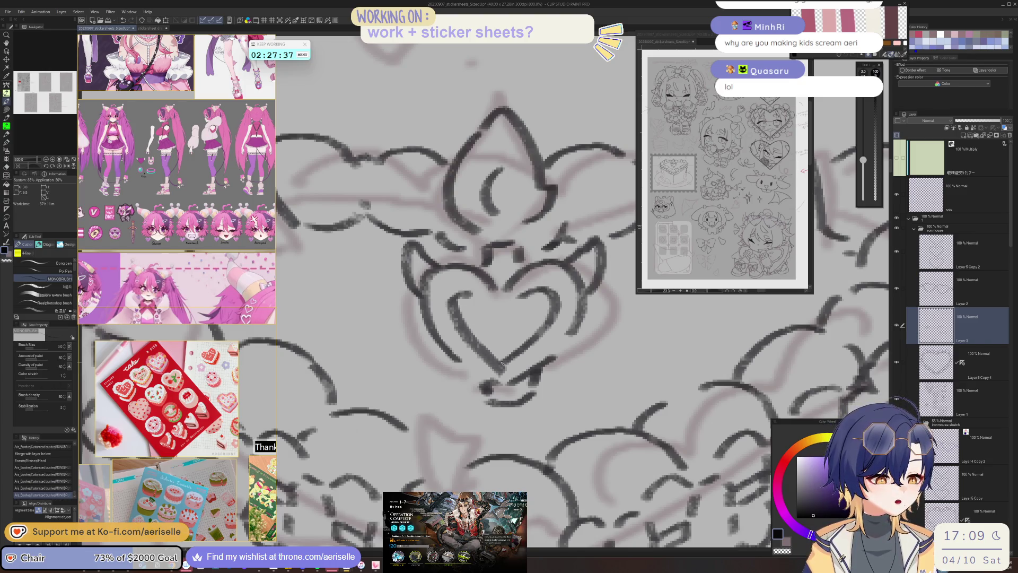
- Erase the cake's old right edge and redraw it as a clean vertical line
scroll(562, 380, "down", 5)
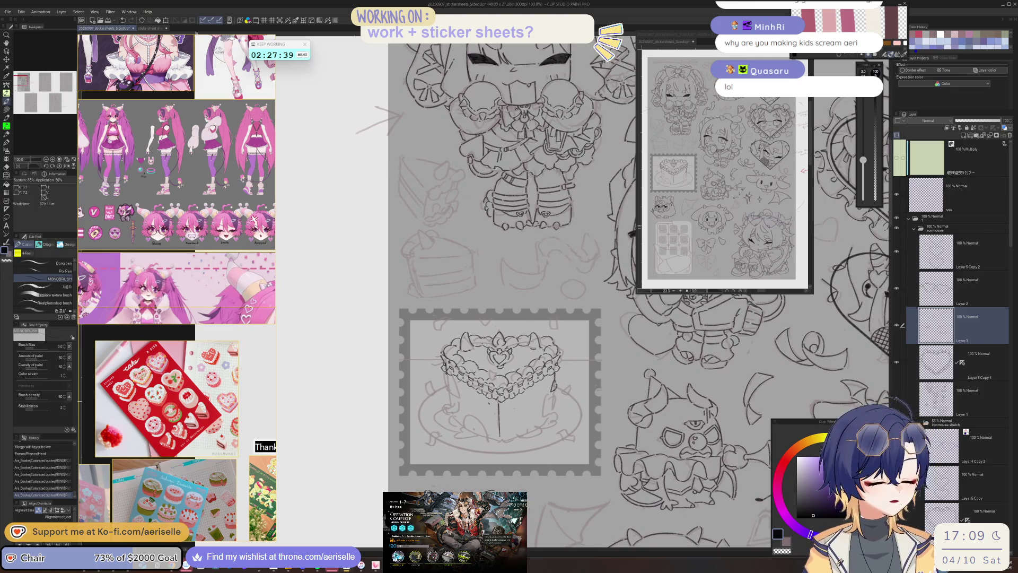
scroll(449, 405, "up", 2)
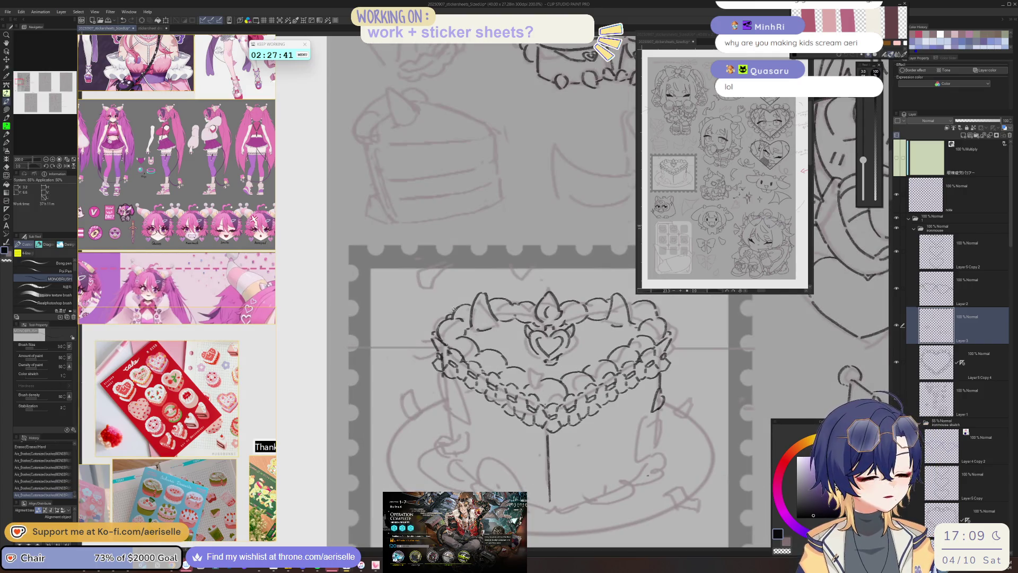
scroll(608, 403, "down", 2)
scroll(419, 364, "up", 2)
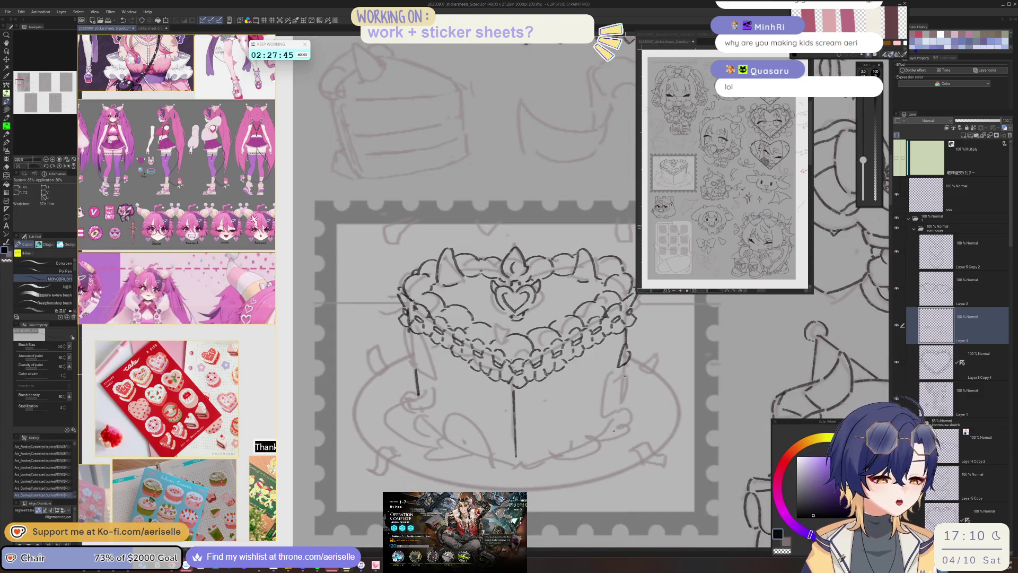
key("ctrl+z")
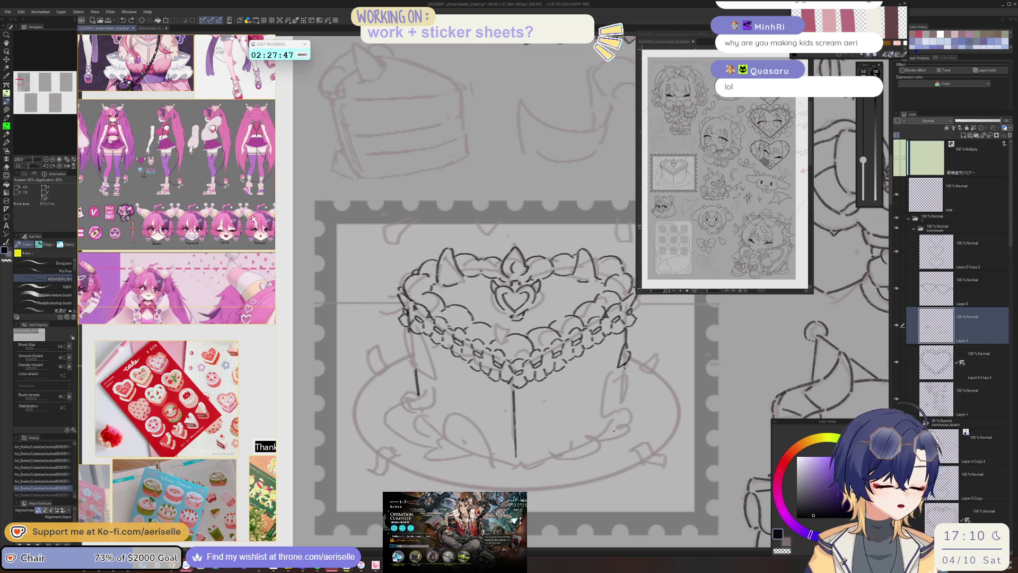
key("e")
left_click_drag(627, 342, 626, 363)
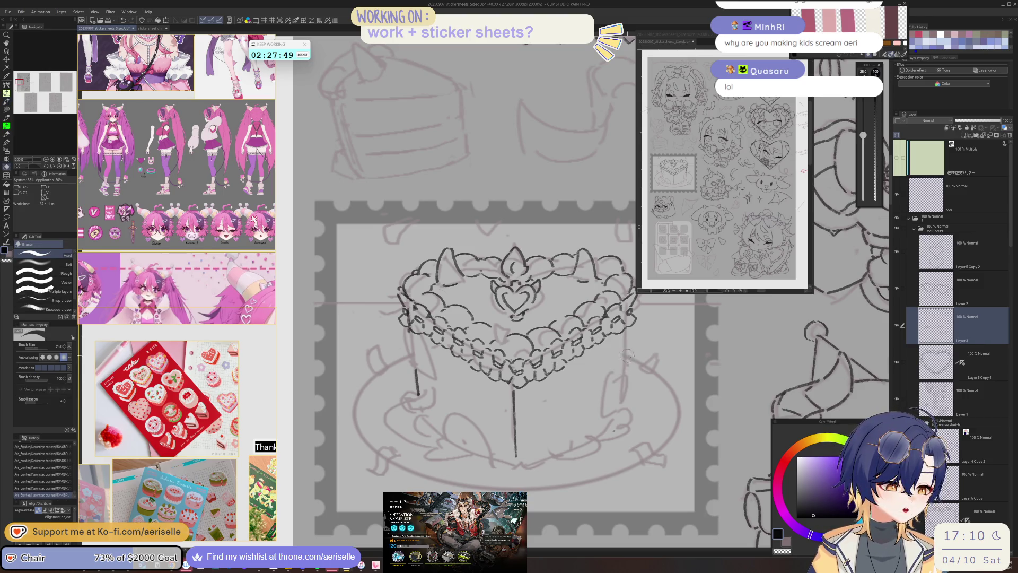
key("p")
left_click_drag(625, 328, 622, 399)
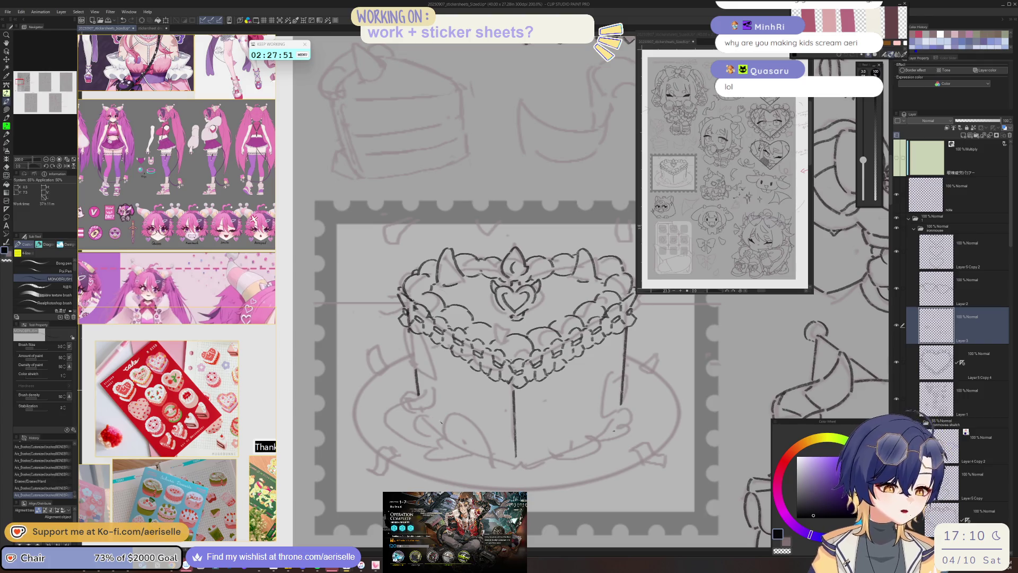
- Draw the curved line running down the cake's left side toward the plate
mouse_move(418, 399)
left_mouse_down()
mouse_move(447, 441)
mouse_move(506, 469)
left_mouse_up()
key("ctrl+z")
mouse_move(422, 410)
left_mouse_down()
mouse_move(444, 441)
mouse_move(513, 466)
left_mouse_up()
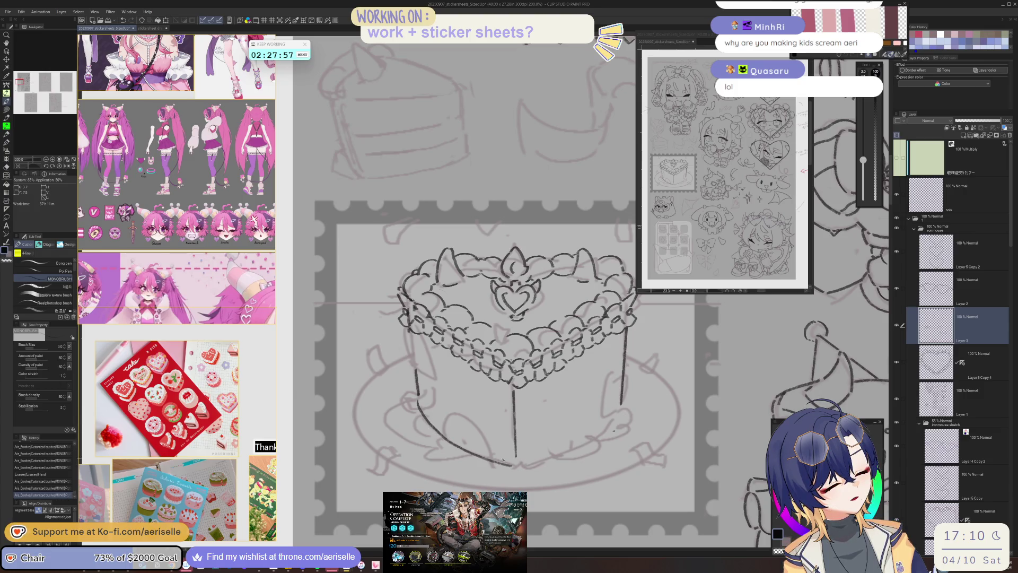
scroll(503, 459, "right", 2)
mouse_move(348, 389)
left_mouse_down()
mouse_move(379, 438)
mouse_move(429, 461)
left_mouse_up()
scroll(429, 461, "left", 2)
- Undo the lower-right stroke, thin the pen to 2.5, and begin lassoing the left side line
key("bracketleft")
key("ctrl+z")
key("m")
left_click_drag(414, 362, 497, 484)
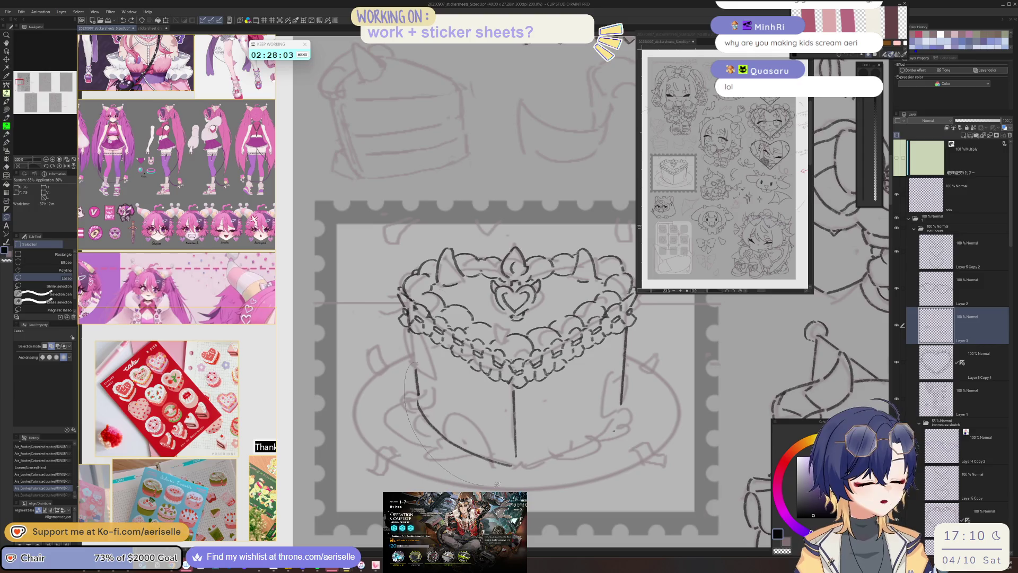
- Copy the cake's left side line, flip it horizontally, and place it as the right side
left_click_drag(504, 439, 503, 441)
key("ctrl+c")
key("ctrl+v")
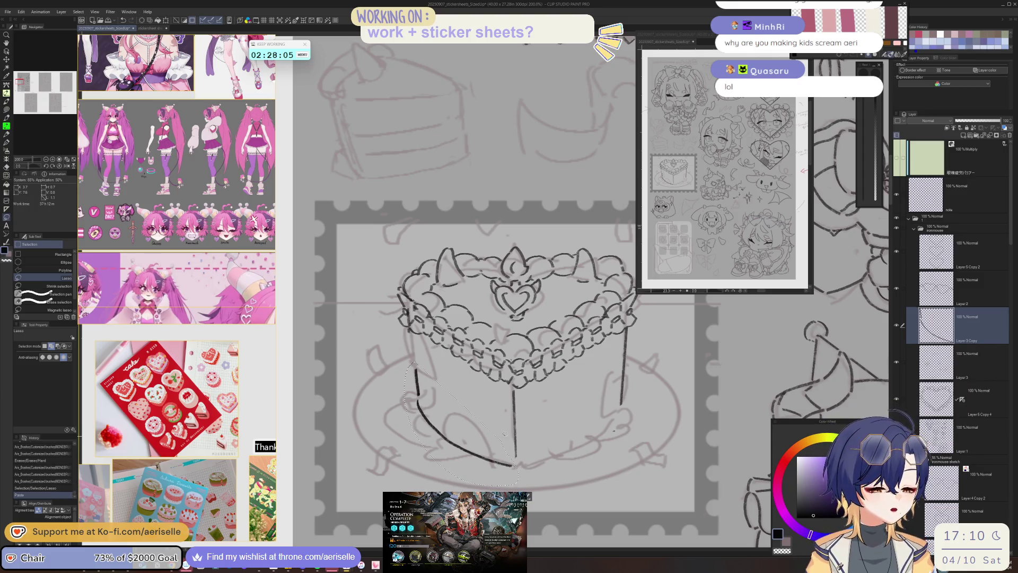
key("ctrl+t")
left_click_drag(501, 477, 602, 480)
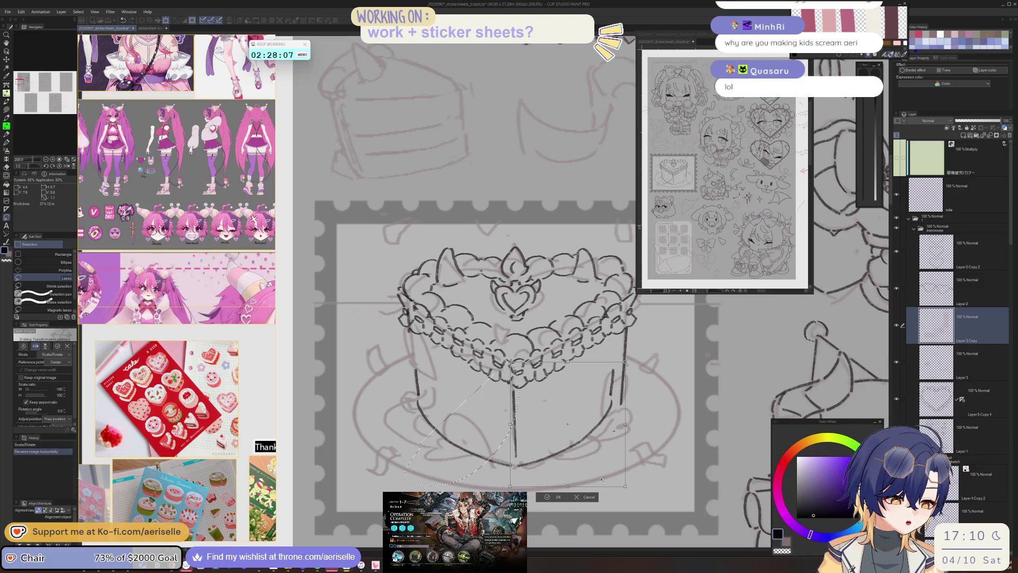
scroll(544, 424, "down", 3)
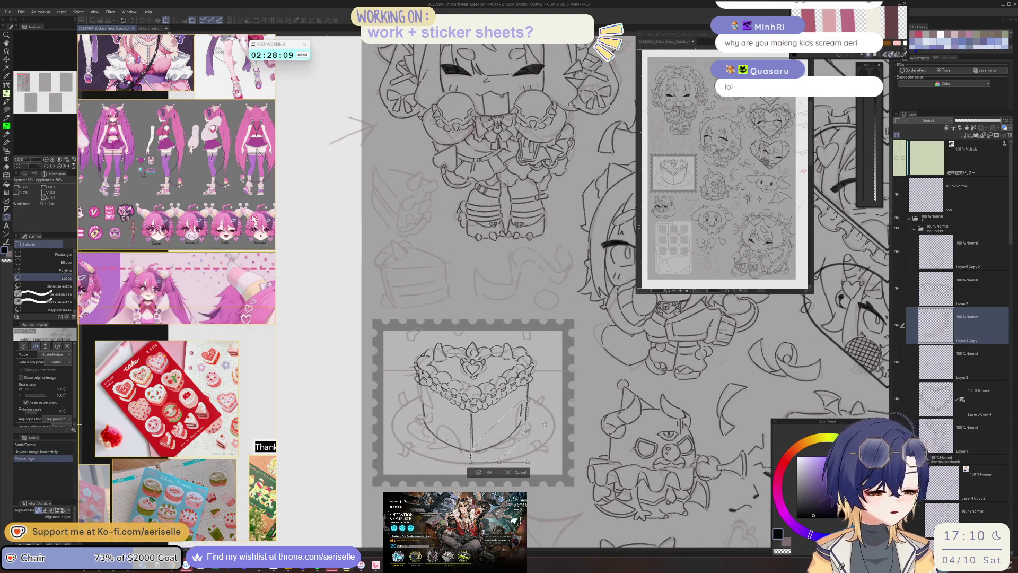
left_click_drag(519, 451, 522, 453)
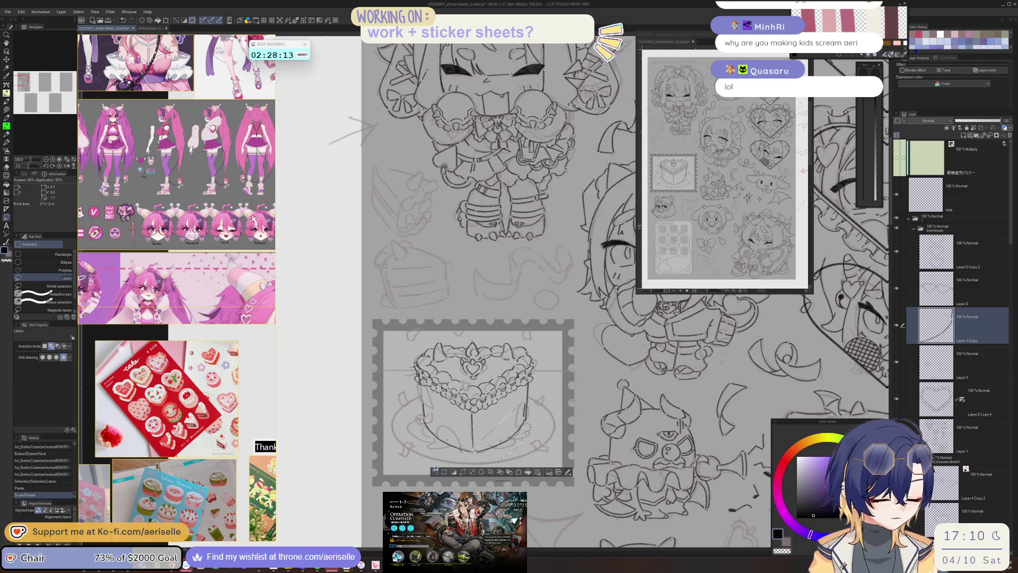
left_click(484, 472)
key("ctrl+d")
- Erase the old right edge on Layer 3, then zoom out to the whole sticker sheet
key("e")
left_click(936, 363)
left_click_drag(528, 386, 527, 417)
key("p")
left_click(936, 324)
key("e")
key("p")
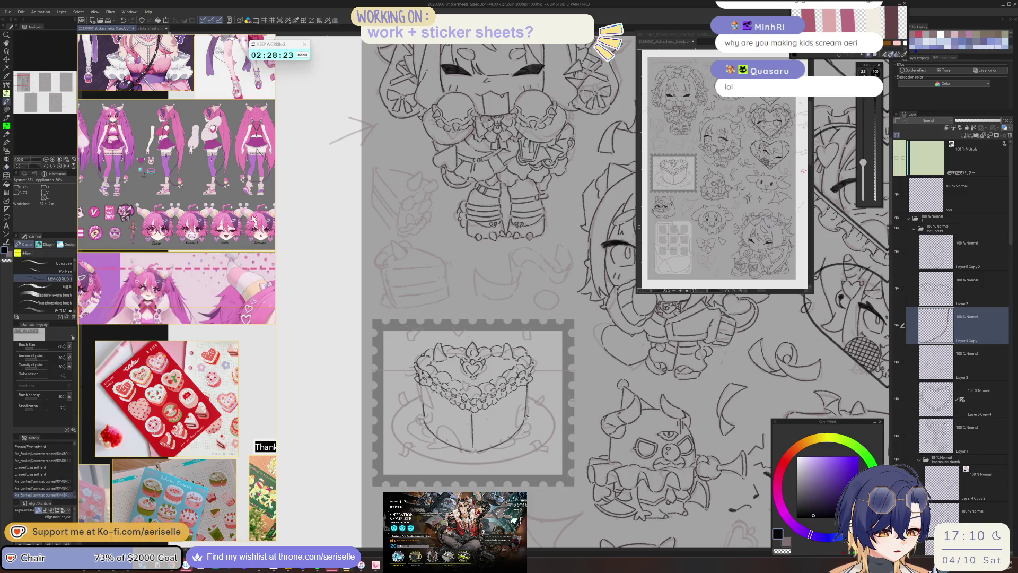
key("ctrl+minus")
key("ctrl+minus")
key("ctrl+minus")
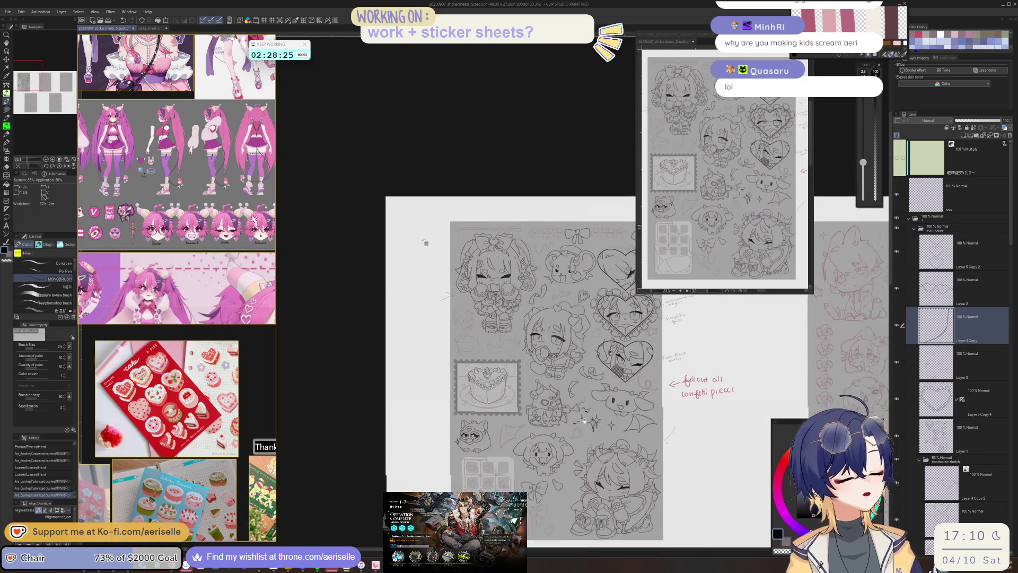
left_click(993, 132)
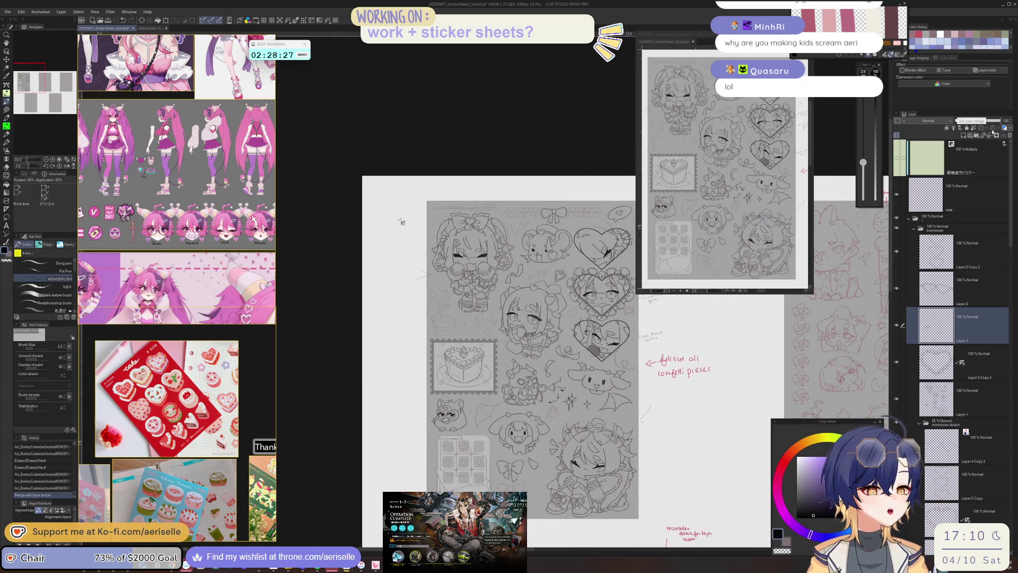
key("ctrl+plus")
key("ctrl+plus")
key("ctrl+plus")
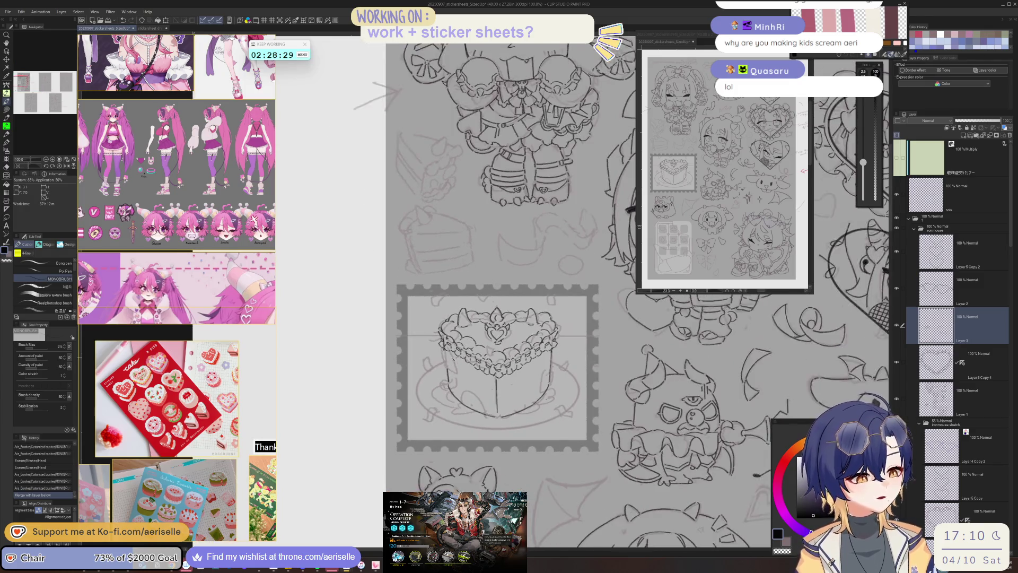
key("ctrl+plus")
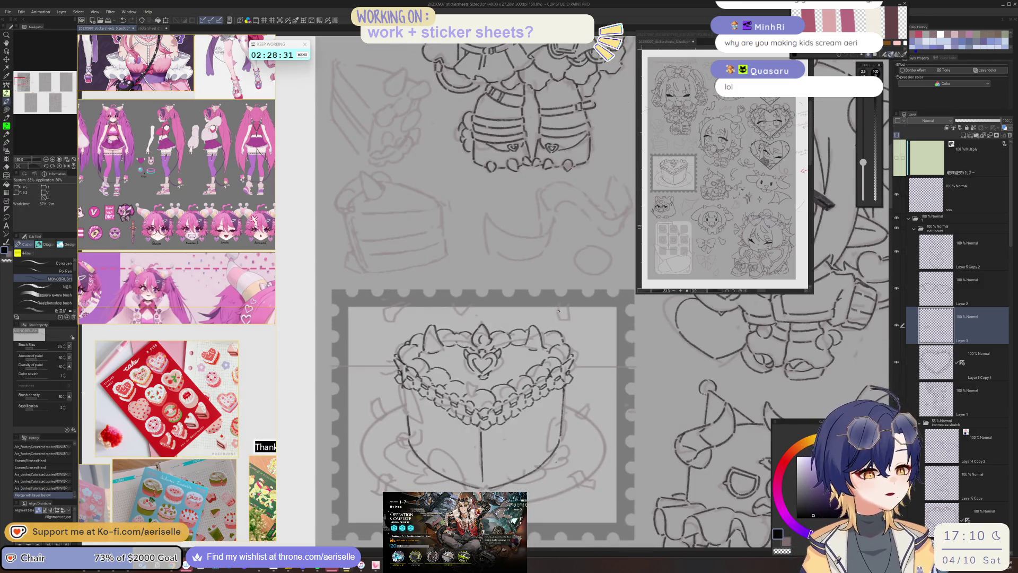
left_click_drag(558, 308, 563, 318)
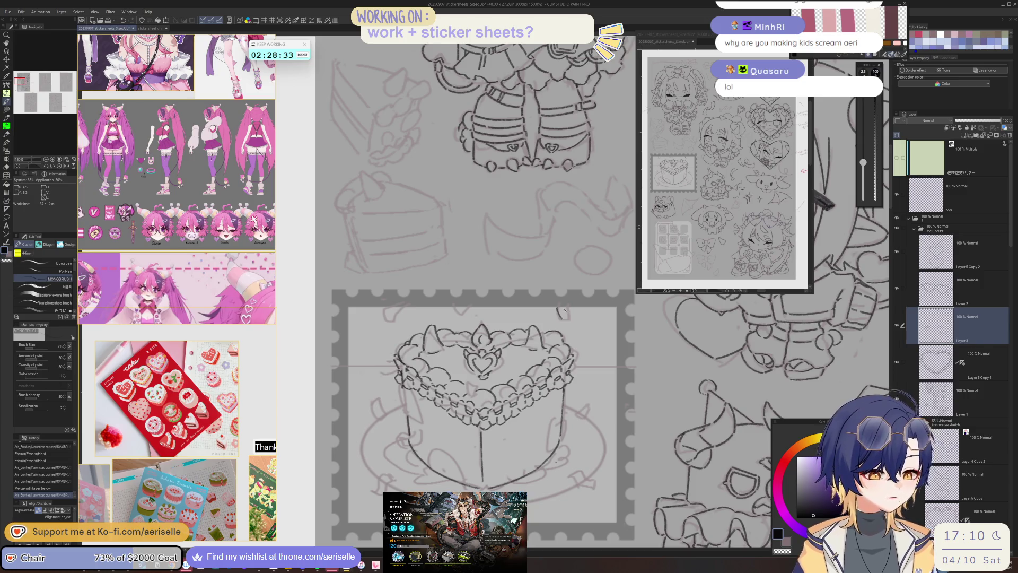
key("ctrl+z")
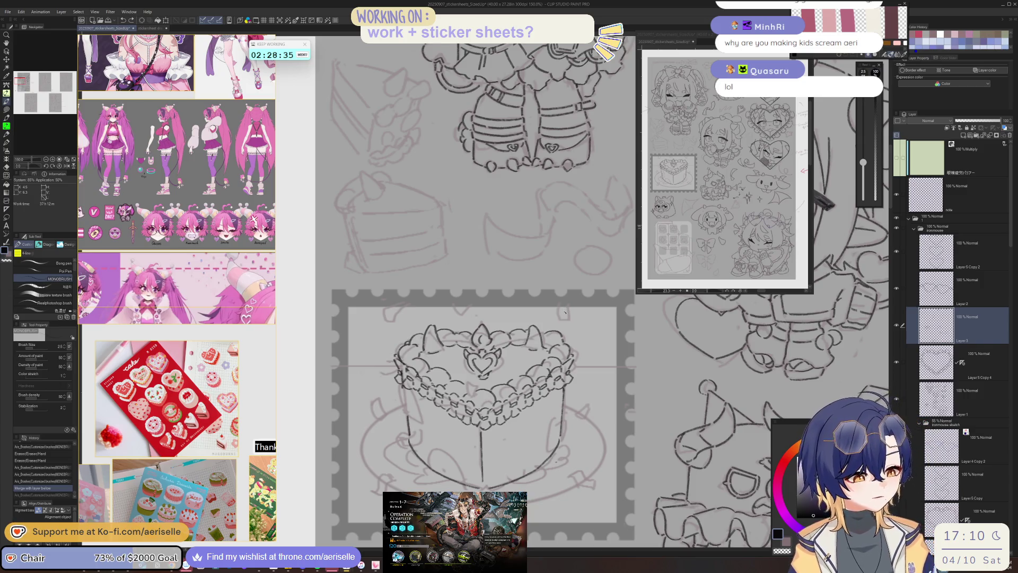
key("ctrl+minus")
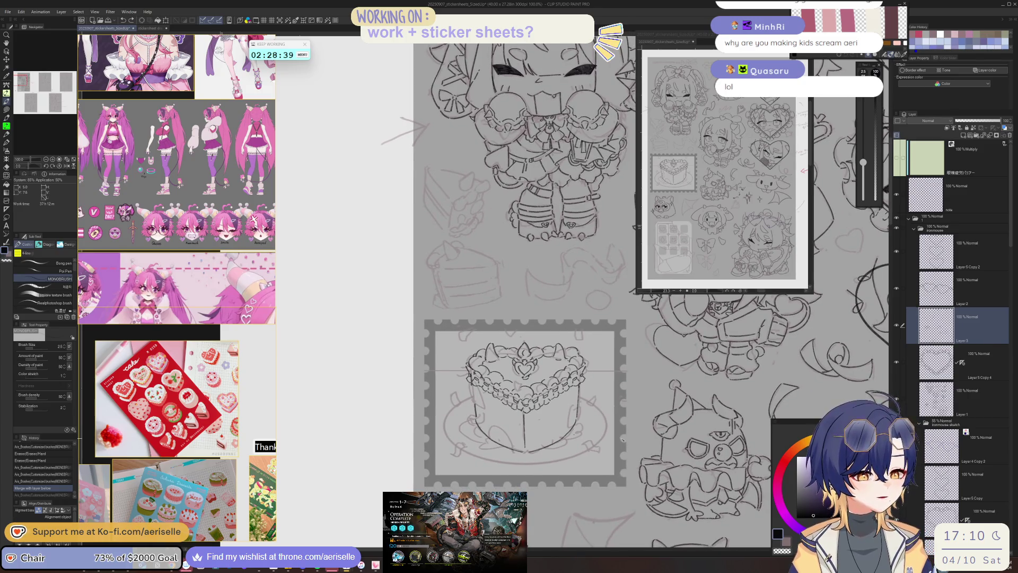
key("ctrl+s")
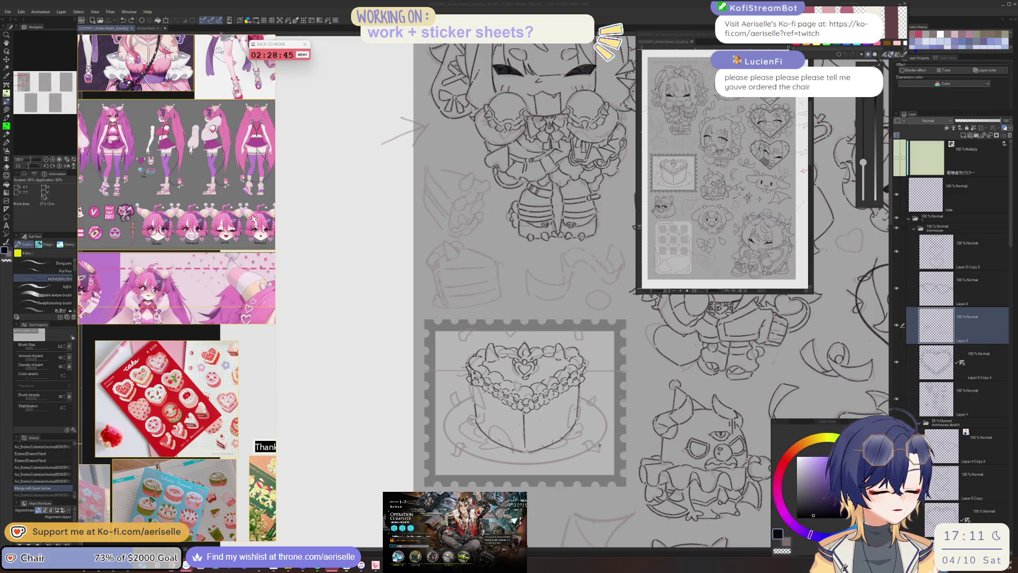
- Redo the last undone brush stroke on the heart cake with Ctrl+Y
key("ctrl+y")
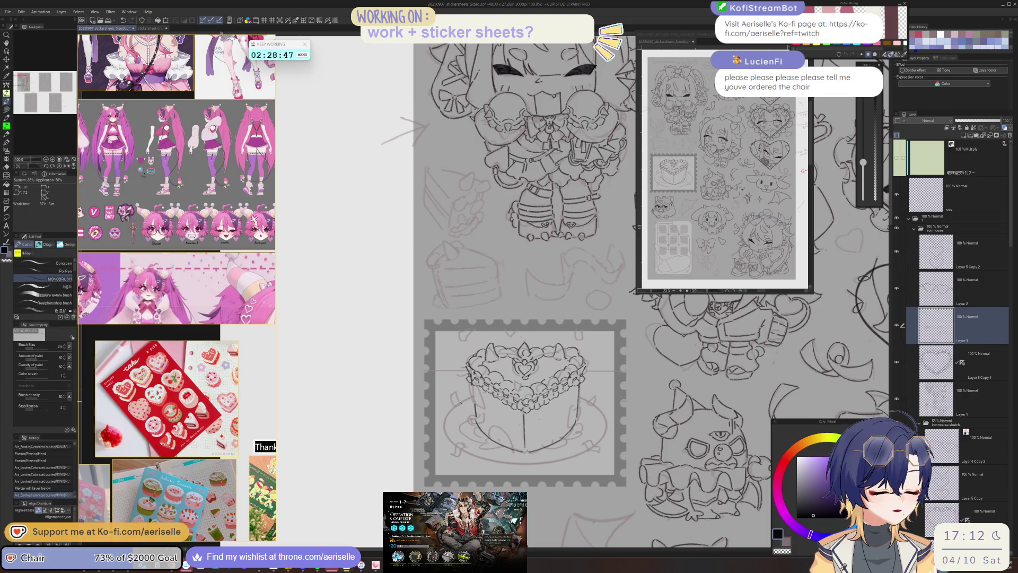
- Undo and redo recent brush strokes, then erase stray marks near the heart topper
scroll(526, 360, "up", 3)
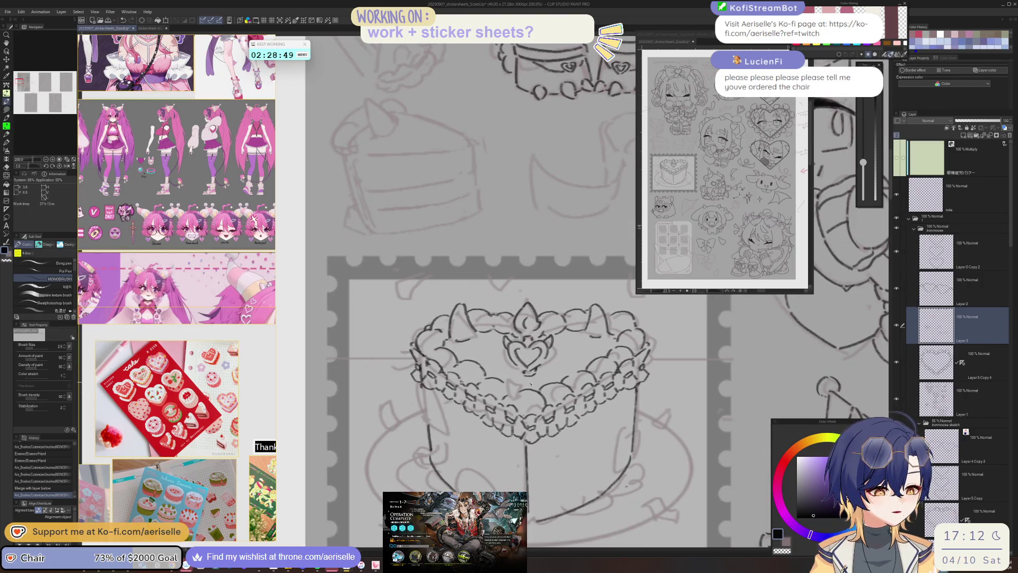
key("ctrl+y")
key("ctrl+z")
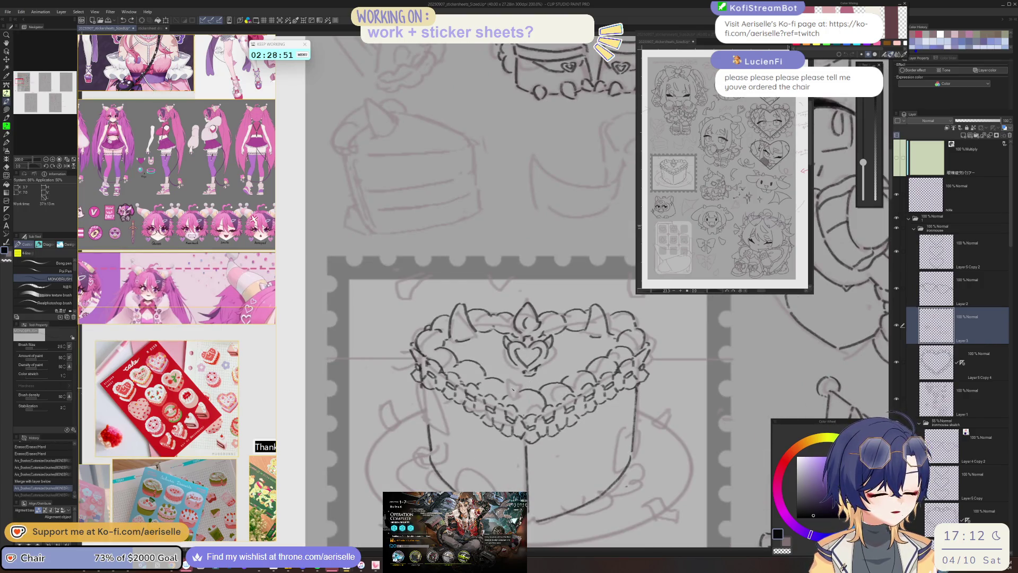
key("ctrl+y")
left_click_drag(512, 397, 531, 382)
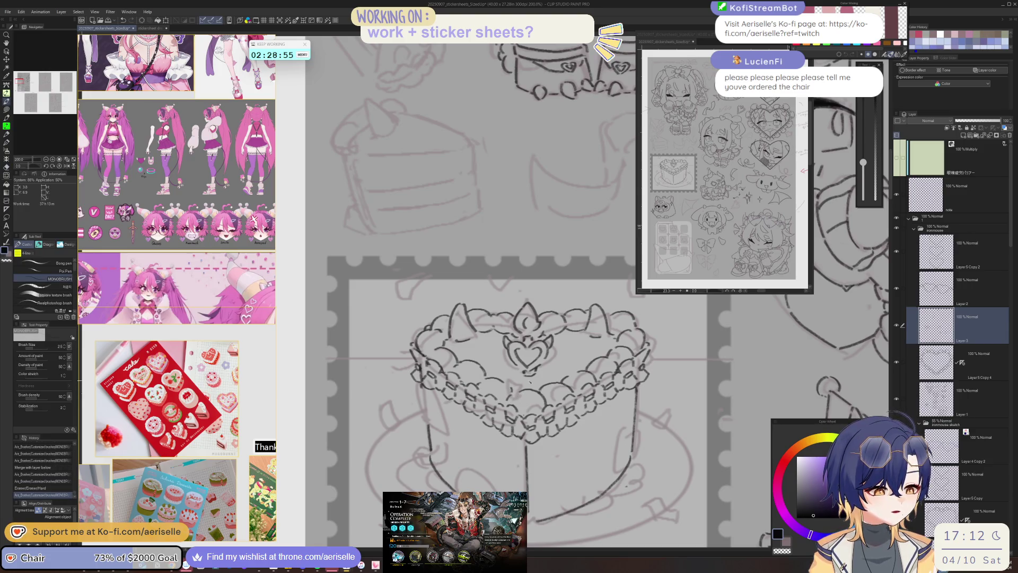
scroll(529, 371, "up", 3)
key("e")
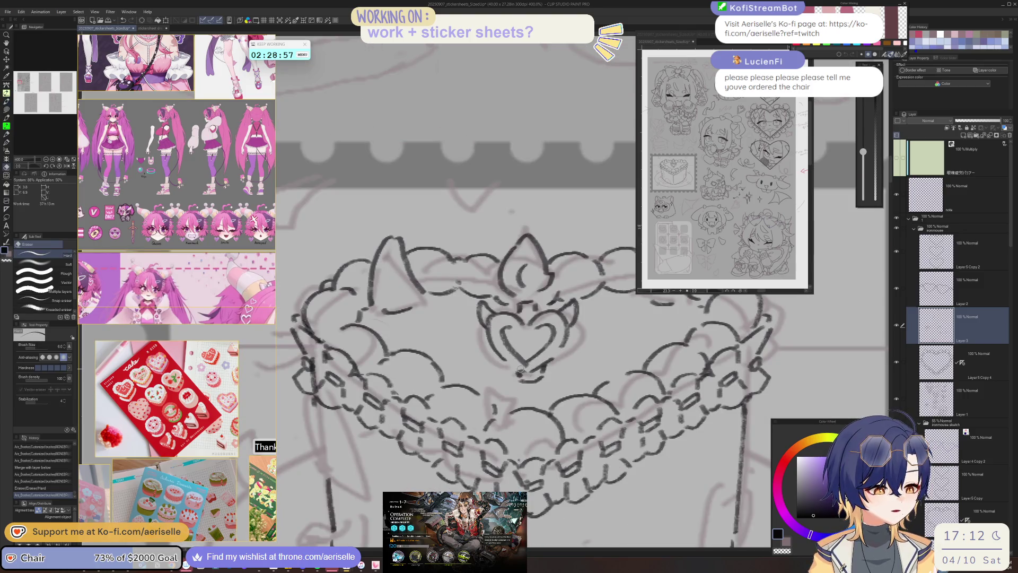
mouse_move(519, 368)
left_mouse_down()
mouse_move(527, 366)
mouse_move(516, 374)
left_mouse_up()
- Redraw a line beside the heart ornament, erase its bottom point, and undo the right-side stroke
key("b")
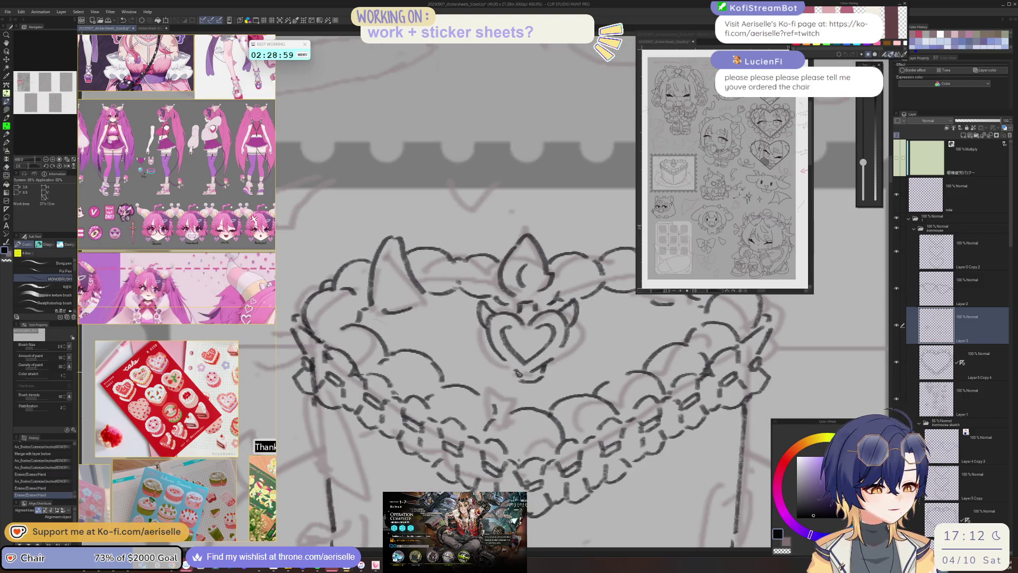
key("e")
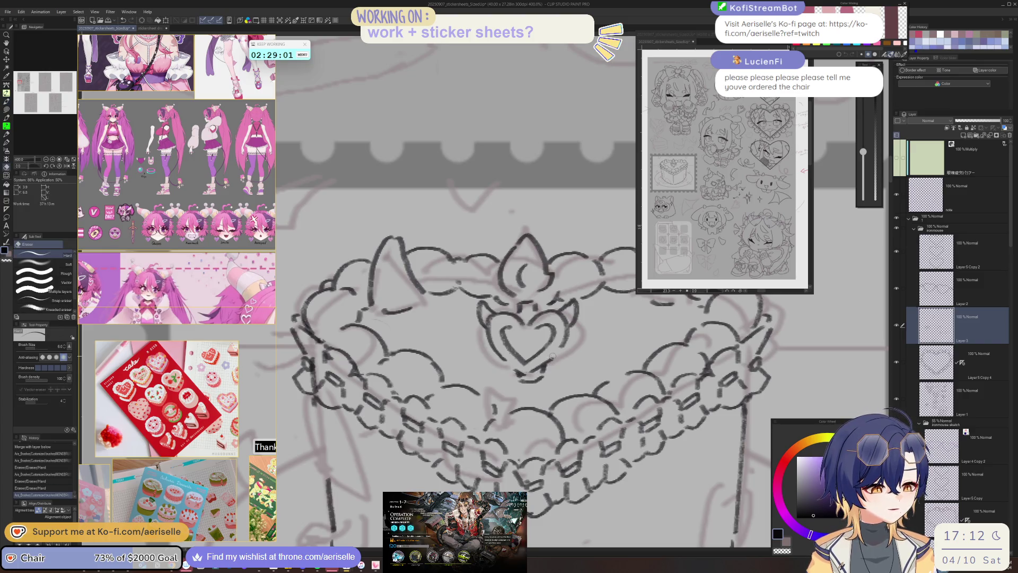
key("b")
mouse_move(552, 359)
left_mouse_down()
mouse_move(538, 370)
mouse_move(554, 361)
left_mouse_up()
scroll(555, 371, "down", 5)
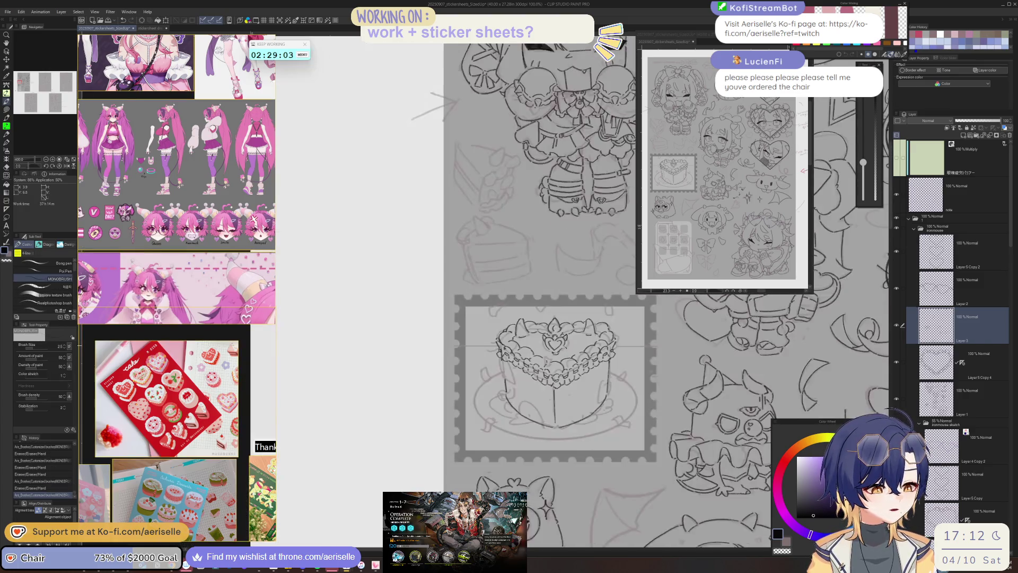
scroll(557, 418, "up", 5)
key("e")
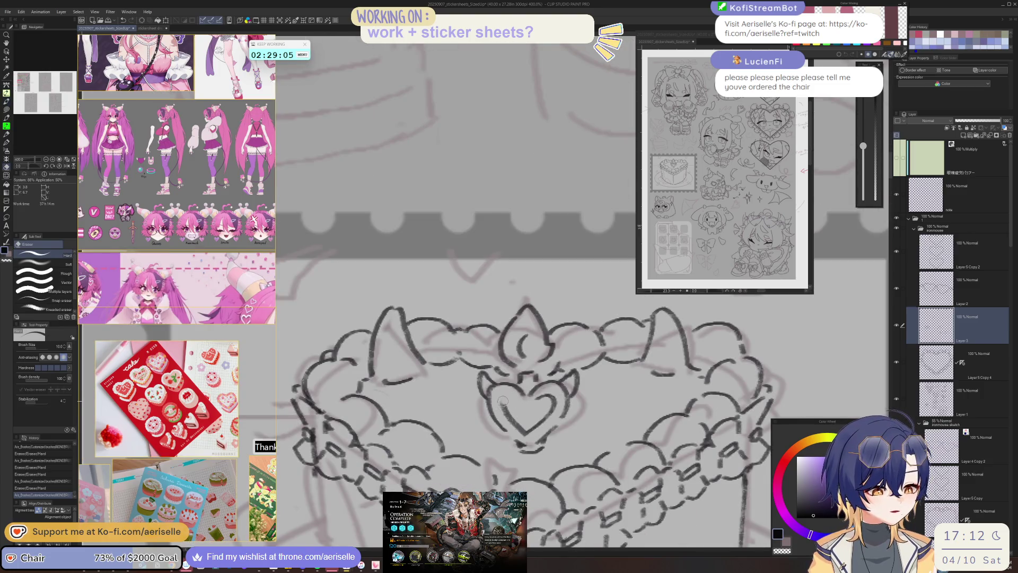
mouse_move(521, 427)
left_mouse_down()
mouse_move(551, 406)
mouse_move(533, 434)
mouse_move(558, 420)
left_mouse_up()
key("b")
key("e")
key("b")
key("ctrl+z")
- Erase overlapping lines near the heart's top and add a new layer for the plate
scroll(513, 435, "up", 2)
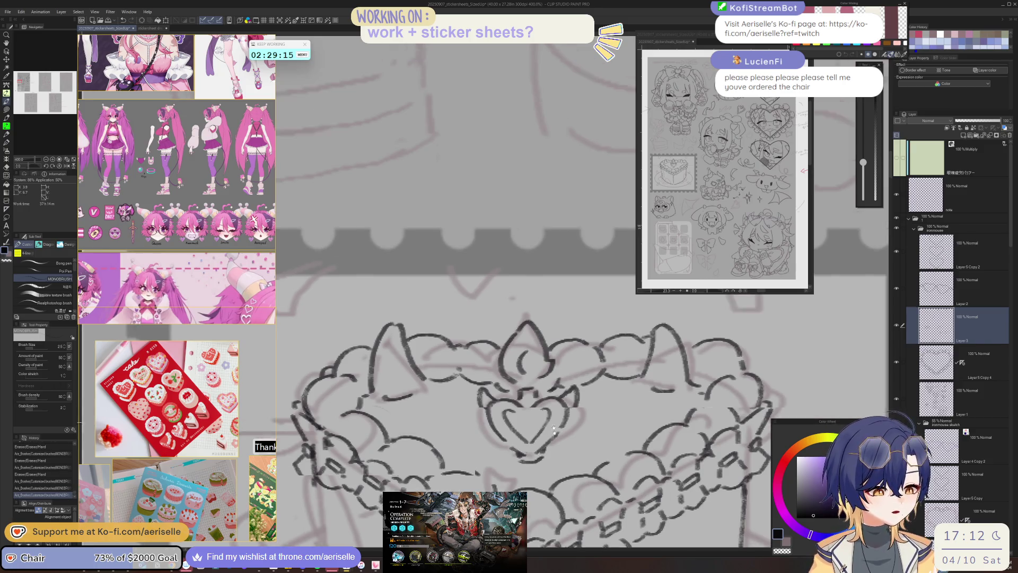
key("e")
left_click_drag(501, 406, 512, 427)
key("p")
key("e")
mouse_move(557, 402)
left_mouse_down()
mouse_move(563, 419)
mouse_move(563, 395)
mouse_move(532, 389)
mouse_move(538, 403)
left_mouse_up()
key("p")
scroll(504, 396, "down", 3)
scroll(541, 390, "up", 3)
scroll(561, 422, "down", 5)
scroll(561, 422, "down", 3)
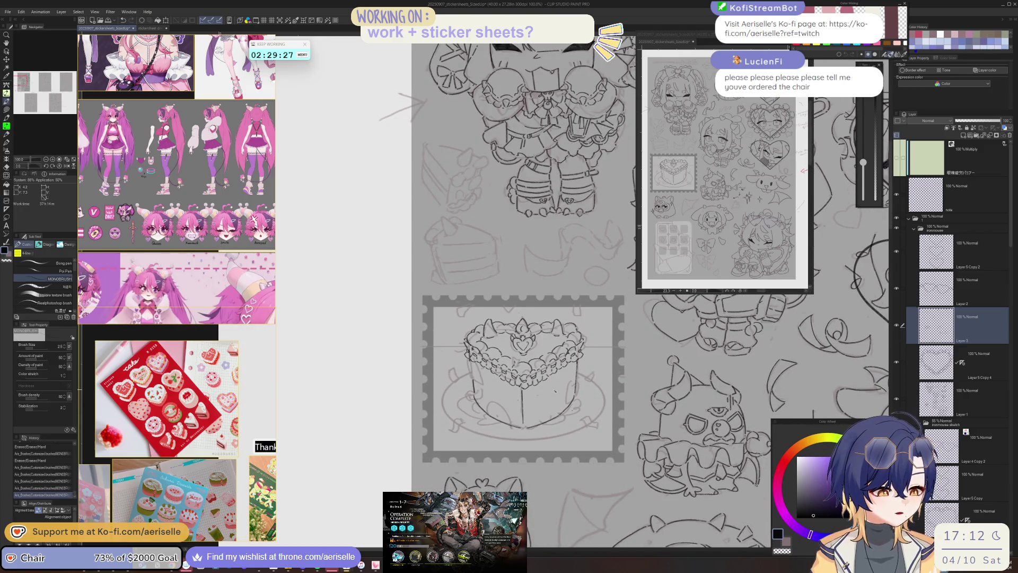
left_click(963, 136)
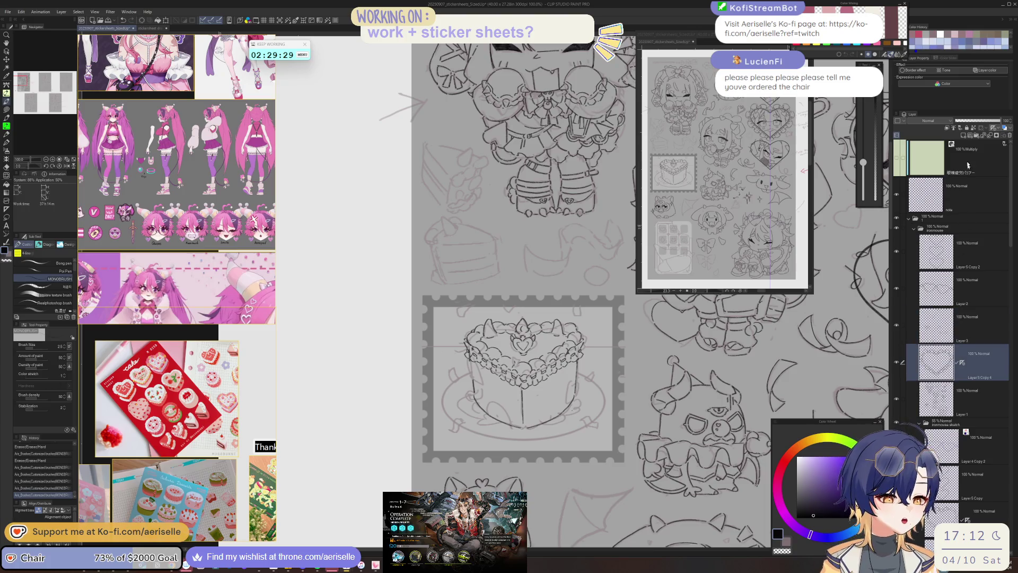
- Draw the plate ellipse's left curve and outline segment, rotating the canvas to follow it
scroll(442, 399, "up", 3)
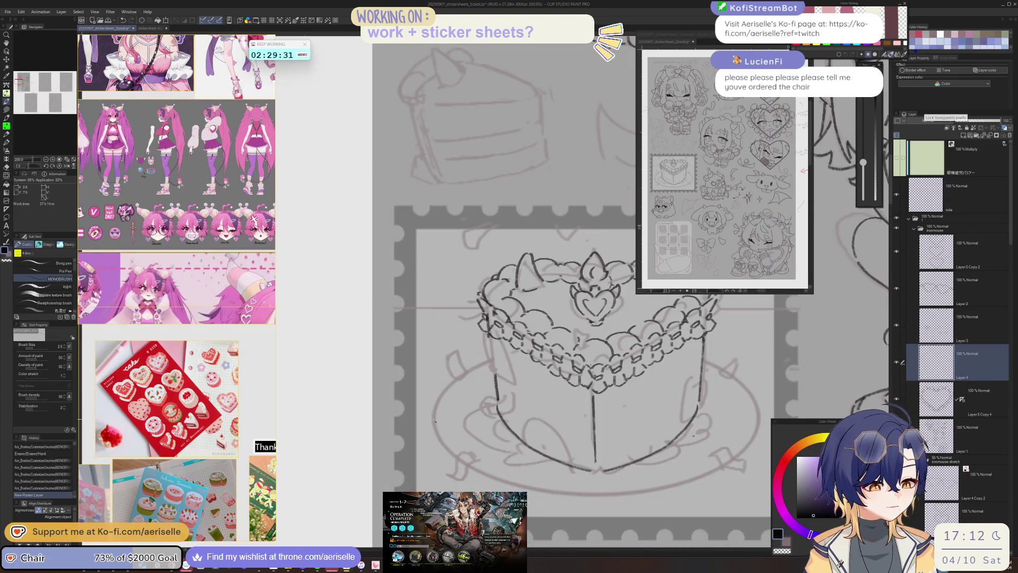
left_click_drag(439, 408, 468, 370)
key("ctrl+z")
left_click_drag(489, 363, 361, 364)
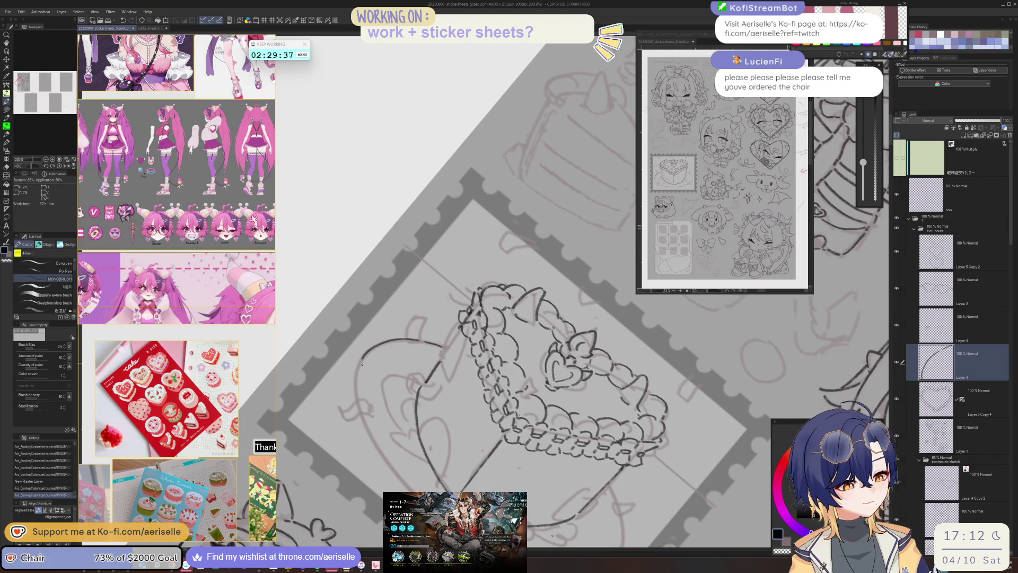
left_click_drag(361, 417, 340, 318)
mouse_move(359, 366)
left_mouse_down()
mouse_move(380, 408)
mouse_move(548, 354)
mouse_move(411, 369)
left_mouse_up()
key("ctrl+z")
key("ctrl+z")
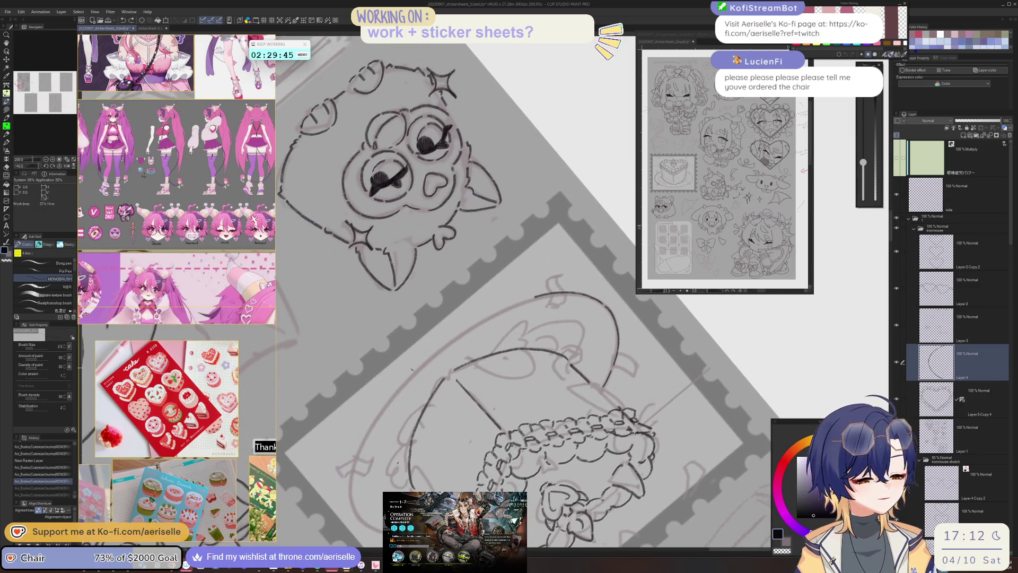
left_click_drag(386, 409, 468, 333)
key("ctrl+z")
key("ctrl+y")
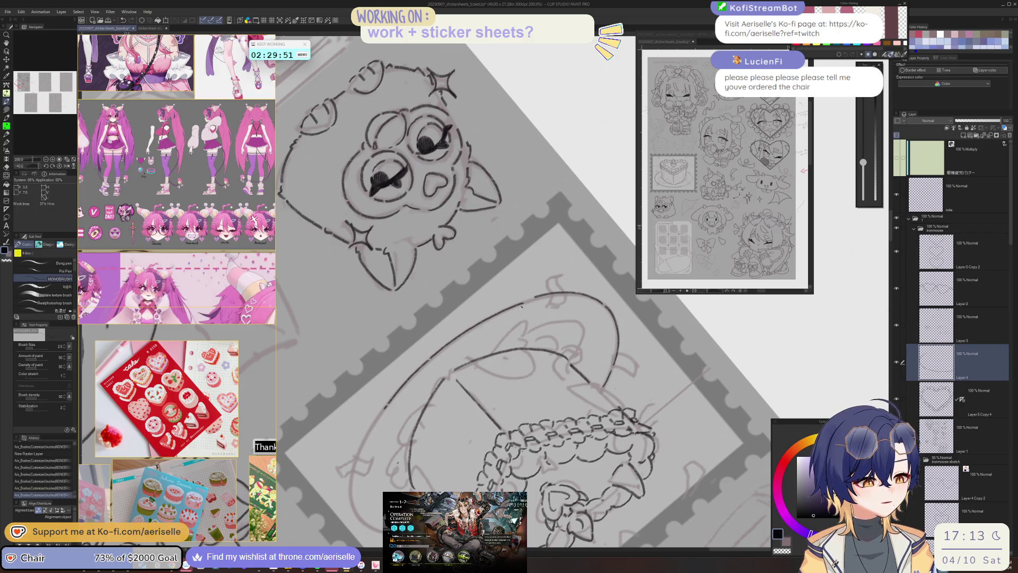
- Lasso part of the plate line and shift it into place with the Move layer tool
key("m")
left_click_drag(387, 417, 429, 384)
key("k")
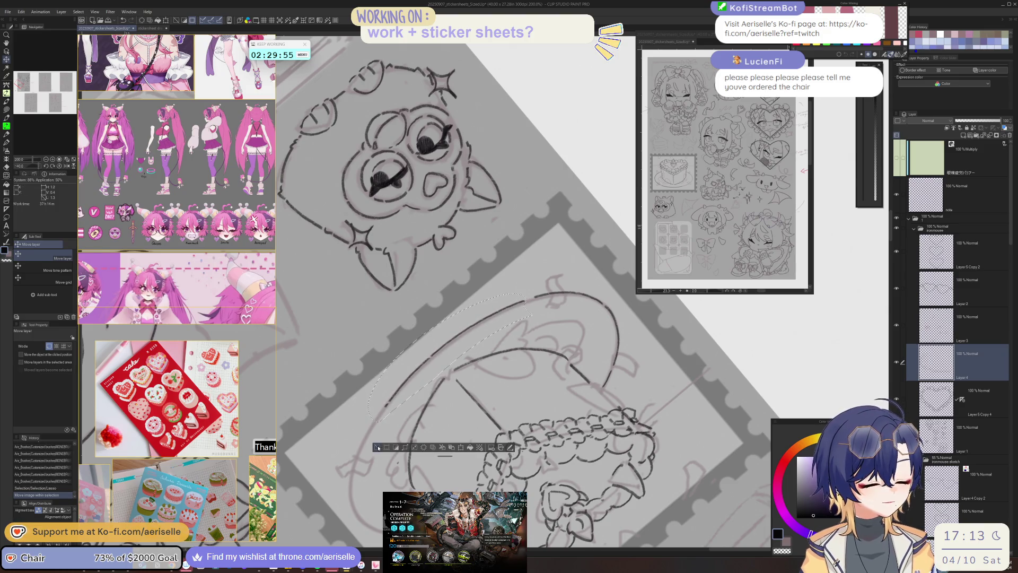
key("ctrl+d")
key("p")
- Ink the plate rim down the side and along the left edge, then straighten the view
left_click_drag(388, 177, 377, 93)
key("ctrl+z")
left_click_drag(436, 313, 422, 403)
left_click_drag(478, 265, 535, 244)
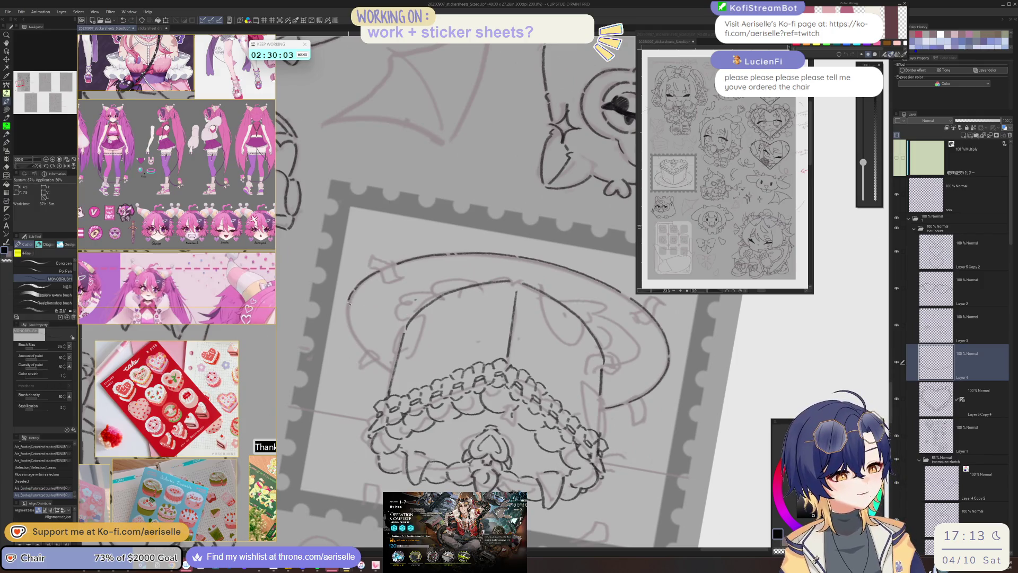
left_click_drag(358, 344, 365, 353)
left_click_drag(477, 265, 498, 255)
key("ctrl+z")
mouse_move(349, 281)
left_mouse_down()
mouse_move(364, 339)
mouse_move(368, 321)
left_mouse_up()
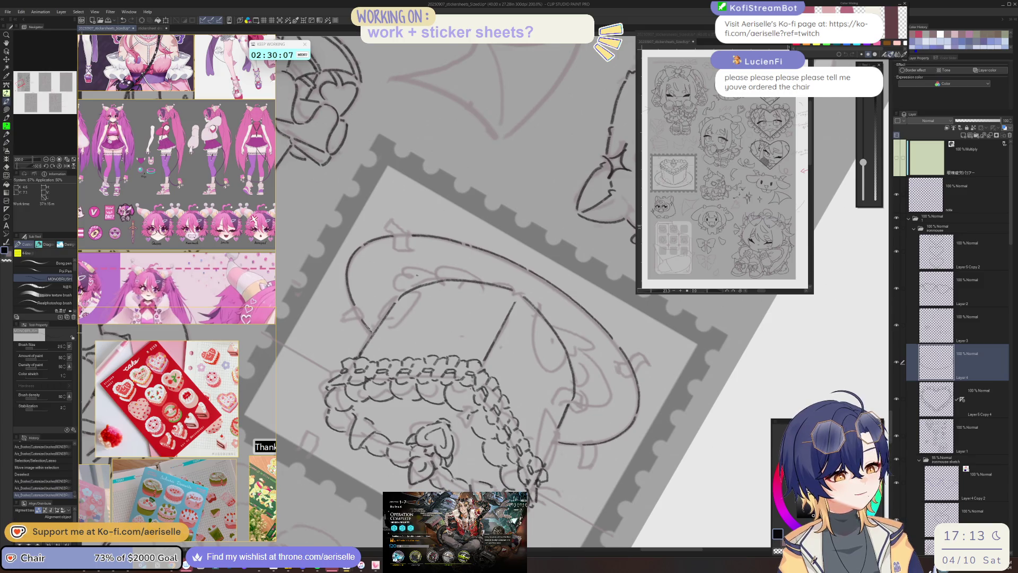
key("ctrl+0")
scroll(339, 265, "down", 3)
mouse_move(520, 347)
left_mouse_down()
mouse_move(547, 401)
mouse_move(641, 411)
mouse_move(621, 428)
mouse_move(596, 427)
left_mouse_up()
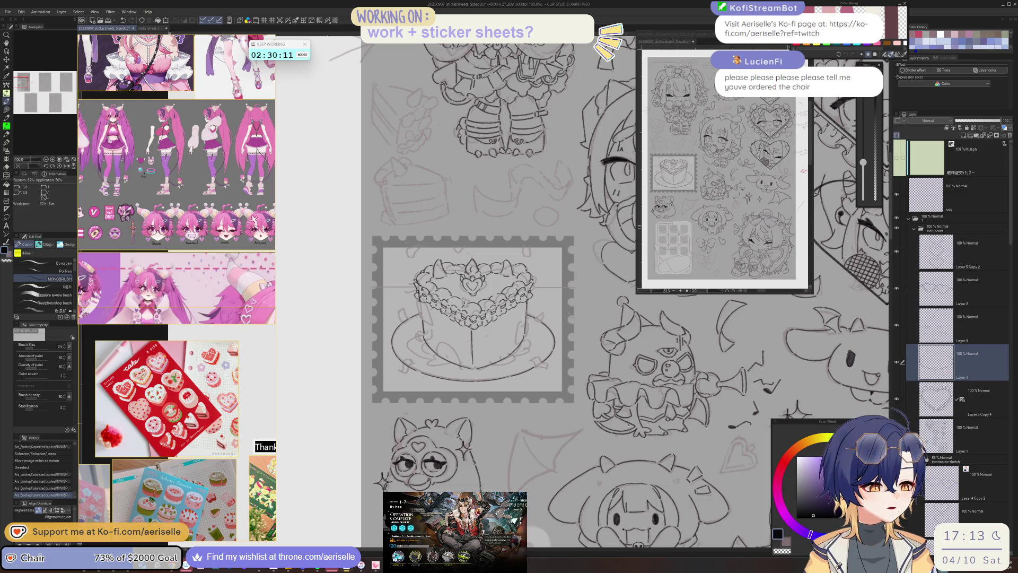
- On the cake lineart layer, erase the old frosting stroke and draw a new smooth arc
scroll(477, 276, "up", 8)
key("e")
key("alt+bracketright")
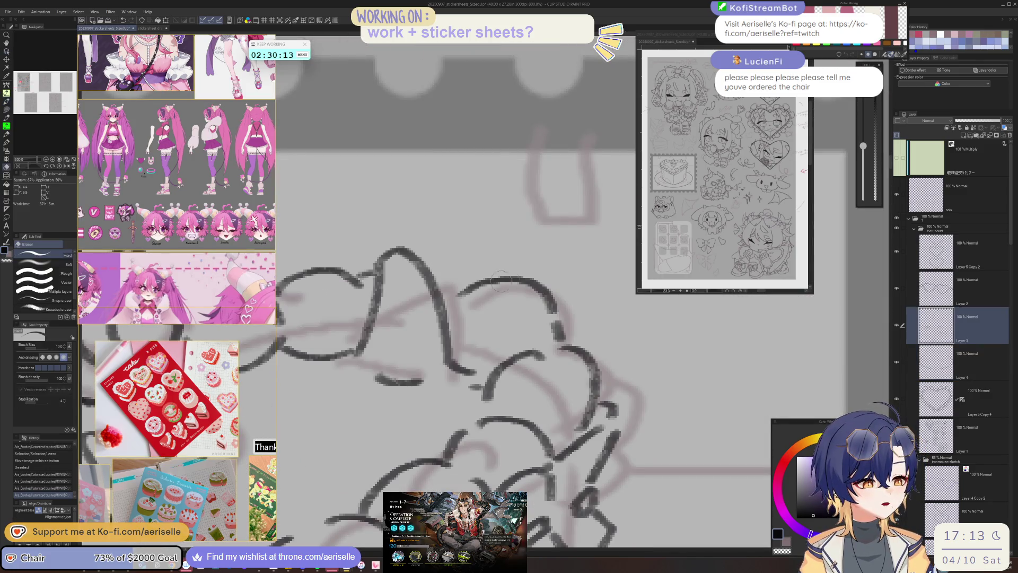
left_click_drag(520, 279, 561, 331)
key("p")
mouse_move(443, 292)
left_mouse_down()
mouse_move(484, 273)
mouse_move(558, 310)
mouse_move(561, 338)
left_mouse_up()
key("ctrl+alt+0")
left_click_drag(611, 391, 592, 410)
- Erase a small mark on the cake top and test short strokes on its side
scroll(498, 380, "up", 8)
mouse_move(496, 390)
left_mouse_down()
mouse_move(474, 371)
mouse_move(484, 392)
left_mouse_up()
key("ctrl+alt+0")
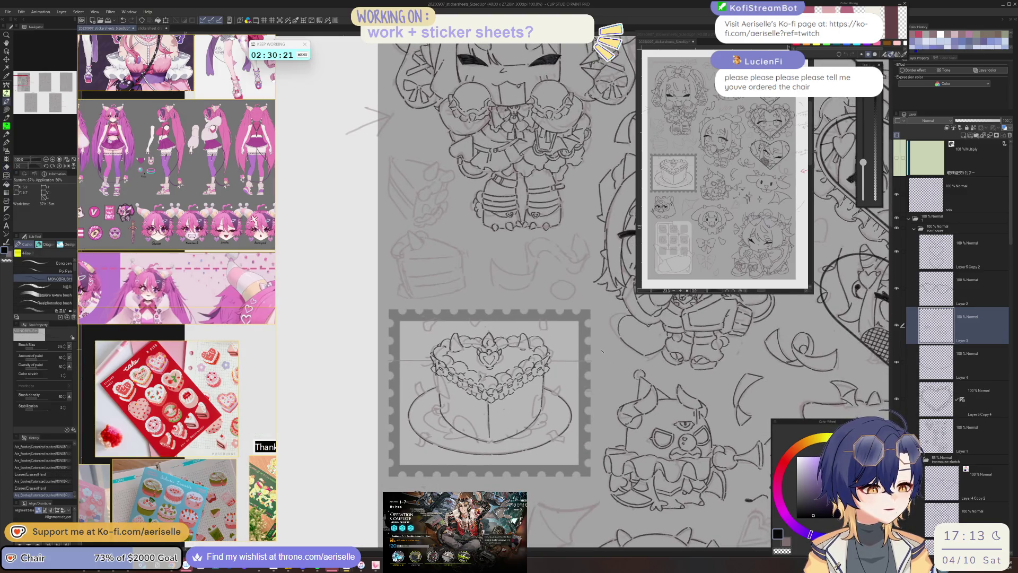
scroll(470, 380, "up", 4)
scroll(470, 381, "down", 2)
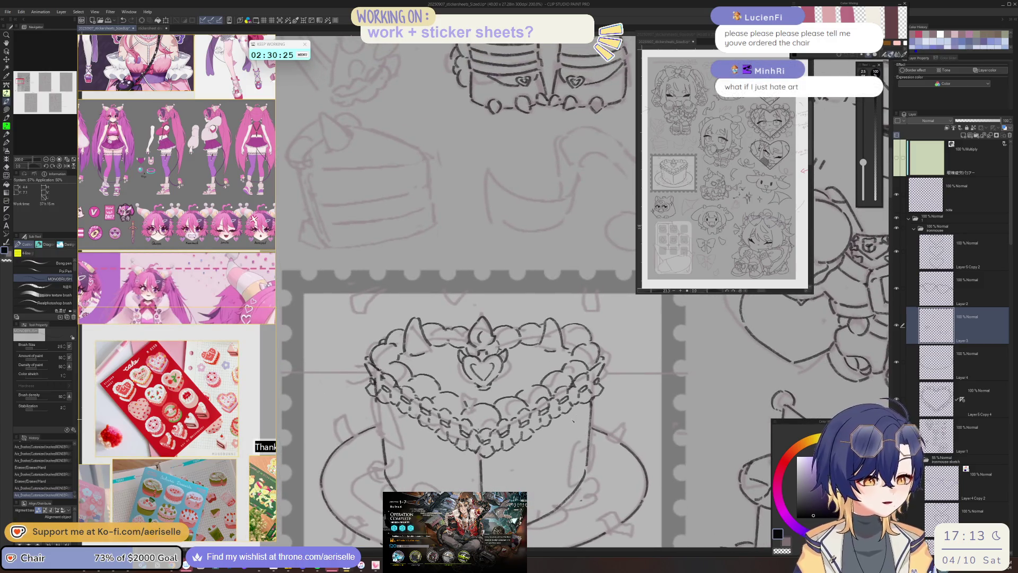
scroll(512, 455, "down", 3)
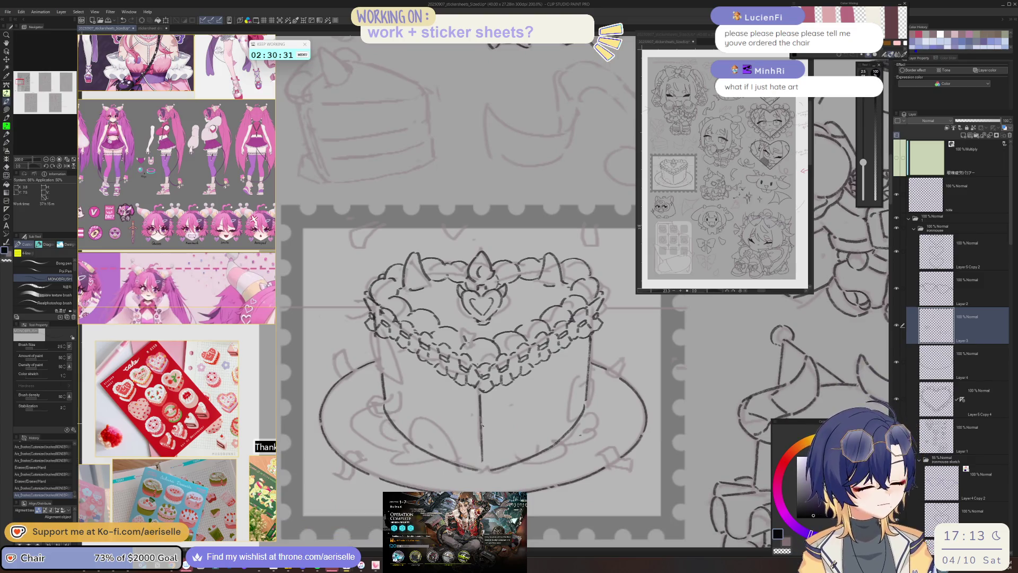
left_click_drag(490, 428, 499, 420)
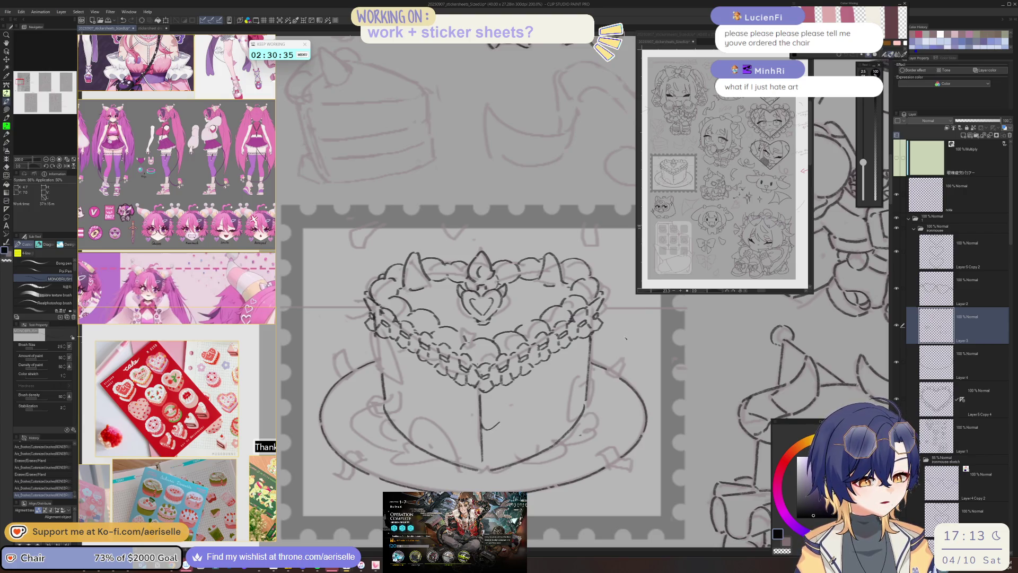
key("ctrl+z")
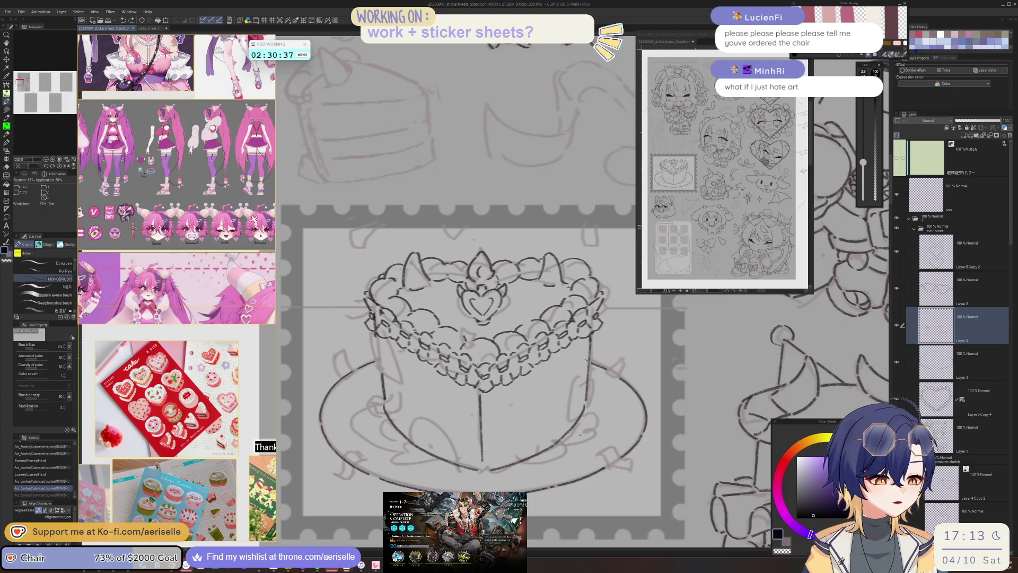
left_click_drag(578, 366, 586, 371)
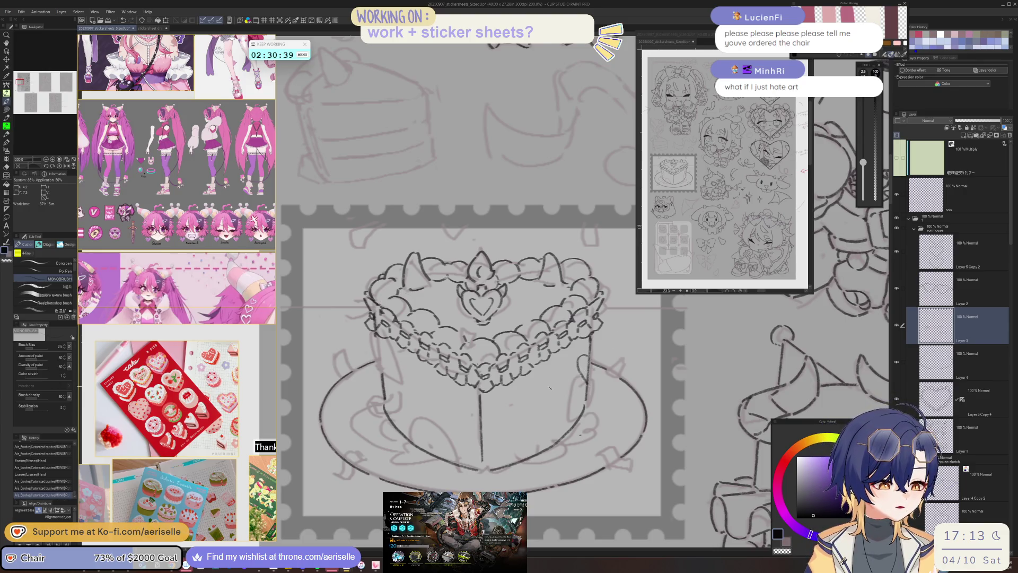
key("ctrl+z")
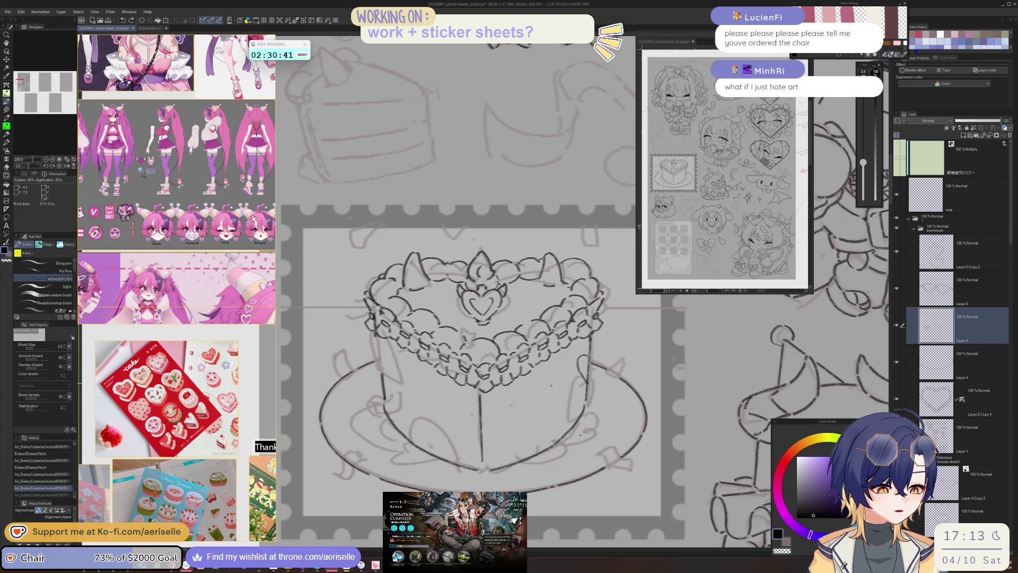
left_click_drag(560, 395, 552, 414)
key("ctrl+minus")
key("ctrl+minus")
key("ctrl+minus")
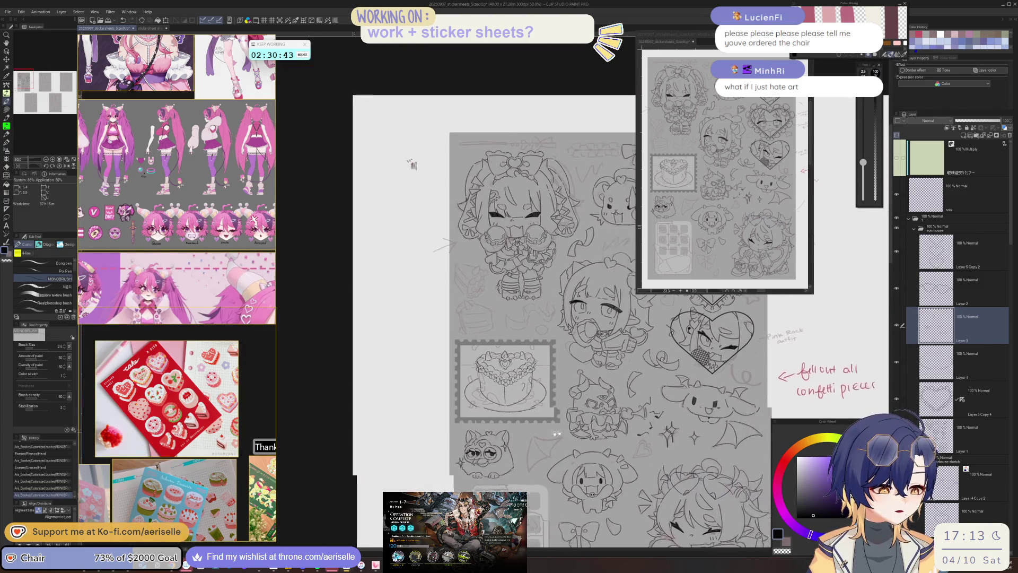
- Undo the last strokes, zoom in, and ink a short stroke along the cake's left edge
key("ctrl+z")
key("ctrl+z")
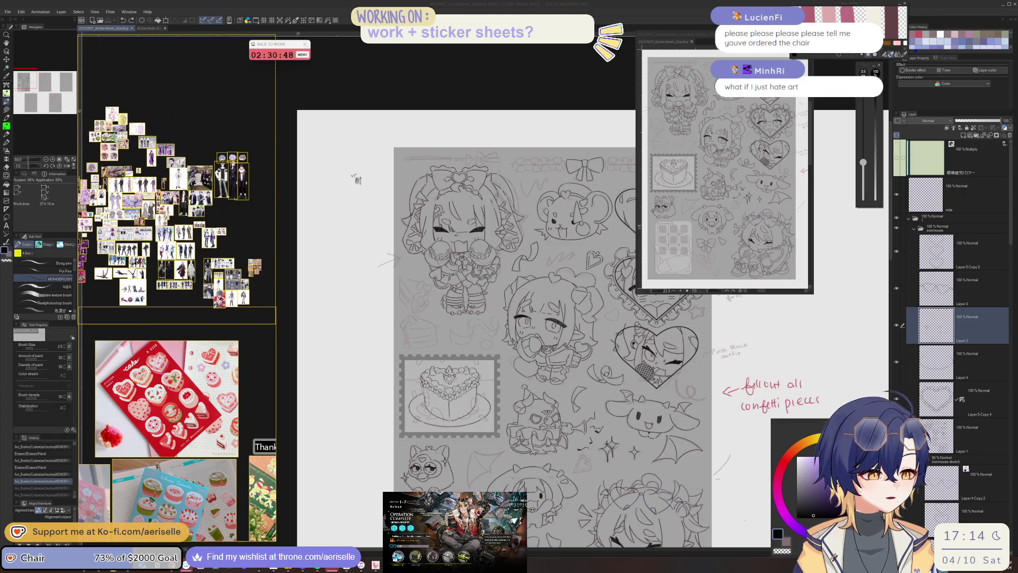
scroll(357, 177, "up", 1)
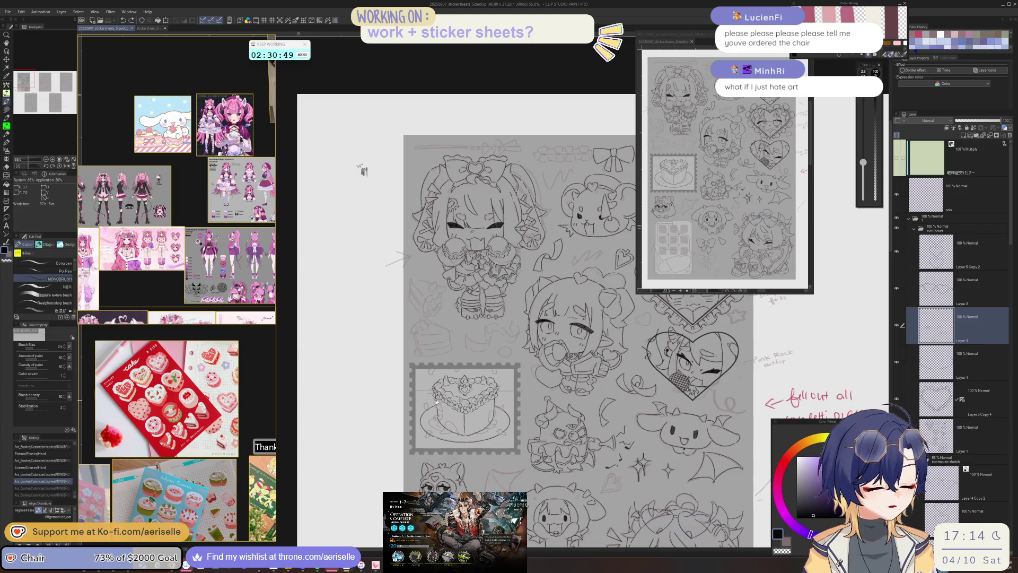
scroll(438, 401, "up", 5)
left_click_drag(433, 399, 437, 427)
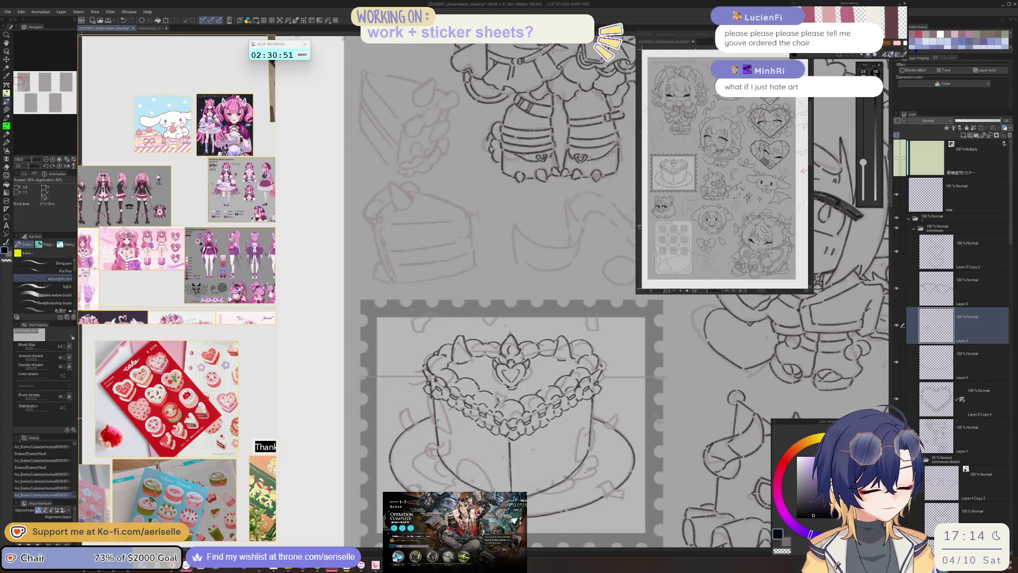
- Ink strokes along the cake's right side and bottom, then undo them
left_click_drag(601, 395, 589, 355)
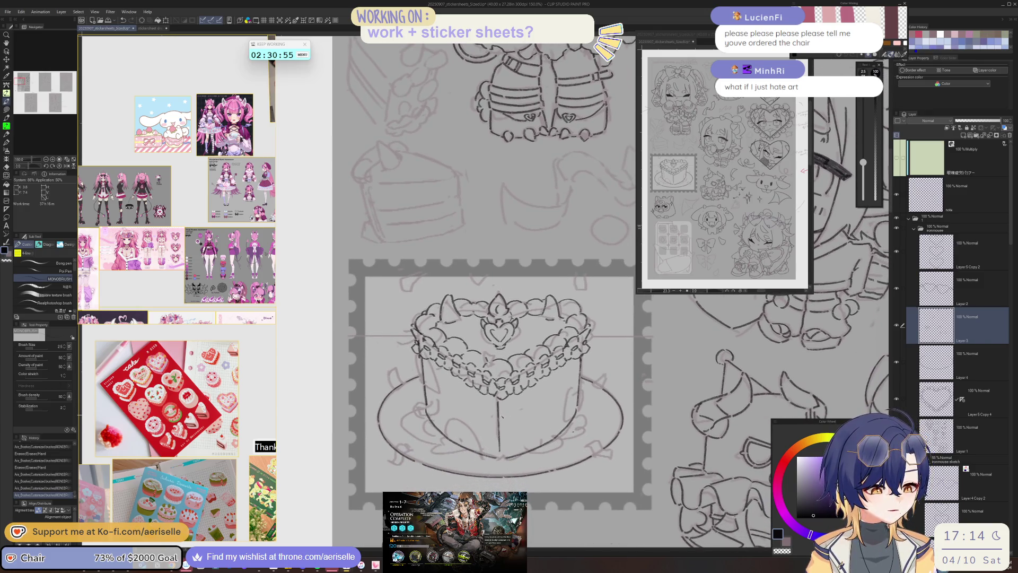
key("e")
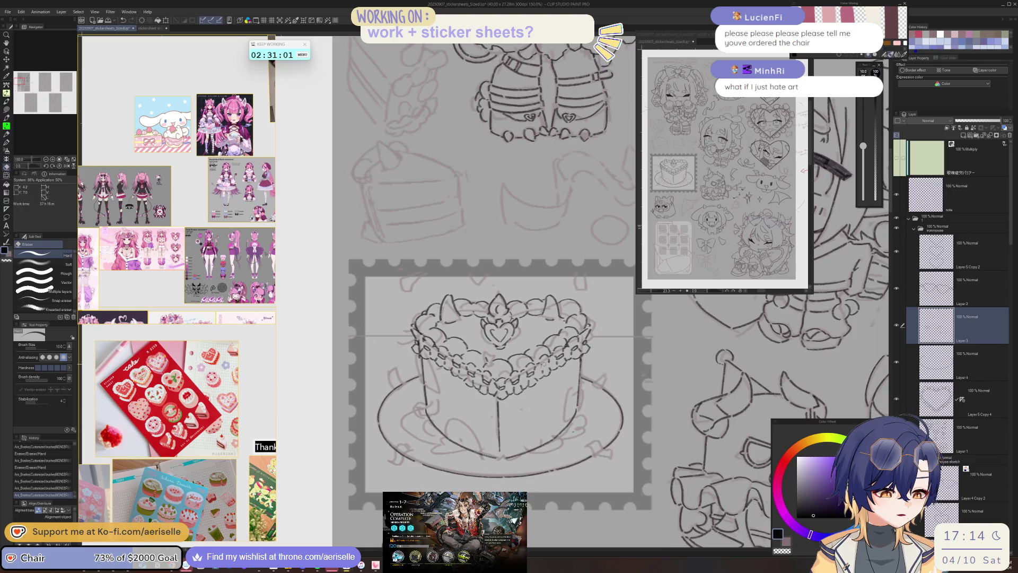
key("p")
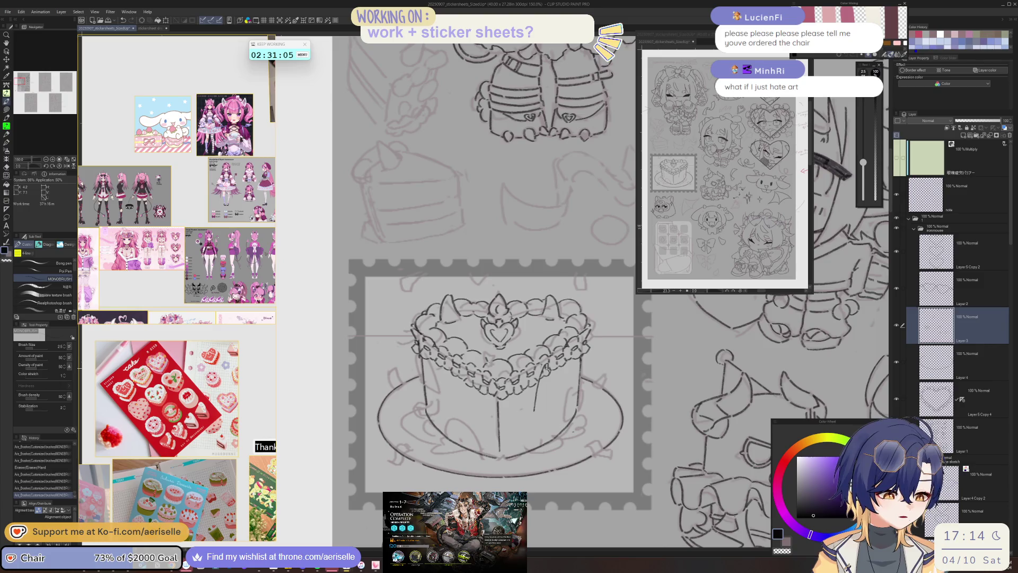
left_click_drag(549, 370, 544, 405)
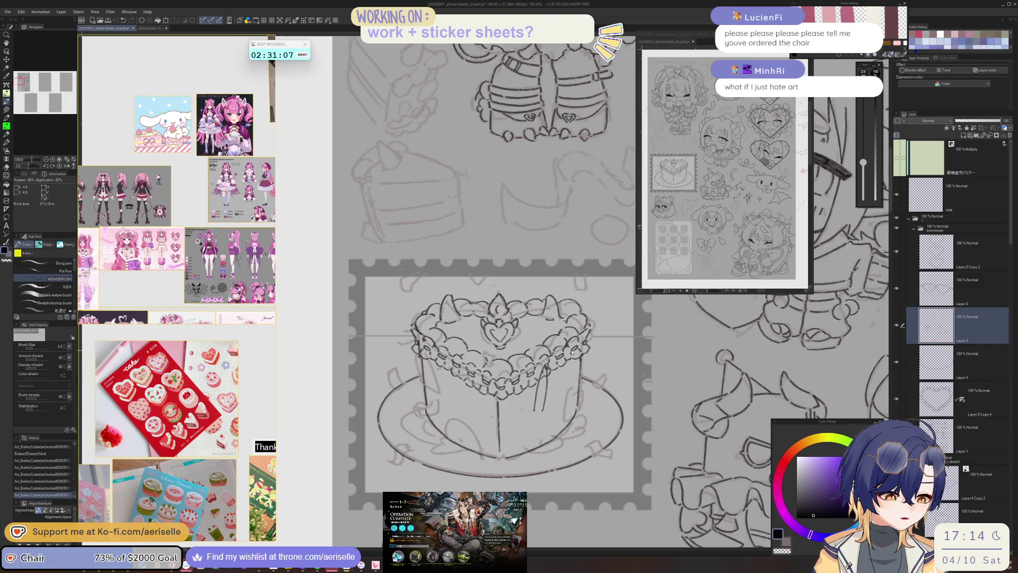
key("ctrl+z")
key("ctrl+z")
key("ctrl+z")
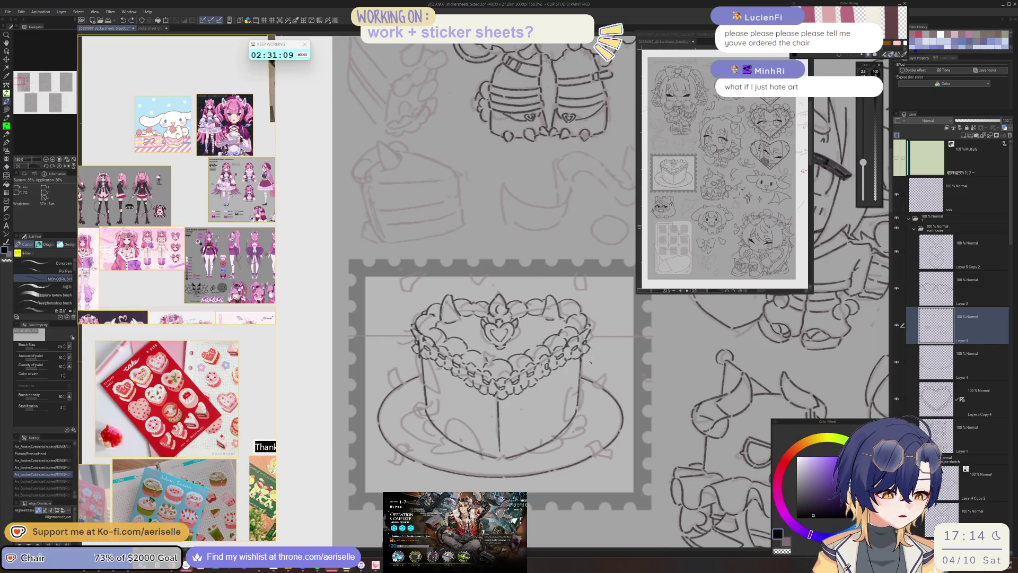
left_click_drag(568, 369, 557, 406)
left_click_drag(603, 364, 614, 390)
left_click_drag(565, 419, 596, 416)
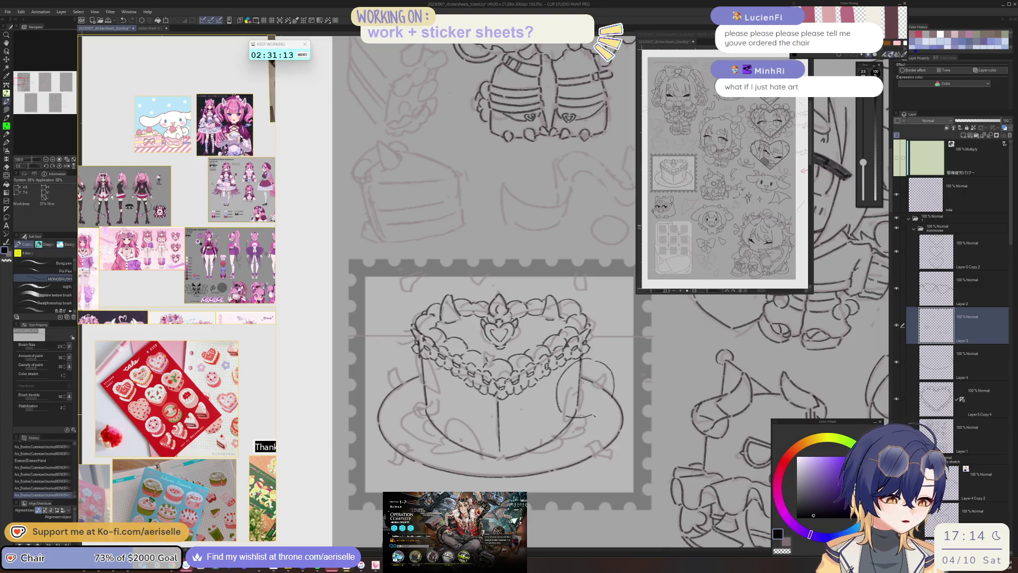
key("ctrl+minus")
key("ctrl+minus")
key("ctrl+minus")
key("ctrl+z")
key("ctrl+z")
key("ctrl+z")
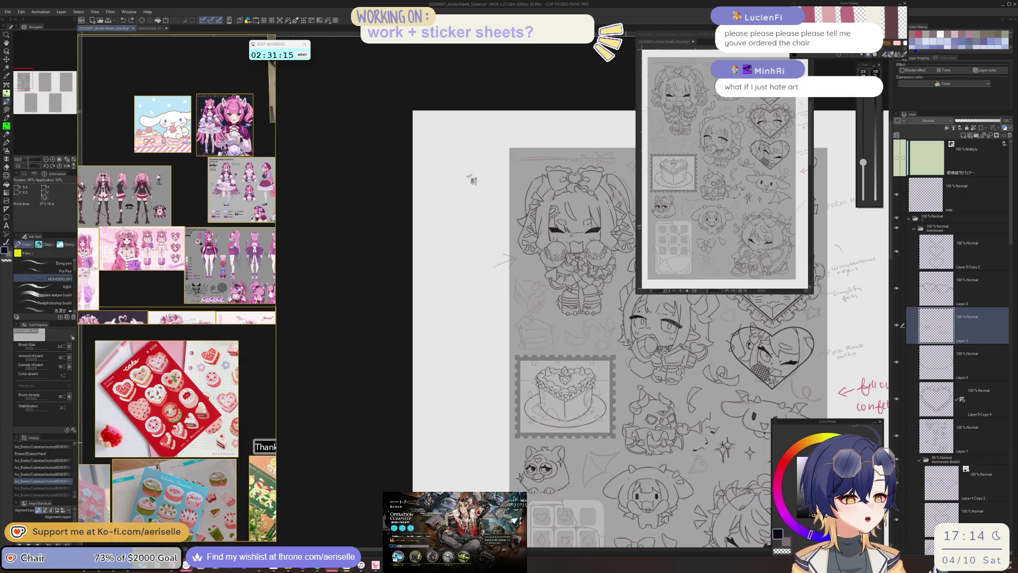
- Hide and restore the stamp frame, then try and undo a short vertical line on the cake
left_click_drag(474, 180, 406, 144)
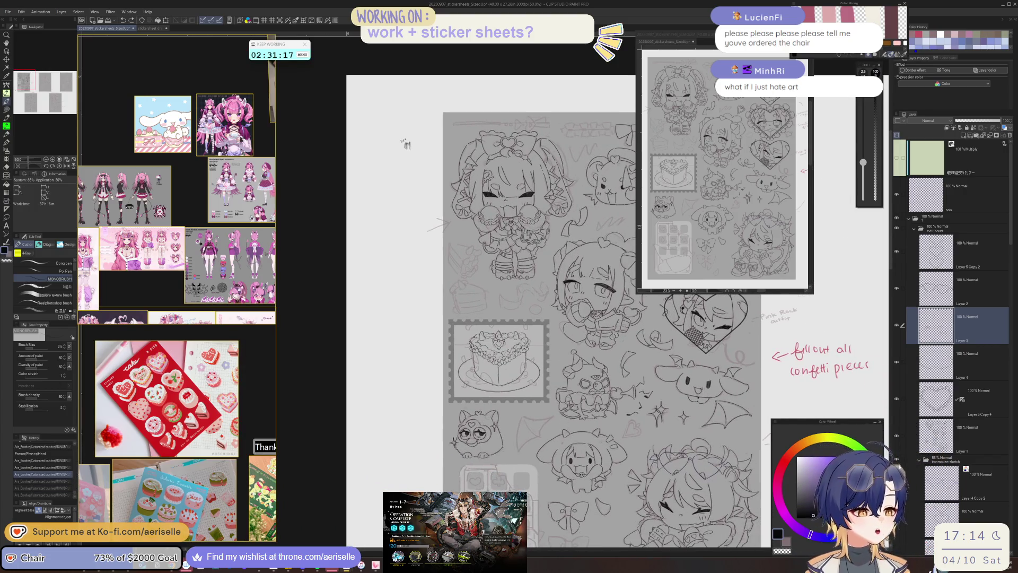
key("ctrl+z")
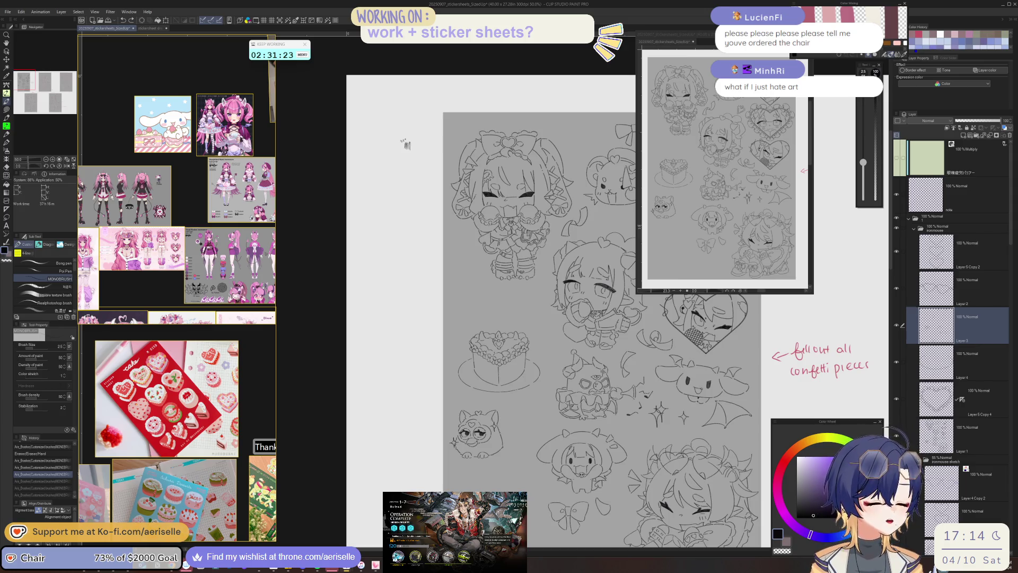
key("ctrl+y")
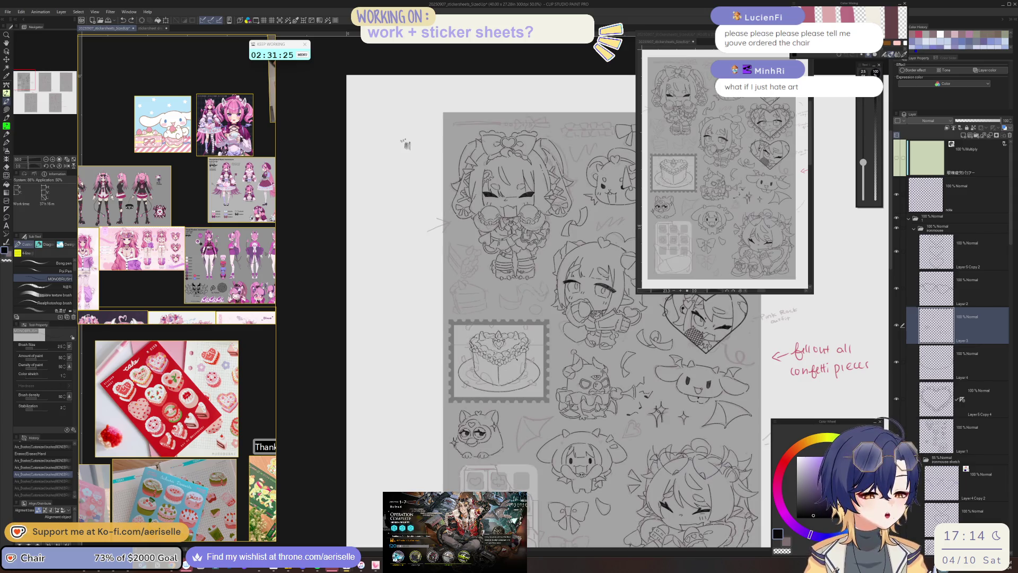
scroll(517, 368, "up", 4)
left_click_drag(515, 367, 519, 391)
key("ctrl+z")
key("ctrl+z")
key("ctrl+z")
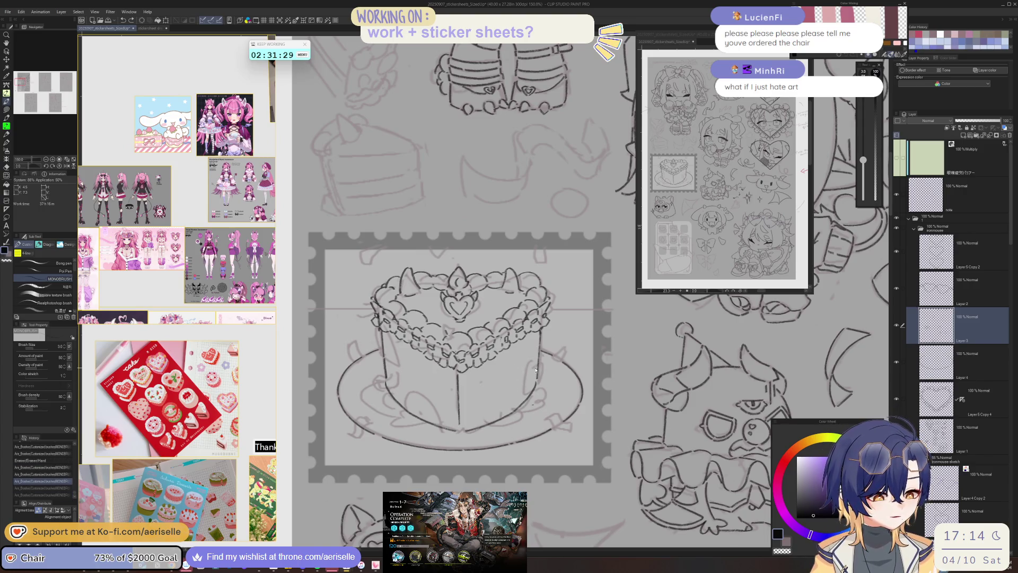
key("ctrl+z")
key("ctrl+z")
key("ctrl+z")
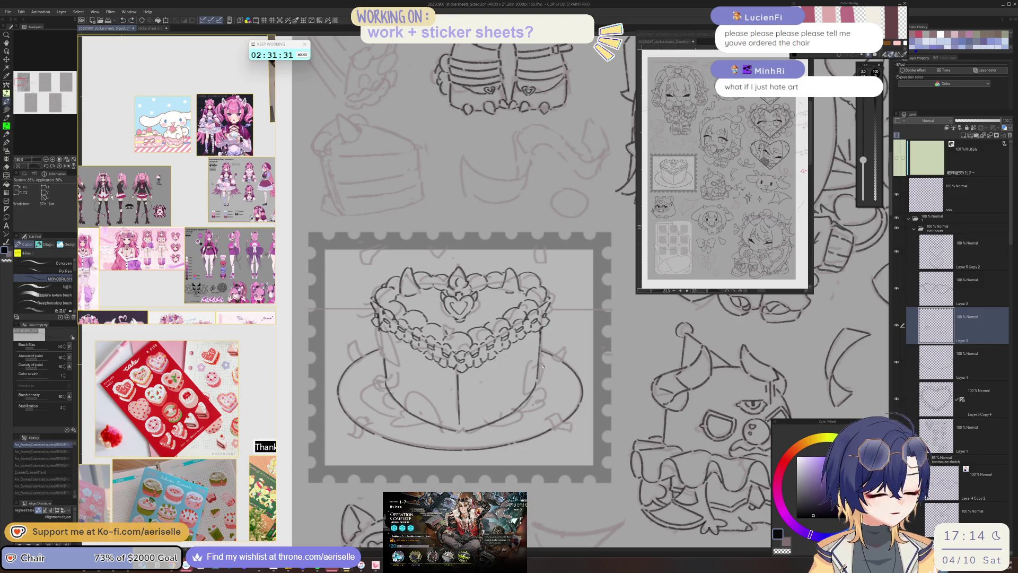
- Lasso-move the lower cake area and step back to remove the inked plate strokes
mouse_move(541, 366)
left_mouse_down()
mouse_move(573, 414)
mouse_move(385, 475)
left_mouse_up()
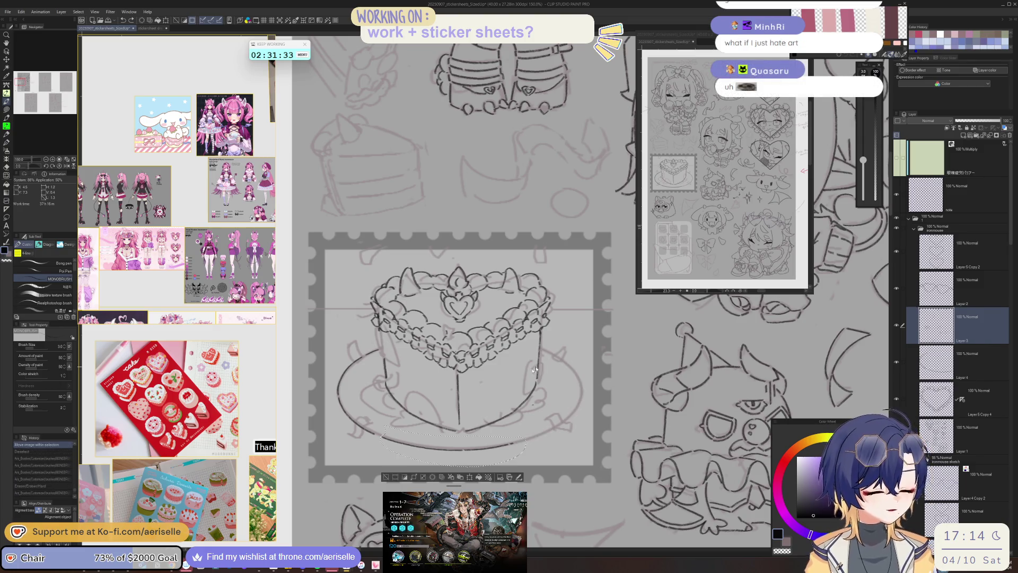
left_click_drag(456, 456, 488, 390)
key("ctrl+d")
key("ctrl+z")
key("ctrl+z")
key("ctrl+z")
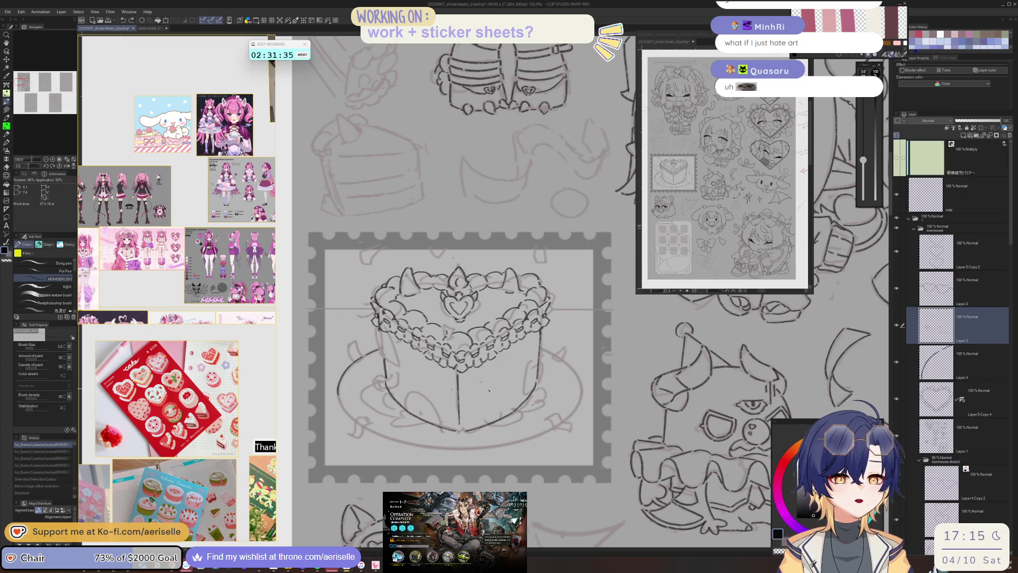
key("ctrl+z")
key("ctrl+z")
key("ctrl+z")
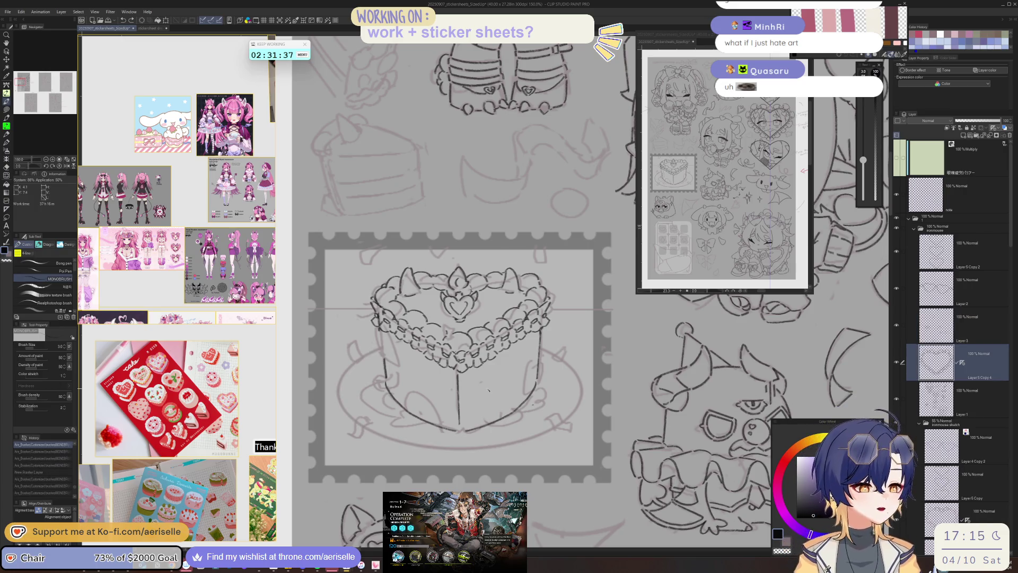
key("ctrl+z")
key("ctrl+z")
key("ctrl+z")
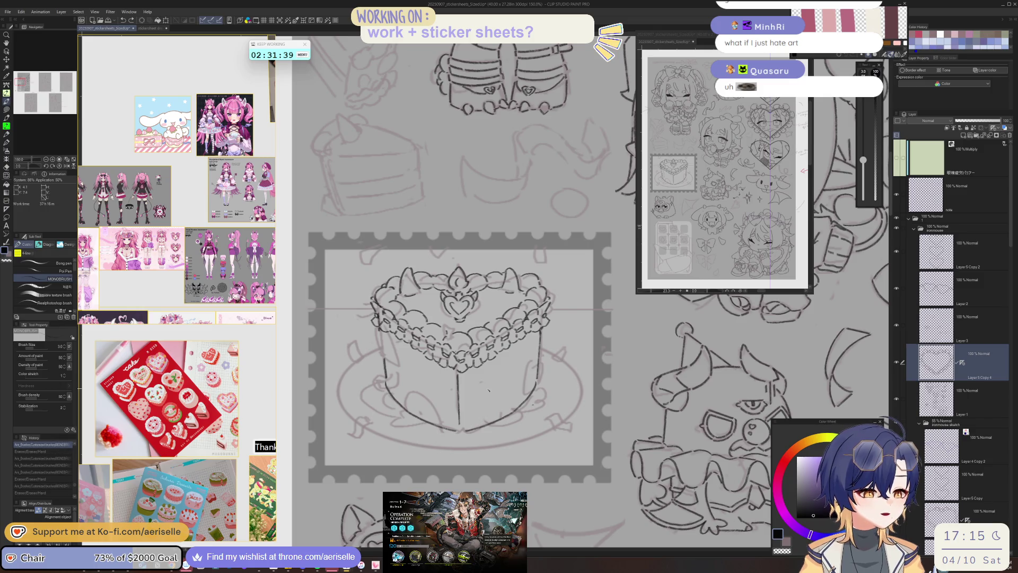
- Erase leftover marks near the cake's right edge on Layer 3 with a size 40 eraser
key("e")
key("bracketright")
left_click_drag(541, 334, 538, 380)
left_click_drag(533, 392, 536, 408)
key("ctrl+z")
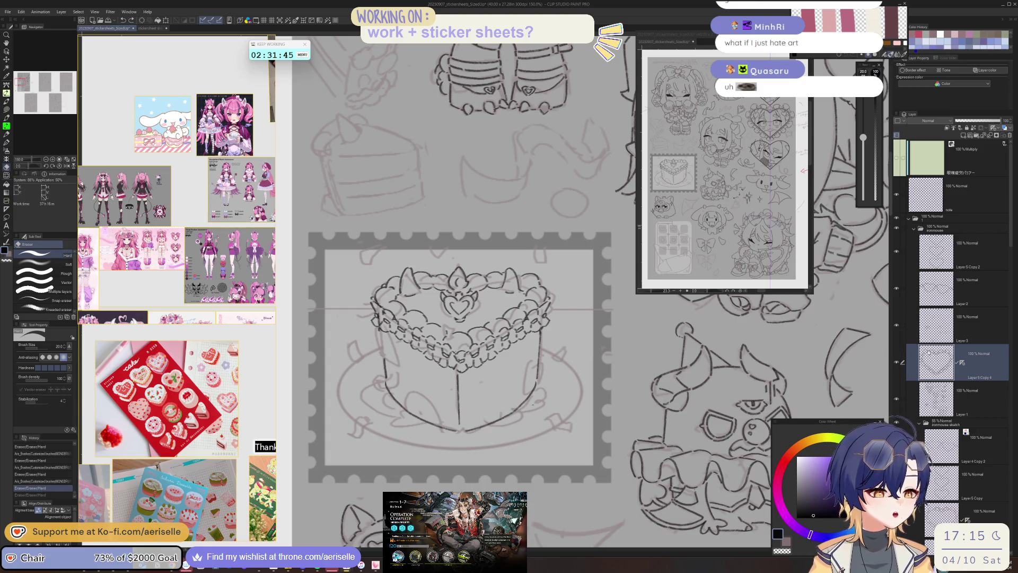
key("alt+bracketright")
key("bracketright")
key("bracketright")
key("bracketright")
mouse_move(542, 337)
left_mouse_down()
mouse_move(539, 375)
mouse_move(461, 419)
mouse_move(456, 387)
mouse_move(419, 413)
mouse_move(380, 366)
left_mouse_up()
scroll(438, 413, "down", 2)
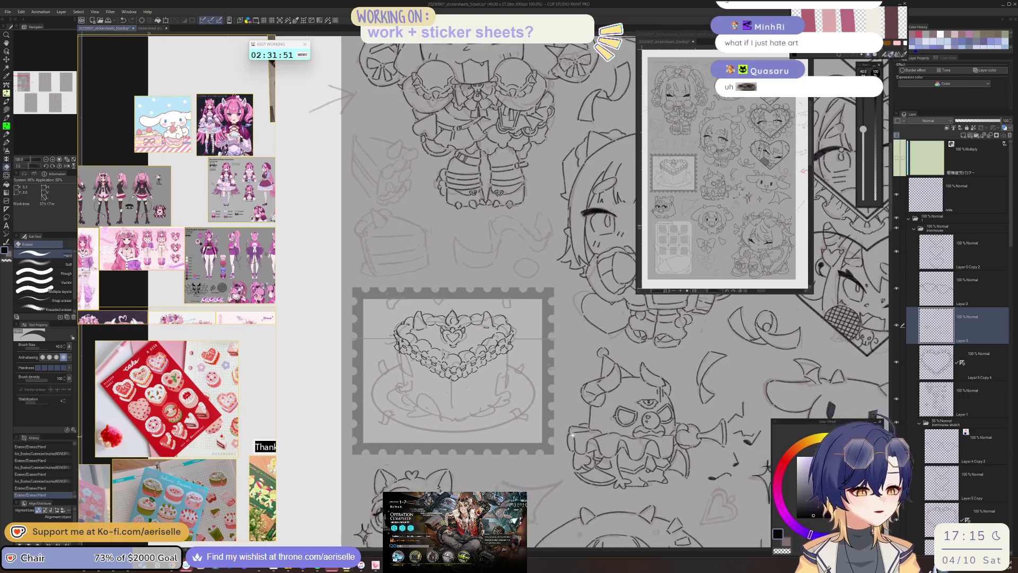
scroll(419, 373, "up", 4)
key("p")
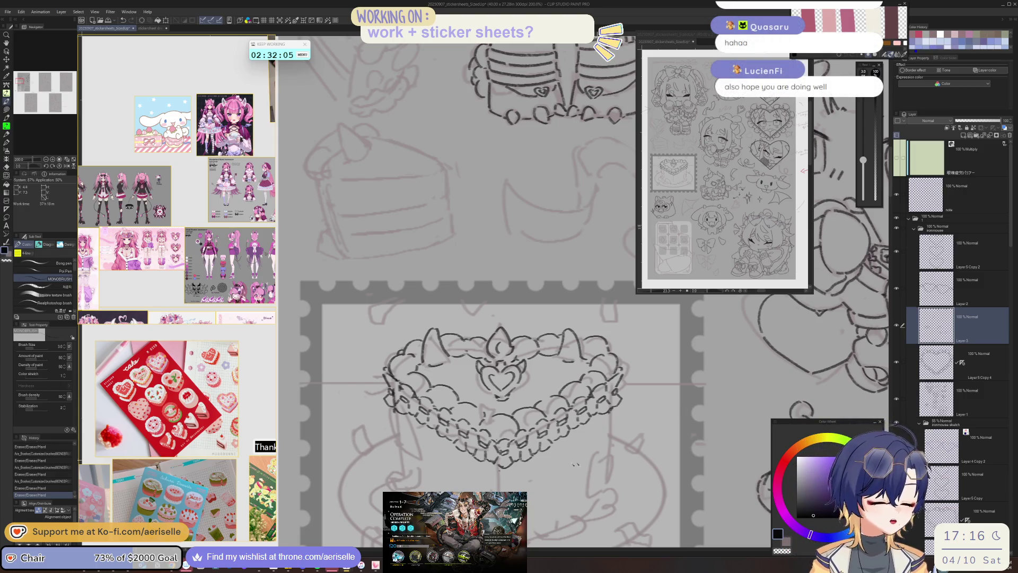
- Undo the stray short stroke and ink vertical side lines on the cake's left and right
key("ctrl+z")
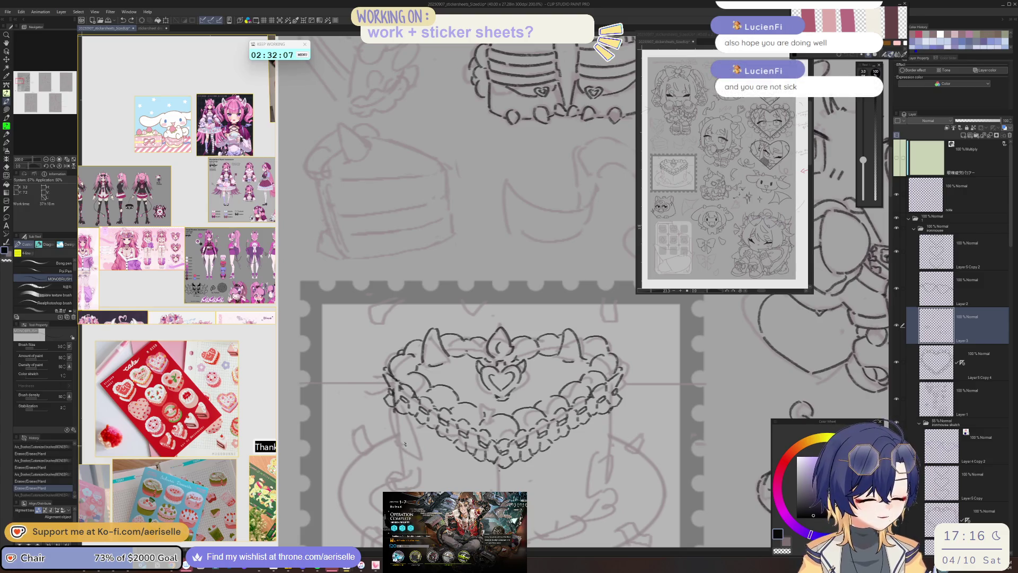
left_click_drag(399, 417, 406, 474)
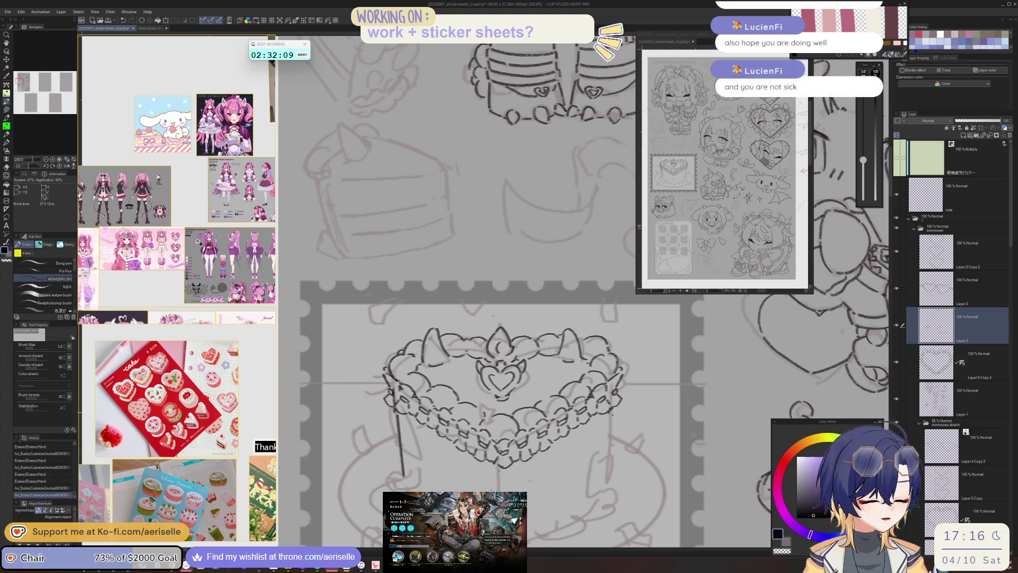
left_click_drag(611, 413, 609, 489)
scroll(722, 501, "down", 3)
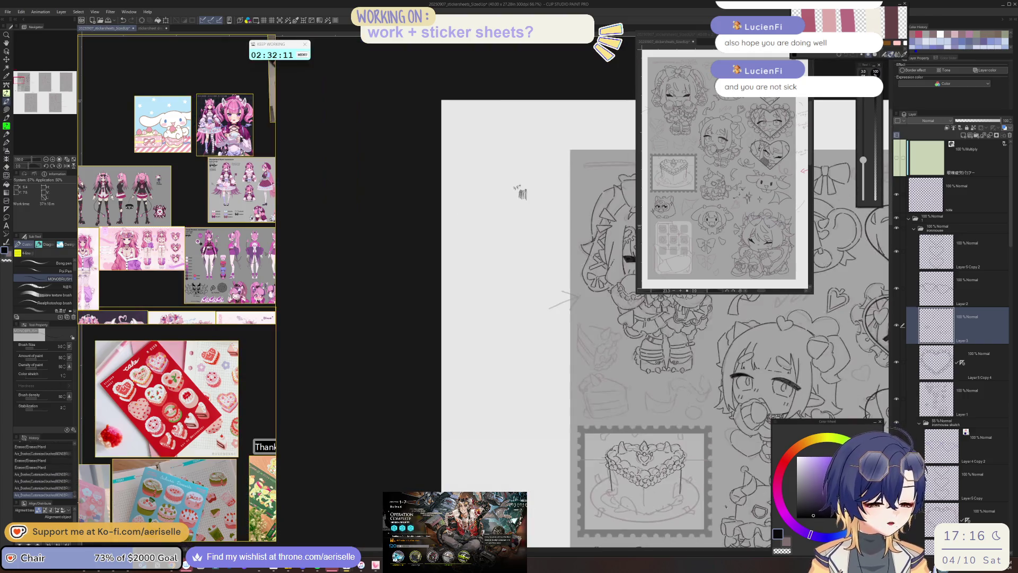
- Ink a vertical line down the cake's front corner
scroll(726, 507, "down", 3)
scroll(727, 506, "up", 2)
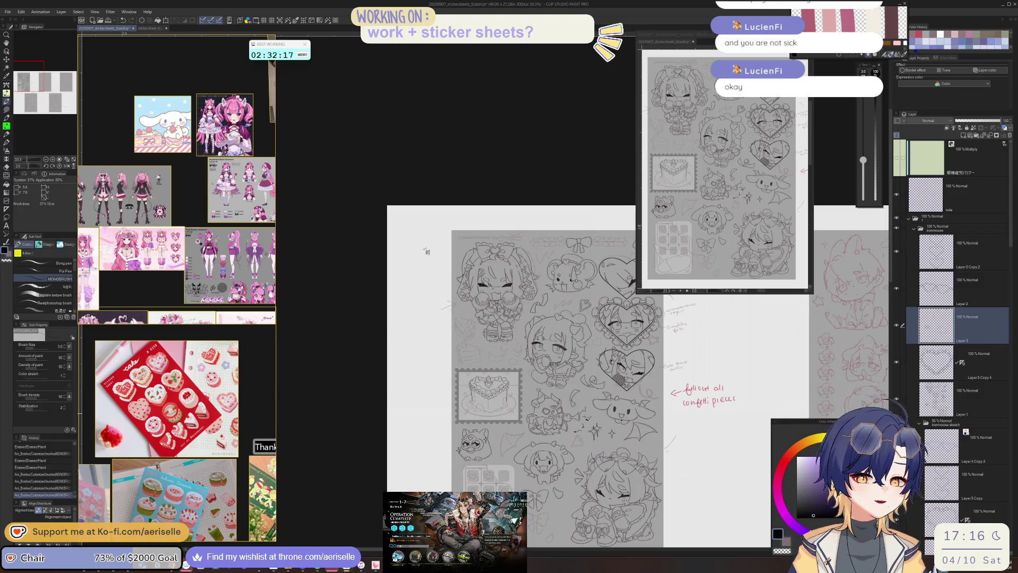
scroll(482, 389, "up", 3)
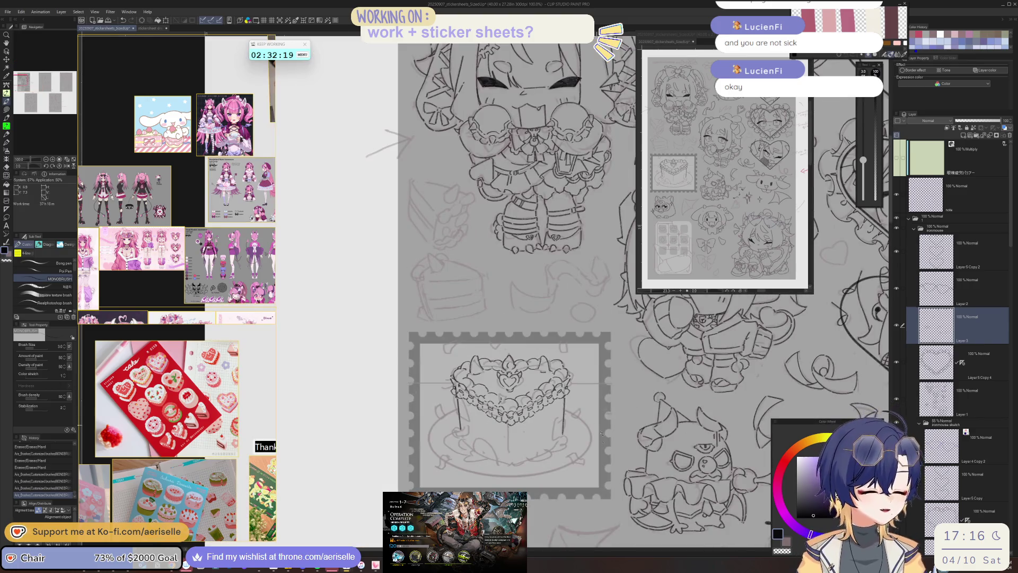
scroll(503, 424, "up", 1)
left_click_drag(502, 422, 503, 477)
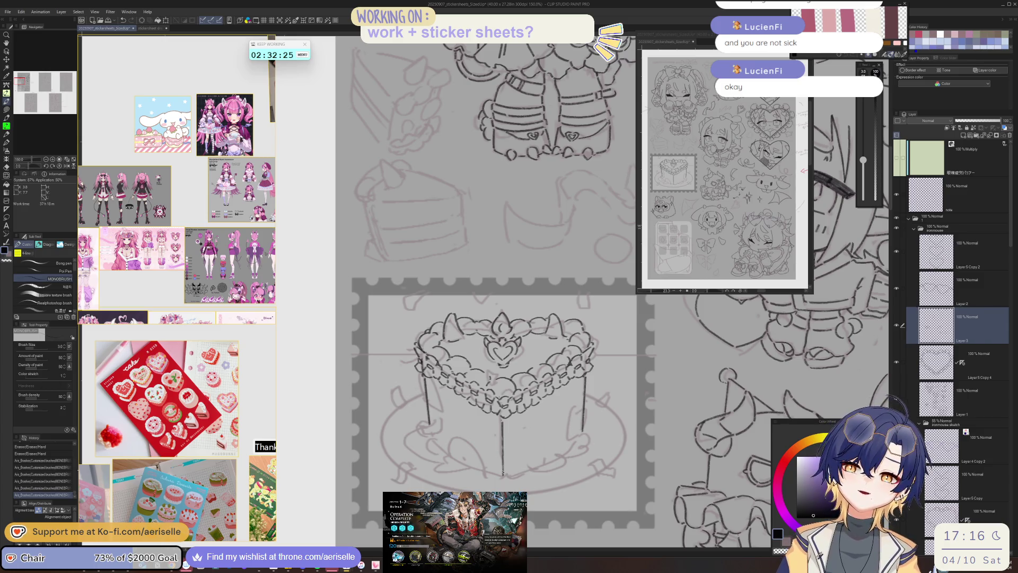
- Dismiss the Arknights results screen and return to Clip Studio Paint
key("alt+Tab")
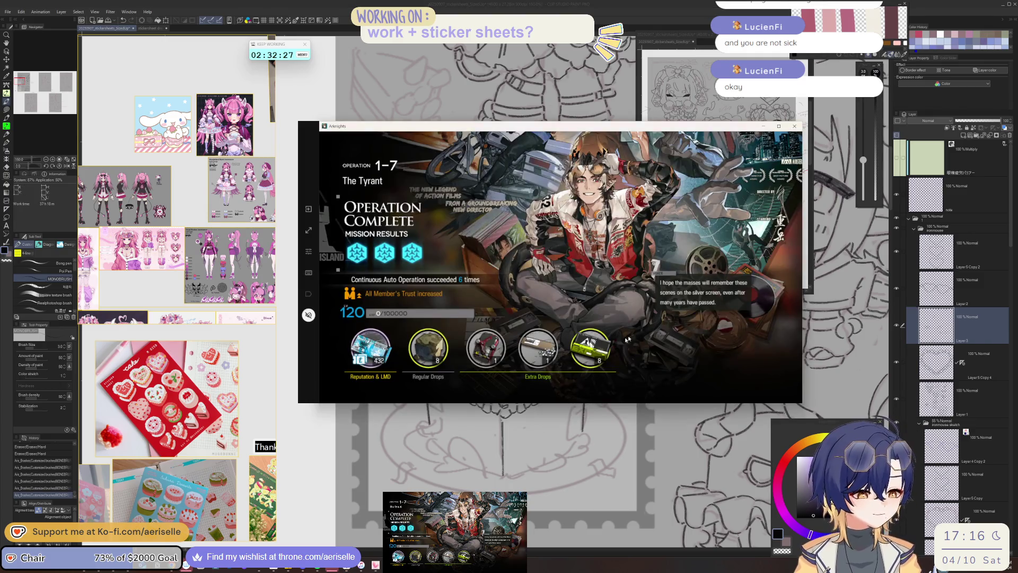
left_click(629, 339)
key("alt+Tab")
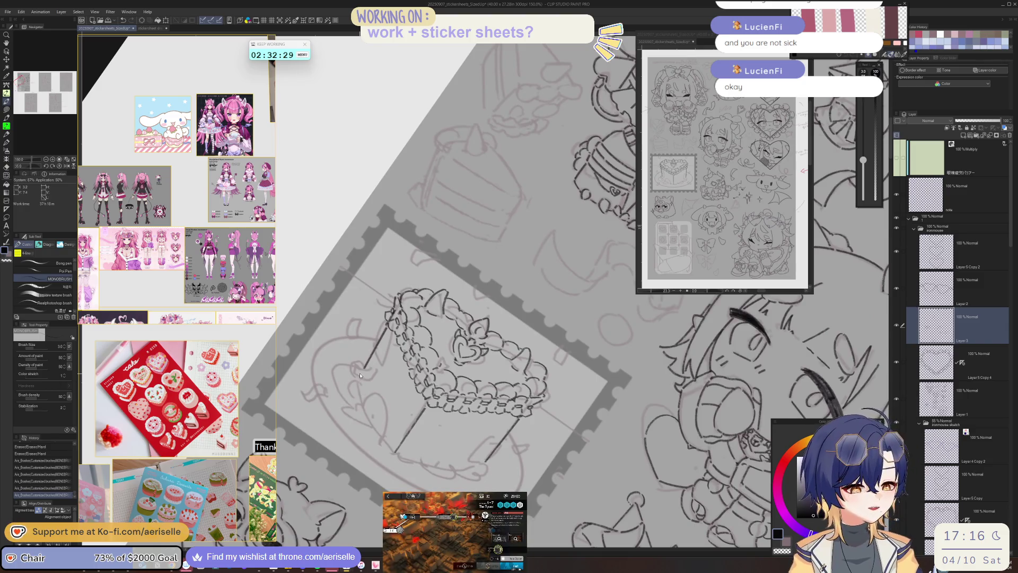
- Redraw a stroke on the cake and erase the stray vertical line below it
scroll(360, 385, "up", 1)
key("ctrl+z")
left_click_drag(371, 426, 401, 466)
key("h")
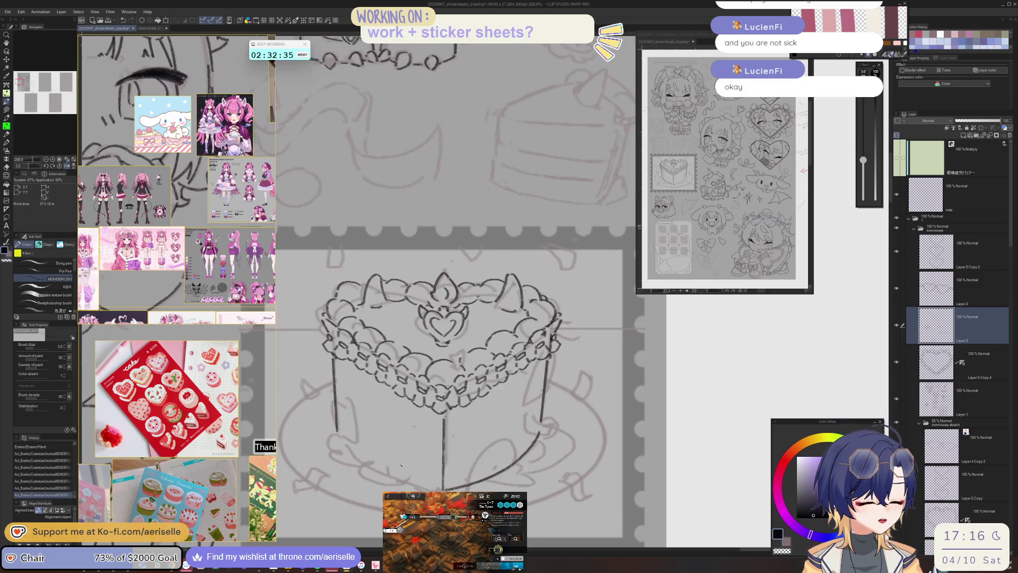
key("h")
key("e")
left_click_drag(527, 424, 529, 489)
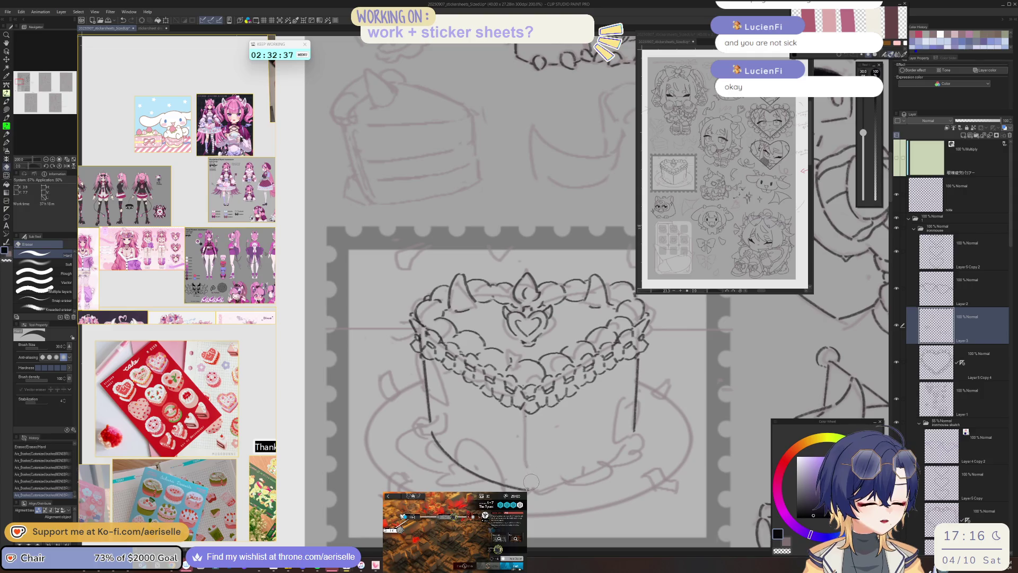
- Ink the cake's lower-left bottom curve with the MONOBRUSH pen on a rotated canvas
key("p")
left_click(535, 487)
key("h")
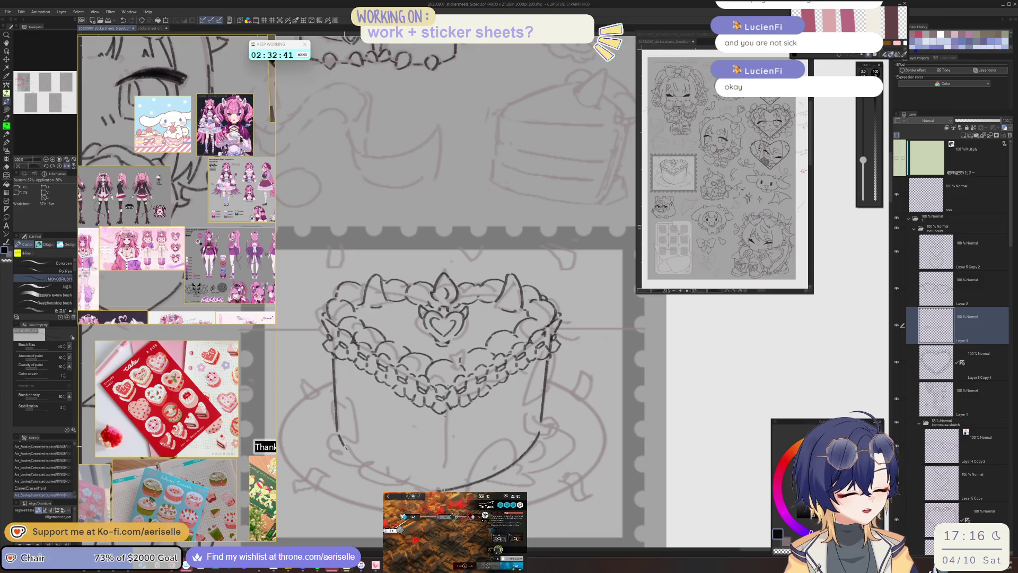
key("asciicircum")
key("asciicircum")
key("asciicircum")
mouse_move(350, 443)
left_mouse_down()
mouse_move(478, 425)
mouse_move(610, 371)
mouse_move(647, 342)
left_mouse_up()
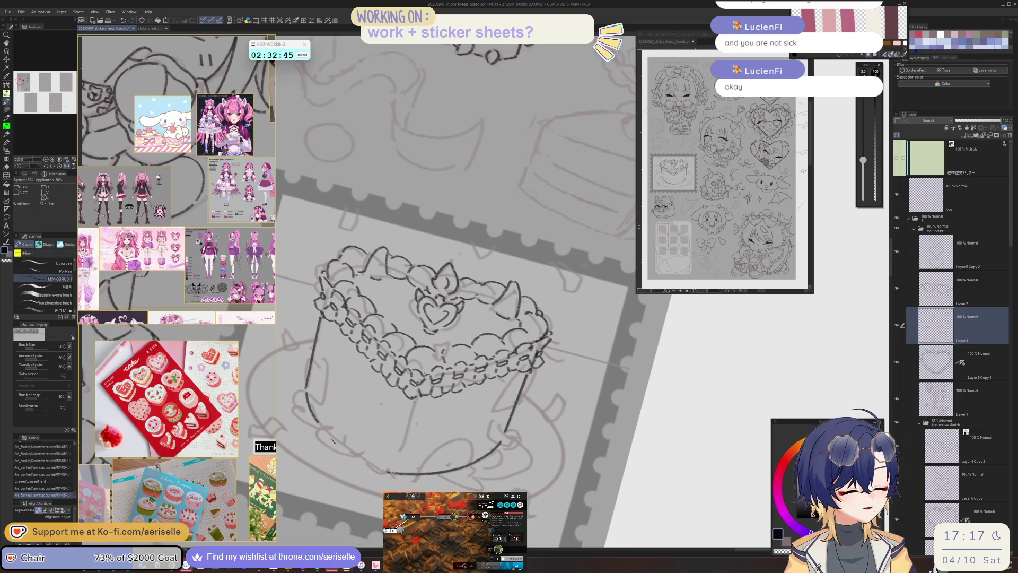
left_click_drag(320, 425, 375, 469)
key("minus")
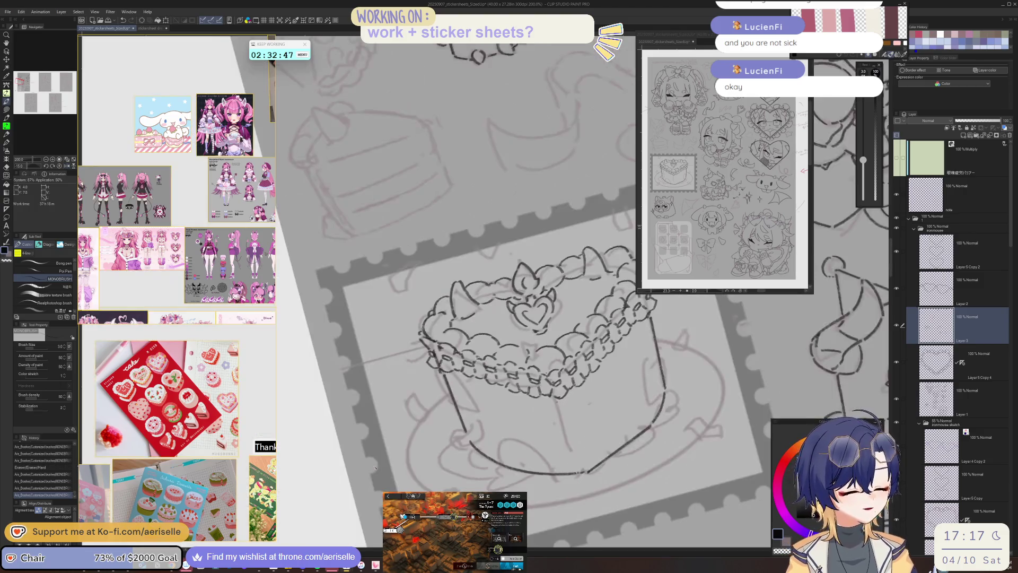
key("ctrl+z")
- Copy the cake's left half, flip it horizontally, and place it as the right side
key("m")
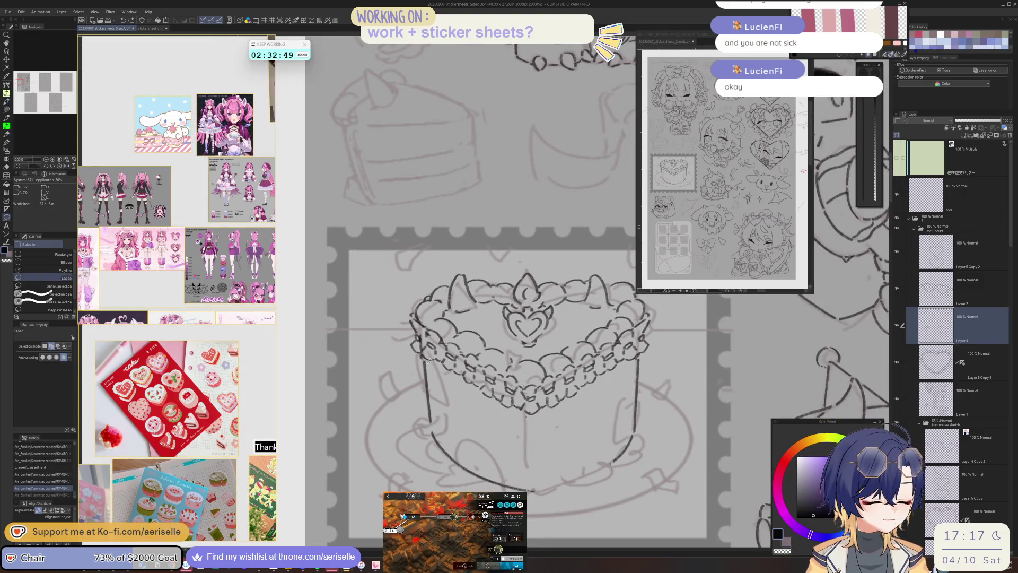
left_click_drag(549, 497, 548, 502)
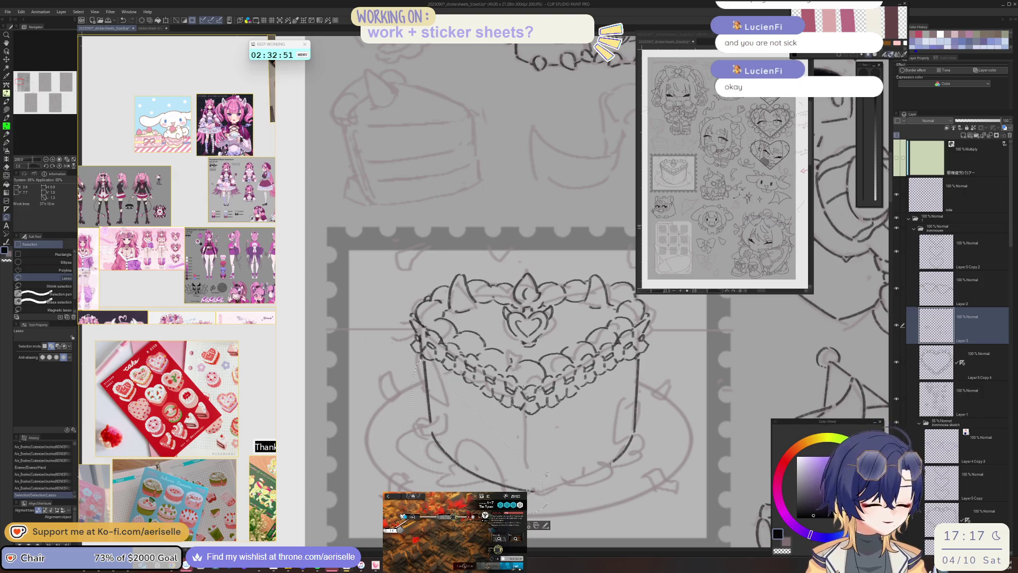
key("ctrl+c")
key("ctrl+v")
key("ctrl+t")
left_click_drag(523, 501, 624, 504)
key("Return")
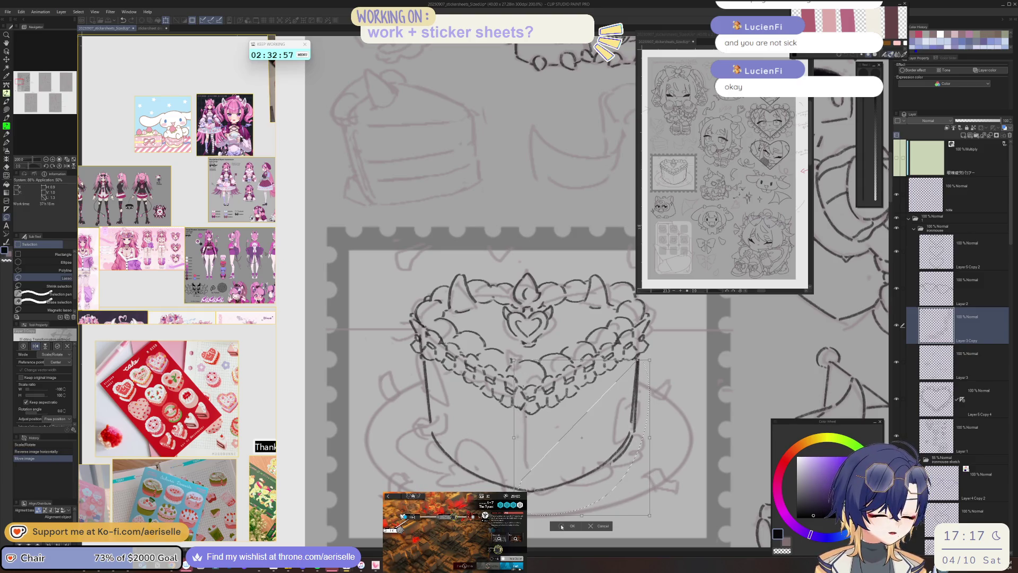
key("ctrl+d")
- Erase the overlapping lines on Layer 3 where the two halves meet
key("o")
left_click(619, 450)
key("e")
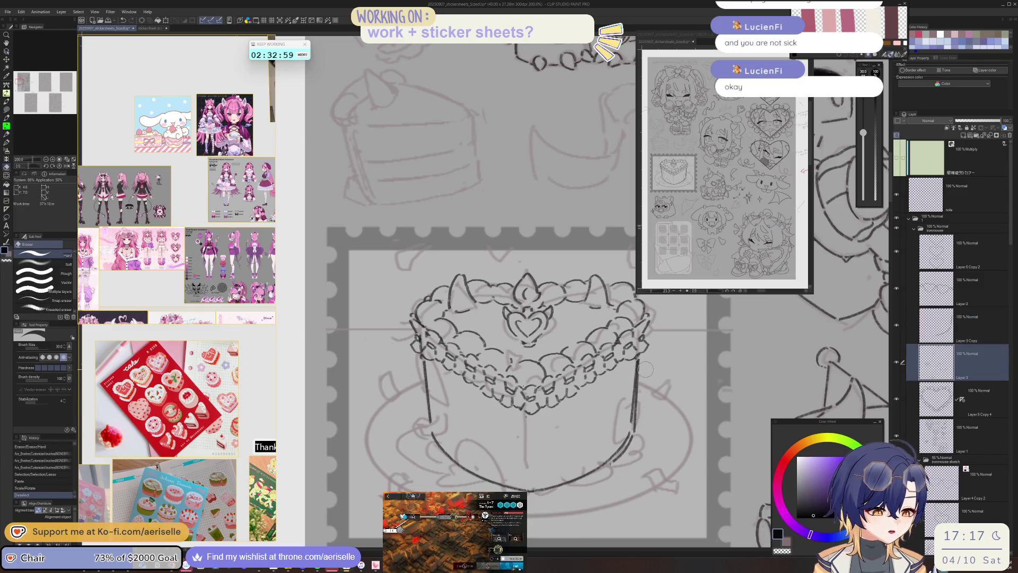
left_click(612, 468)
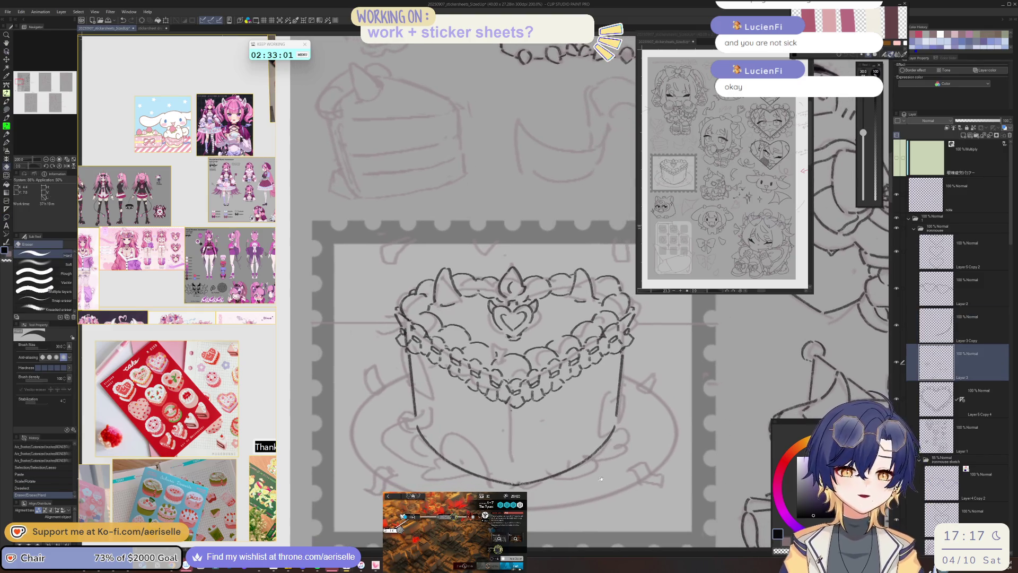
- Draw a vertical centre edge line down the cake's front on Layer 3 Copy
key("o")
left_click(513, 414)
key("b")
left_click_drag(513, 413, 513, 480)
key("ctrl+z")
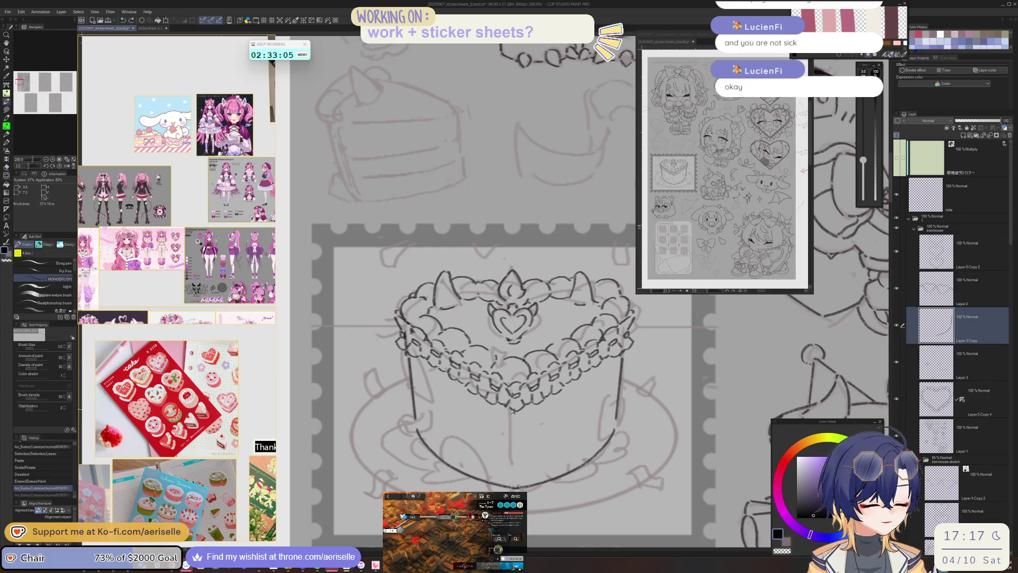
key("e")
left_click(512, 416)
key("b")
left_click_drag(513, 410, 514, 479)
scroll(386, 141, "down", 3)
left_click_drag(605, 462, 597, 430)
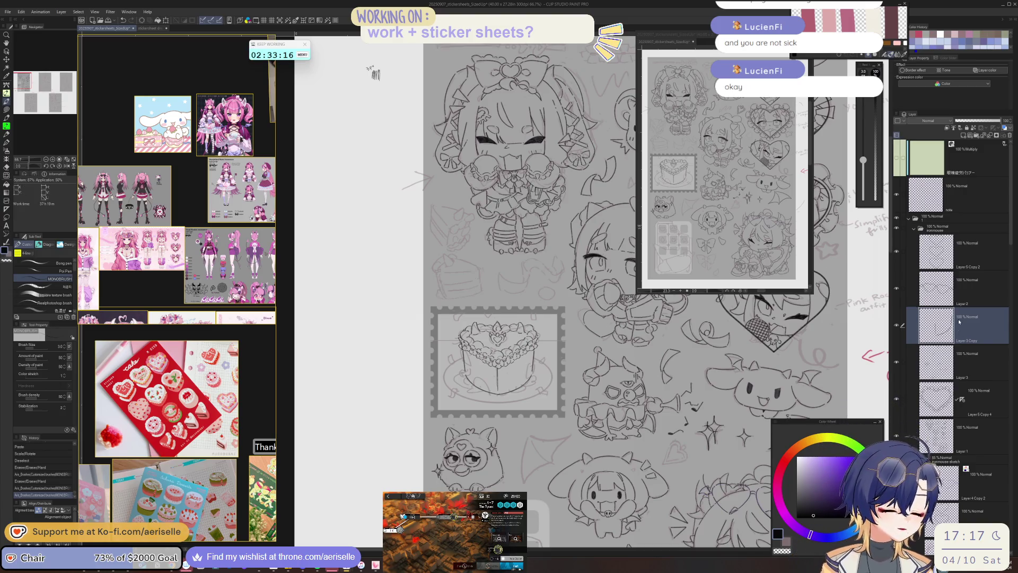
- Merge Layer 3 Copy into Layer 3 and touch up the cake's corner and bottom lines
left_click(990, 135)
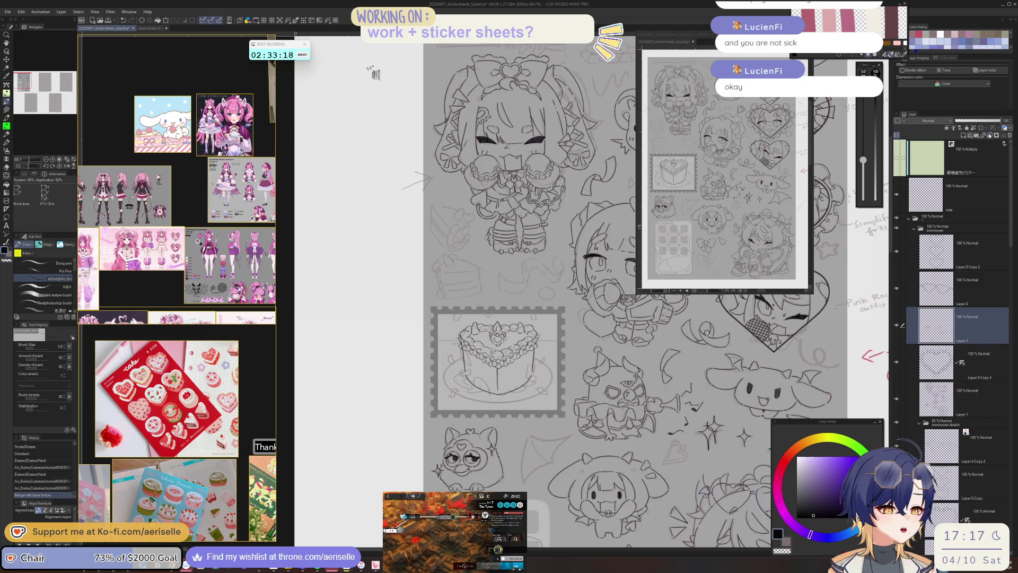
scroll(493, 361, "up", 5)
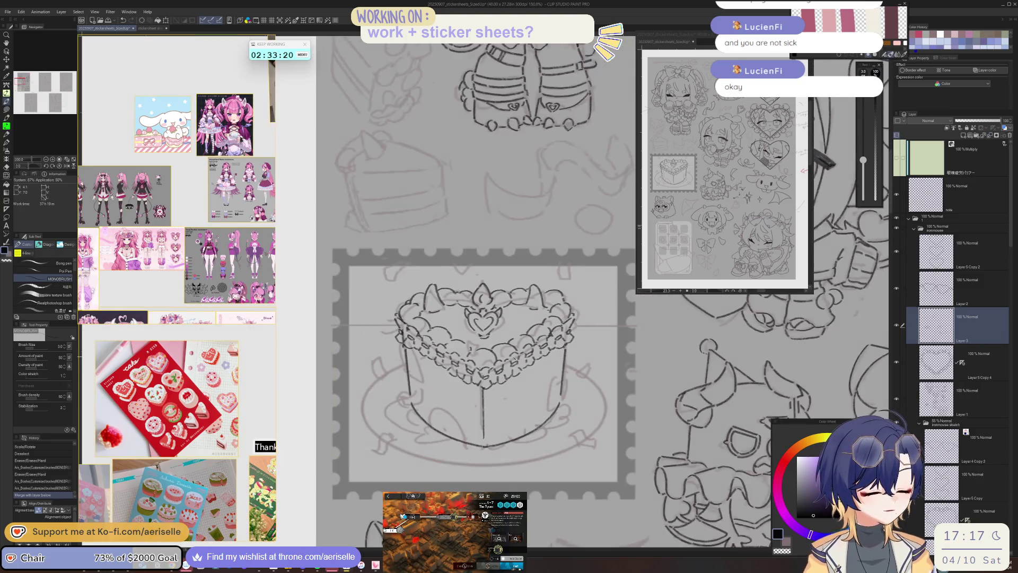
left_click_drag(467, 346, 473, 353)
scroll(476, 342, "down", 3)
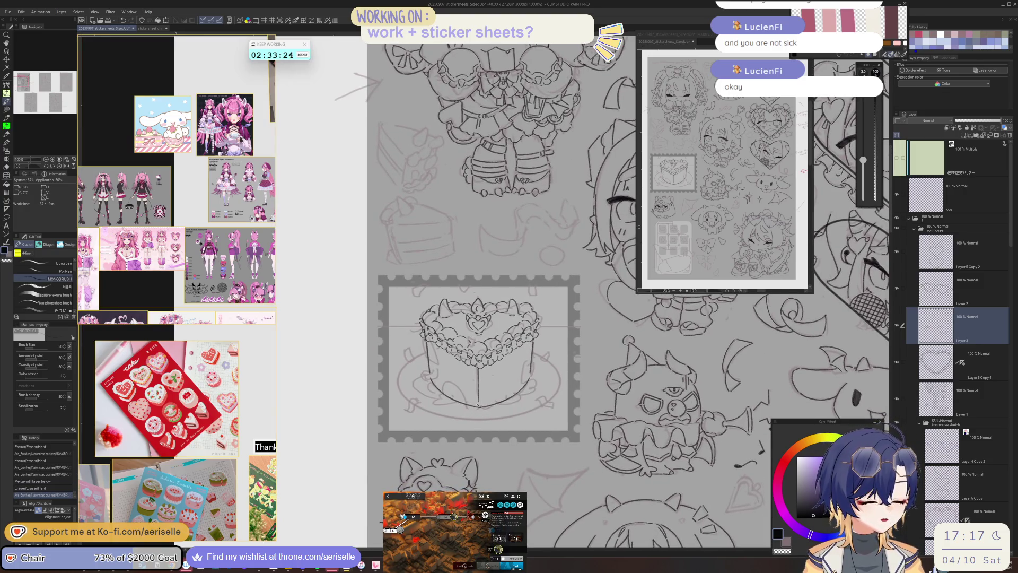
scroll(481, 409, "up", 3)
left_click_drag(480, 409, 482, 409)
scroll(480, 409, "down", 5)
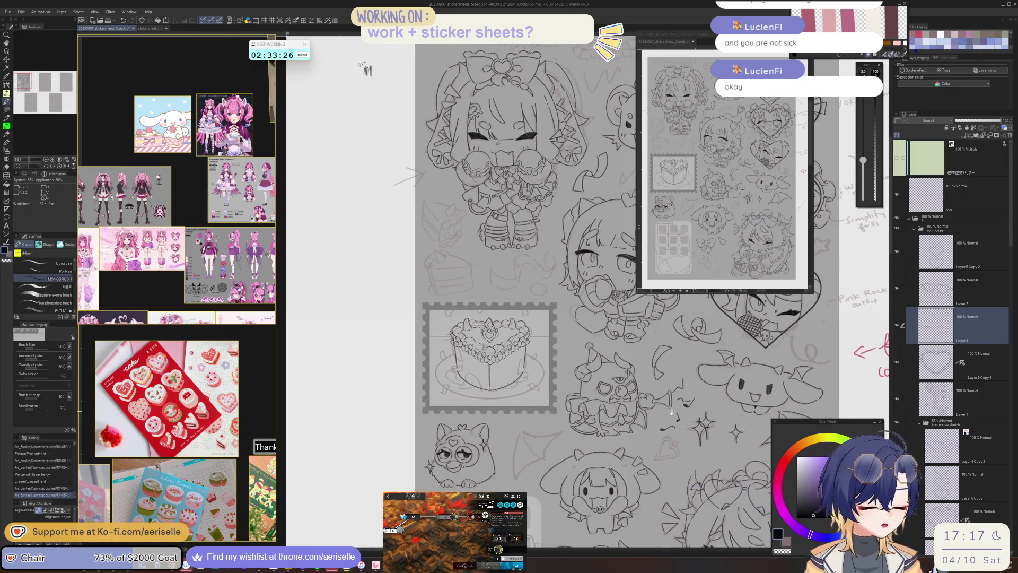
scroll(455, 354, "up", 4)
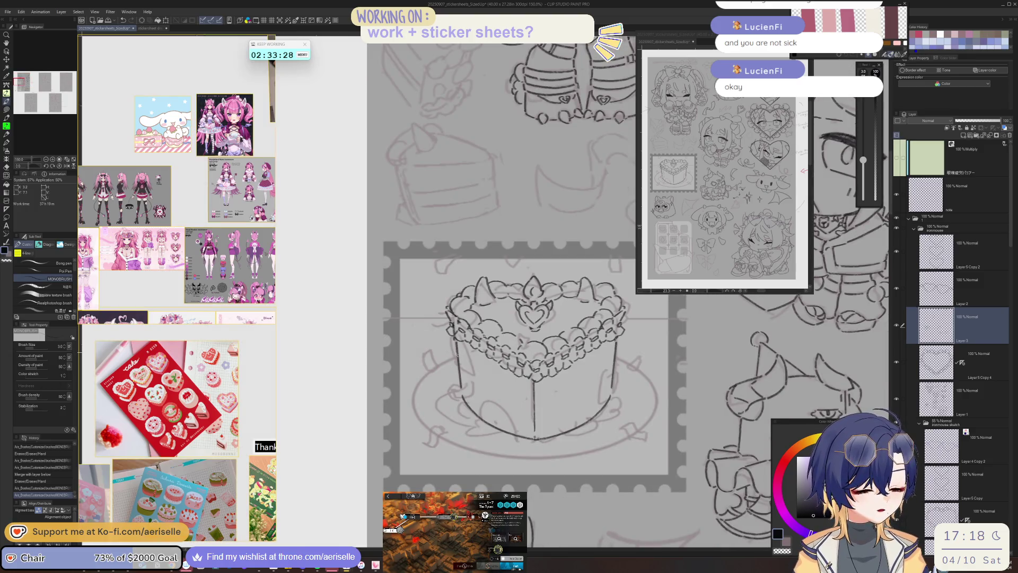
- Ink short strokes along the cake's lower left and right sides, erasing a stray bit
left_click_drag(457, 354, 503, 399)
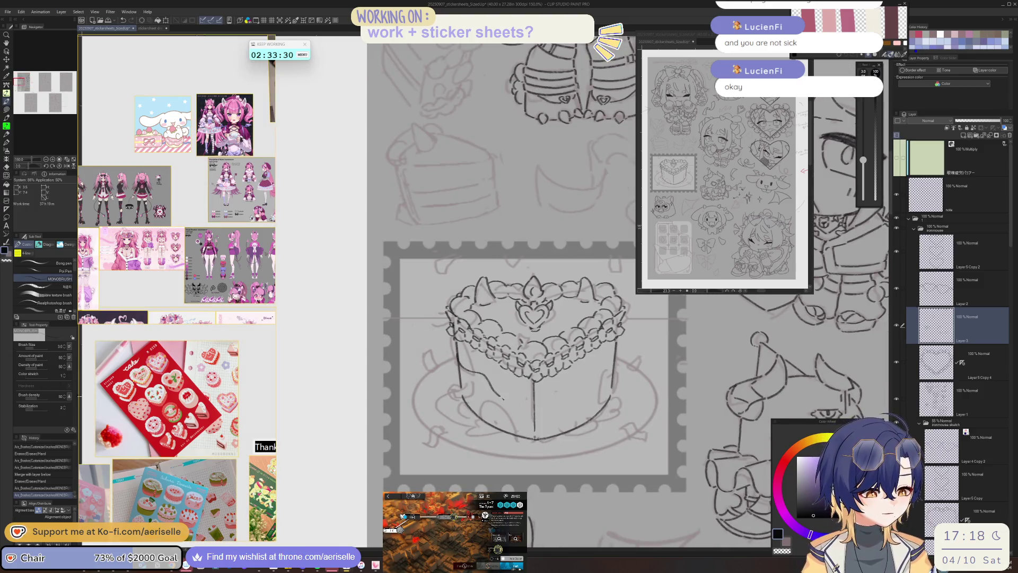
key("ctrl+z")
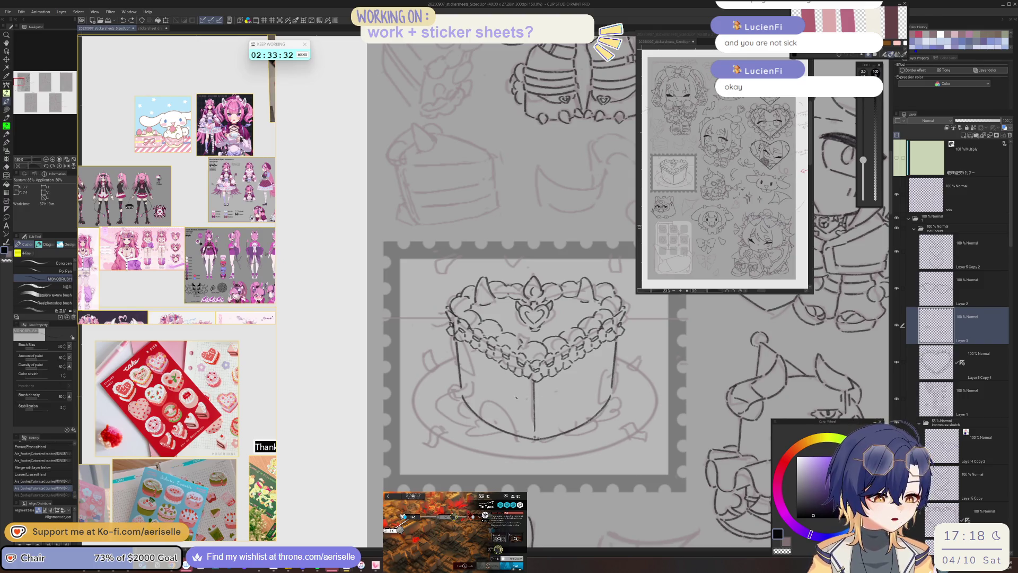
left_click_drag(525, 401, 552, 400)
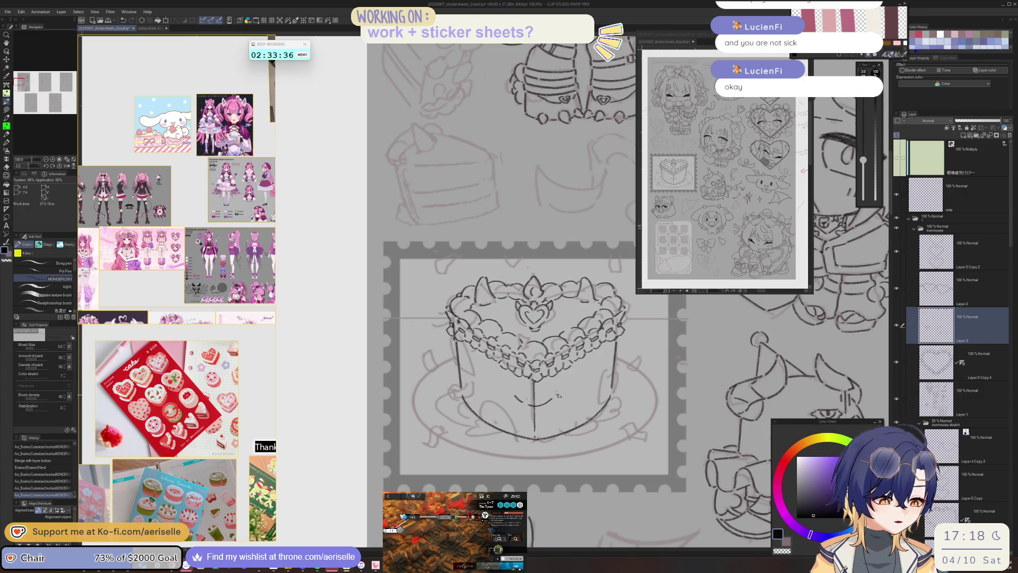
left_click_drag(582, 393, 610, 372)
left_click_drag(458, 368, 481, 378)
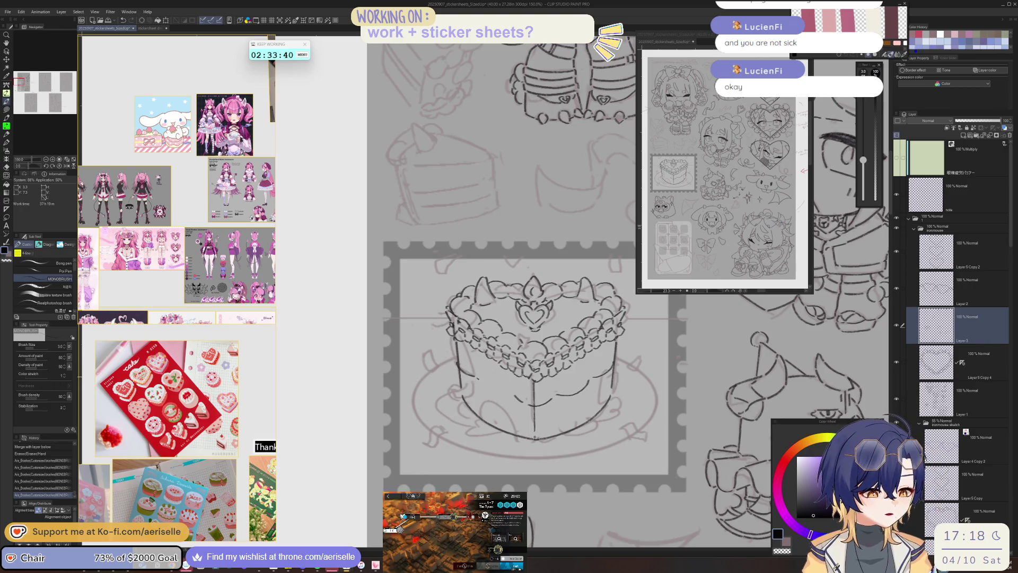
mouse_move(534, 345)
left_mouse_down()
mouse_move(435, 347)
mouse_move(465, 371)
left_mouse_up()
left_click_drag(514, 413, 523, 404)
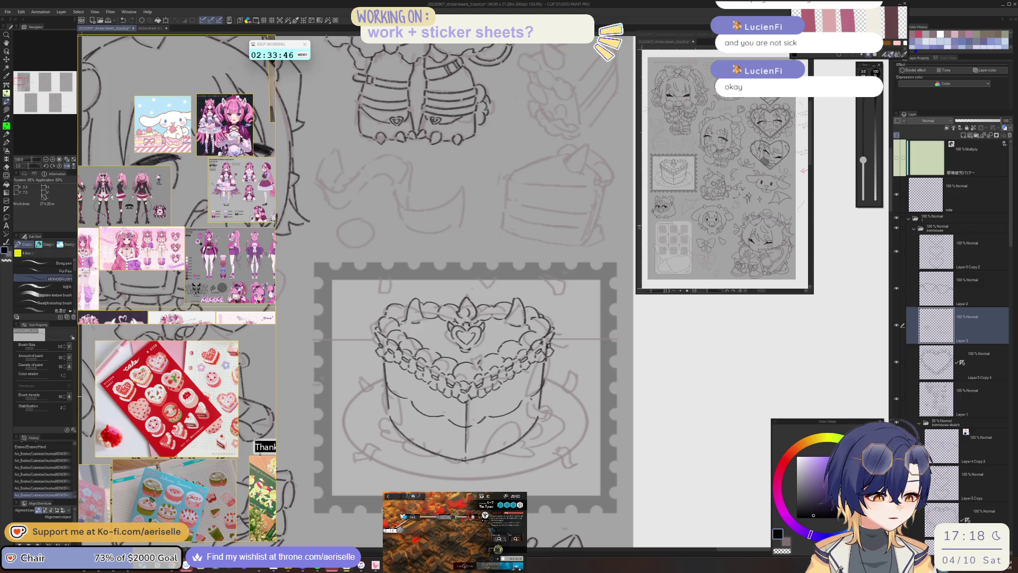
key("e")
left_click_drag(545, 378, 544, 380)
key("p")
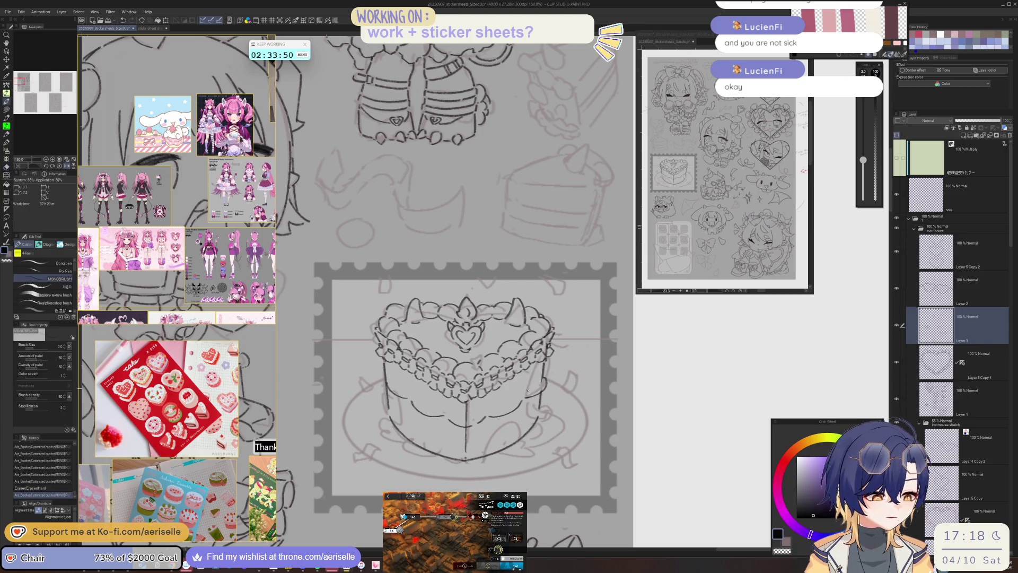
- Draw a wavy line across the cake body and a small stroke on its right side
mouse_move(412, 408)
left_mouse_down()
mouse_move(516, 407)
mouse_move(449, 412)
left_mouse_up()
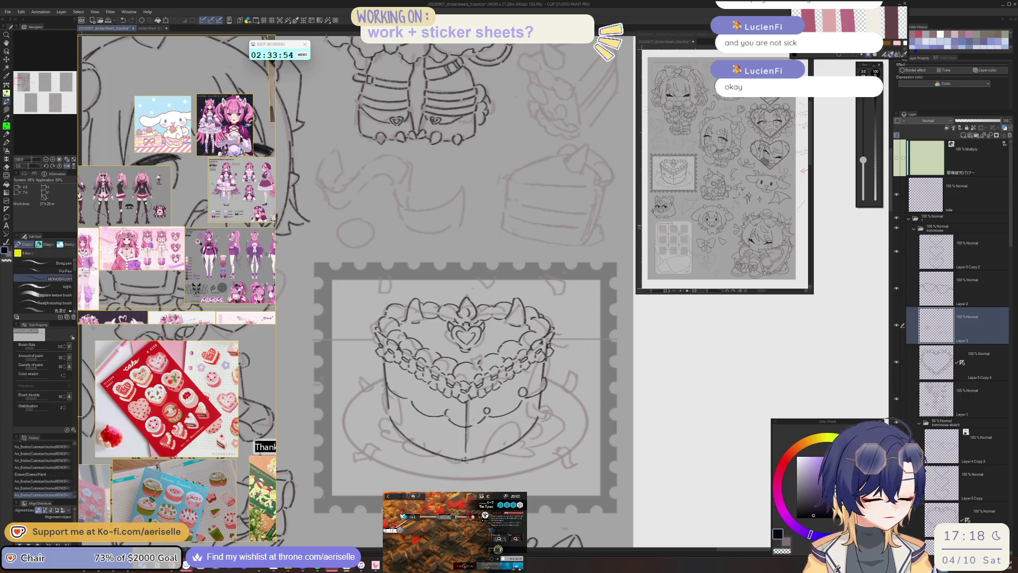
key("h")
left_click_drag(561, 393, 594, 384)
key("e")
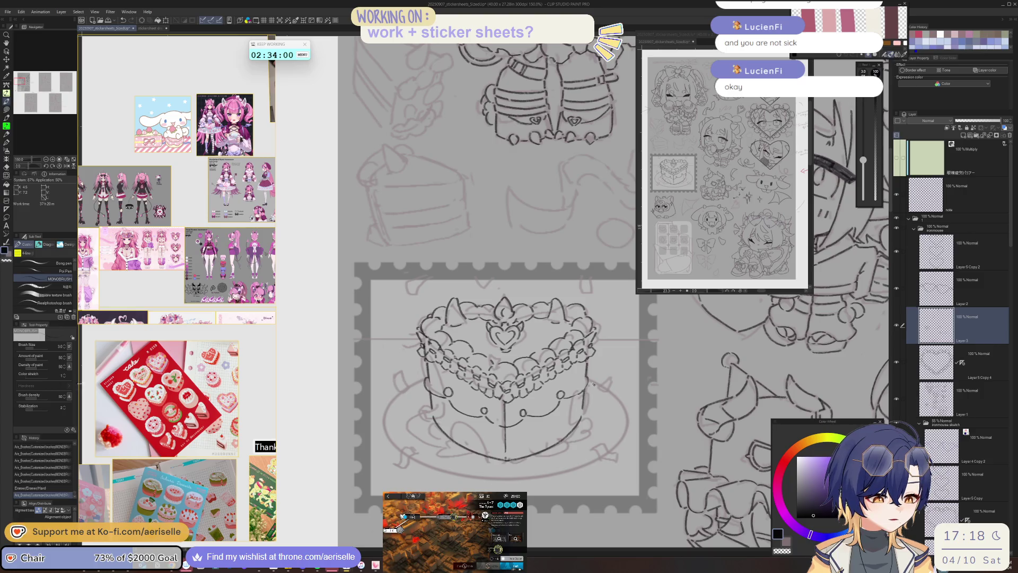
scroll(616, 353, "down", 3)
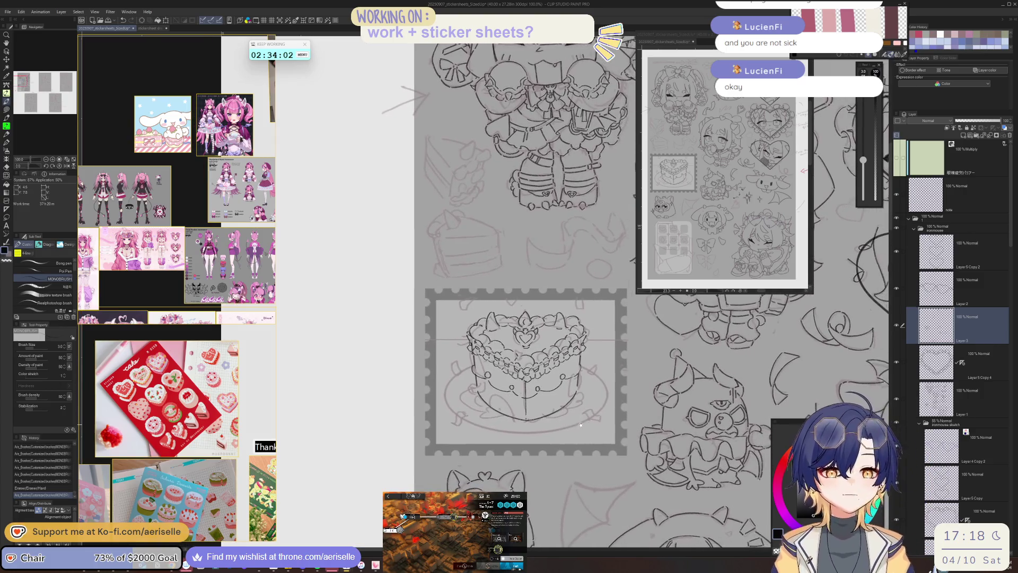
key("ctrl+z")
key("ctrl+z")
key("ctrl+z")
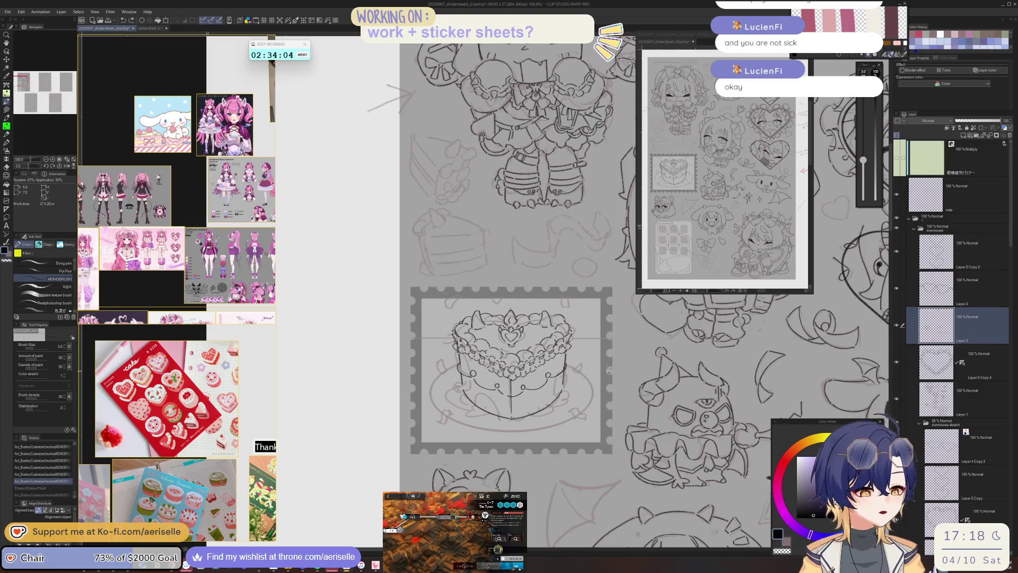
key("ctrl+y")
key("ctrl+y")
key("ctrl+y")
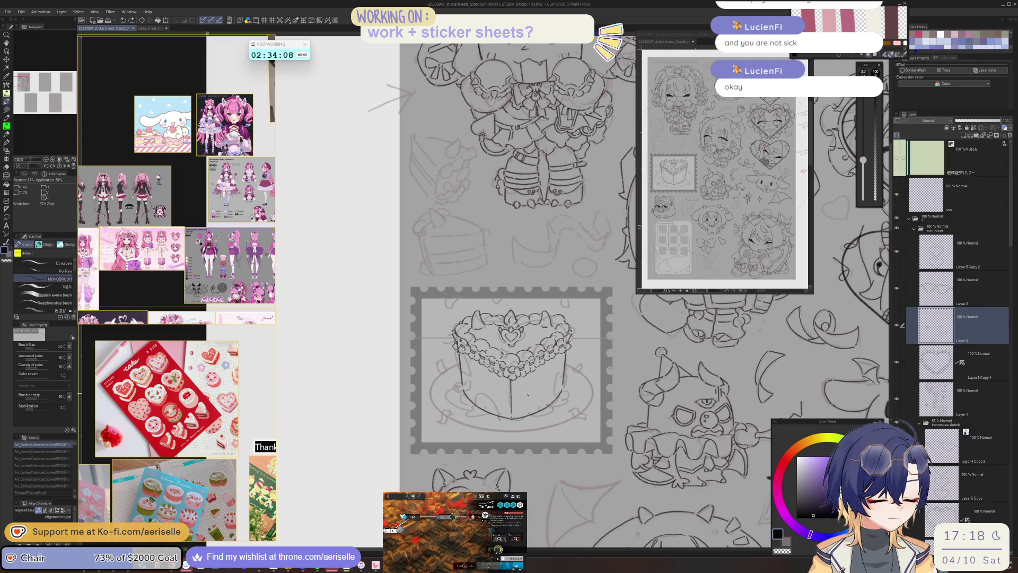
key("ctrl+y")
key("ctrl+y")
key("ctrl+y")
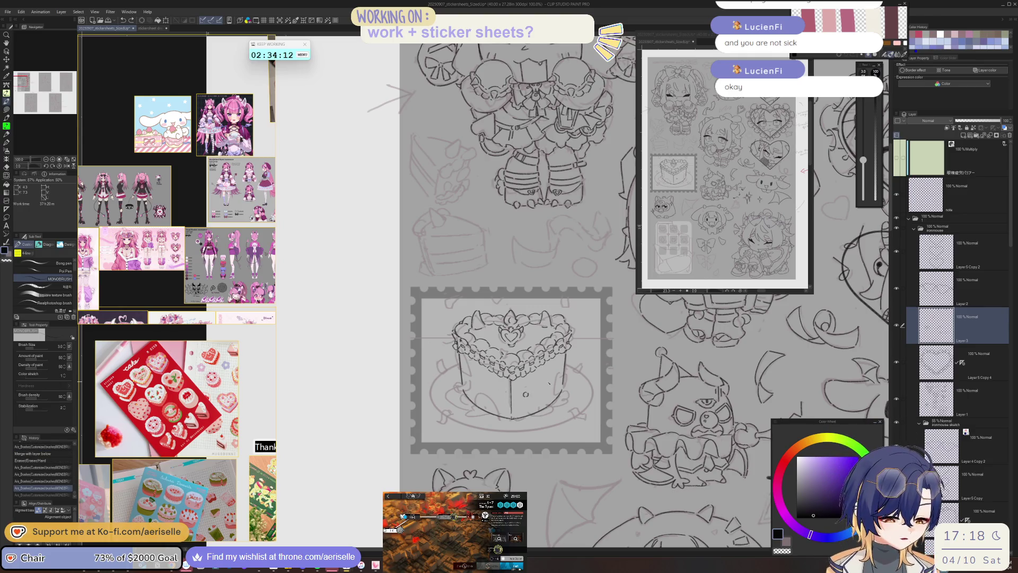
key("ctrl+y")
- Add a stroke near the cake's right edge and a short curled line at its lower front
mouse_move(570, 366)
left_mouse_down()
mouse_move(550, 396)
mouse_move(535, 395)
mouse_move(548, 395)
left_mouse_up()
key("ctrl+z")
key("ctrl+z")
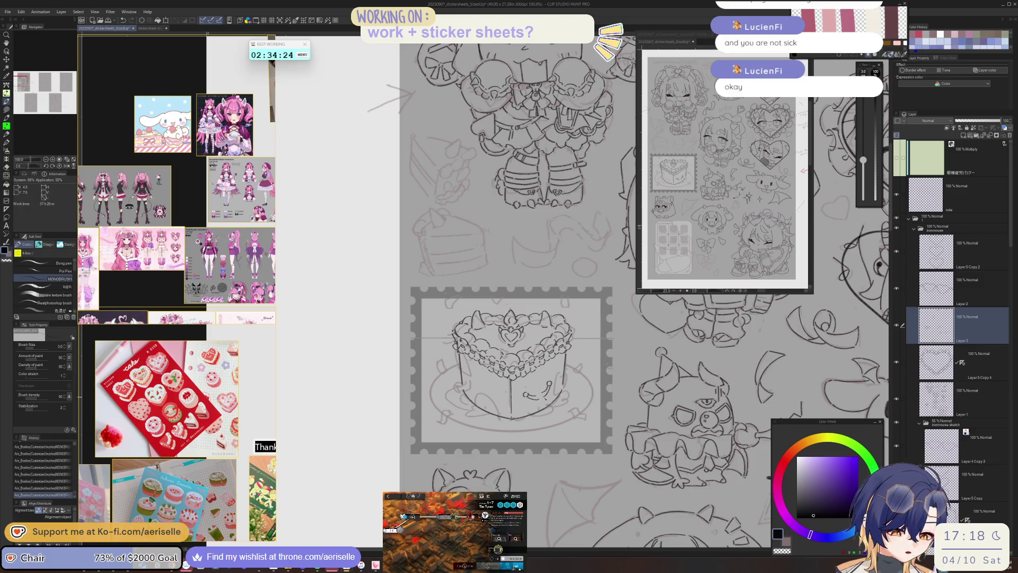
key("ctrl+z")
key("ctrl+z")
key("ctrl+y")
key("ctrl+y")
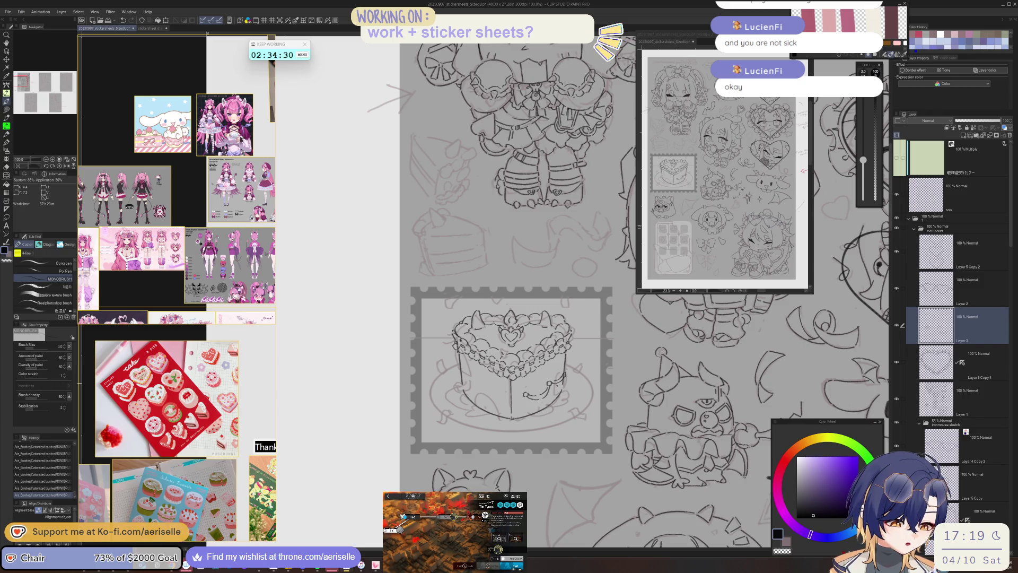
key("e")
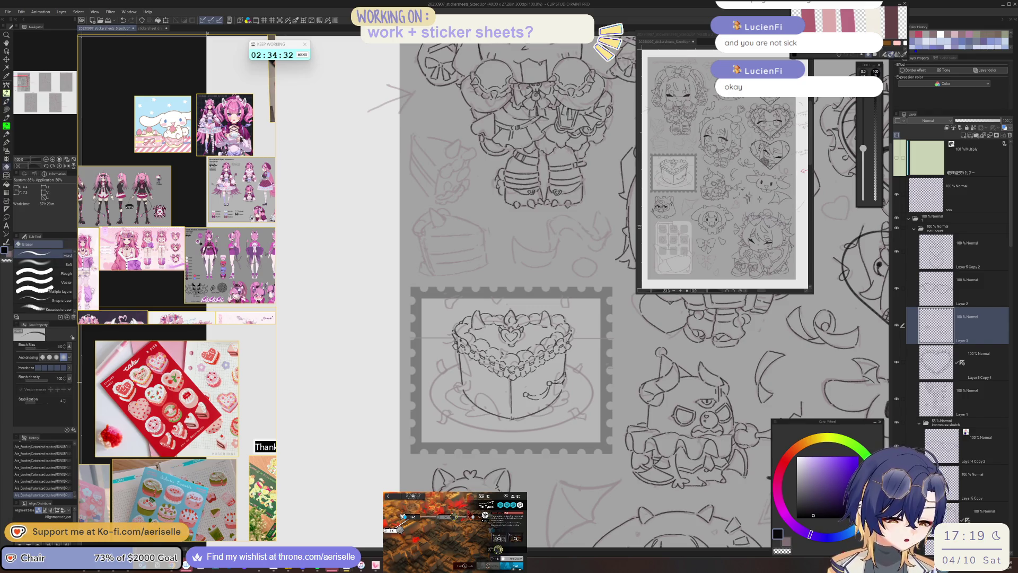
key("p")
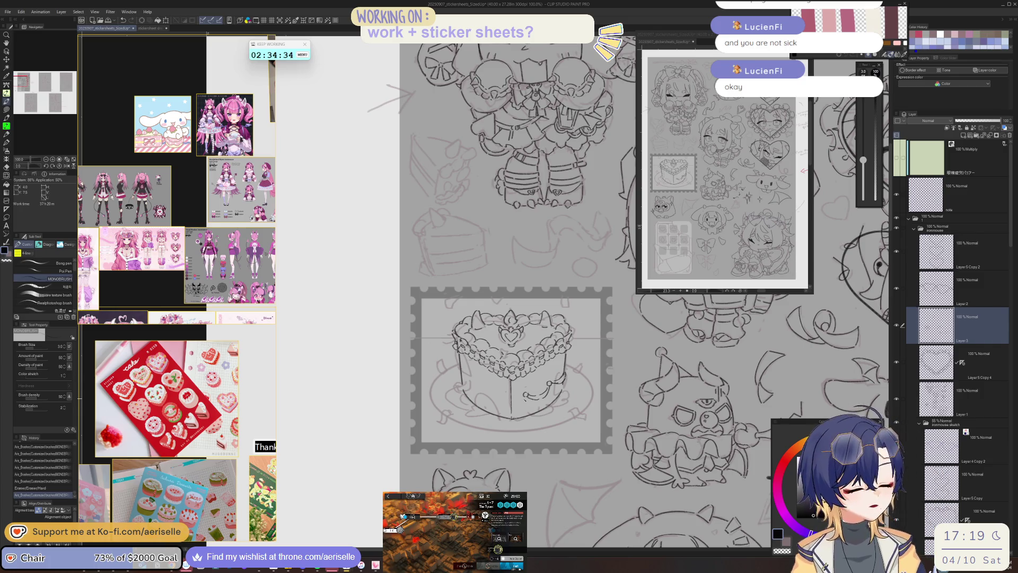
scroll(525, 398, "up", 2)
mouse_move(526, 394)
left_mouse_down()
mouse_move(507, 406)
mouse_move(509, 419)
left_mouse_up()
- Copy the lower-right drips, flip them horizontally, and place them on the cake's left front
key("m")
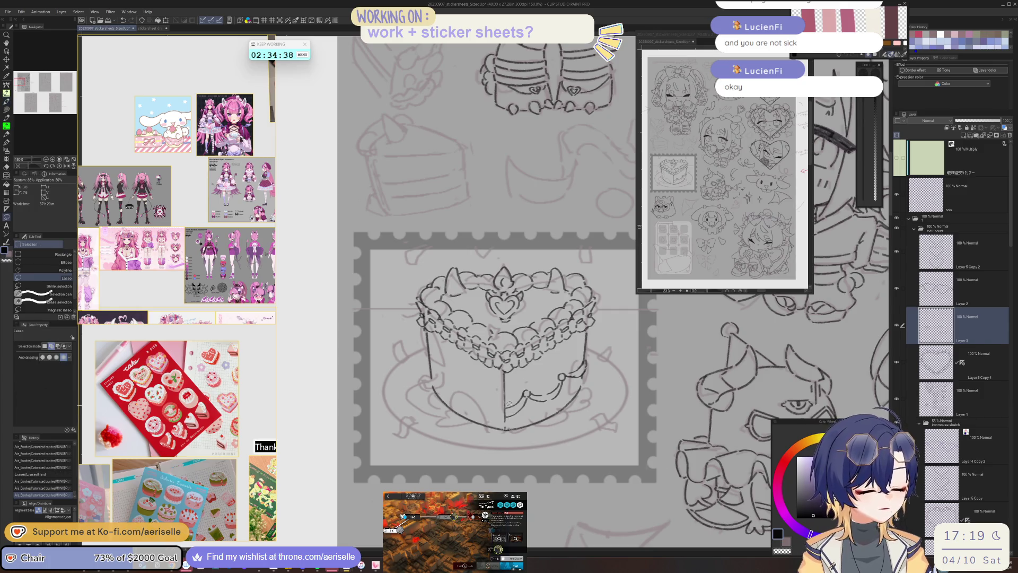
mouse_move(580, 381)
left_mouse_down()
mouse_move(583, 361)
mouse_move(520, 378)
left_mouse_up()
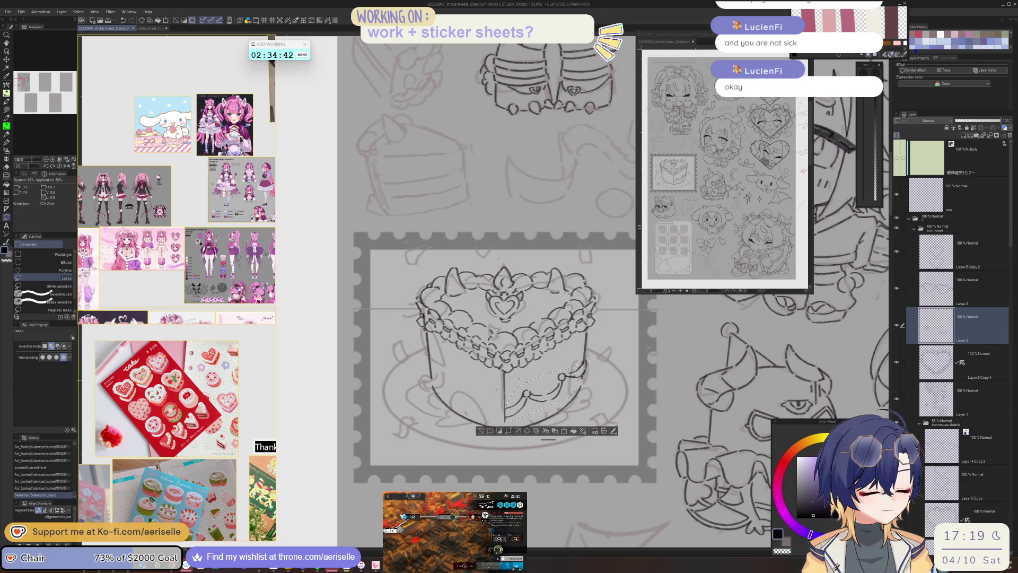
key("ctrl+c")
key("ctrl+v")
key("ctrl+t")
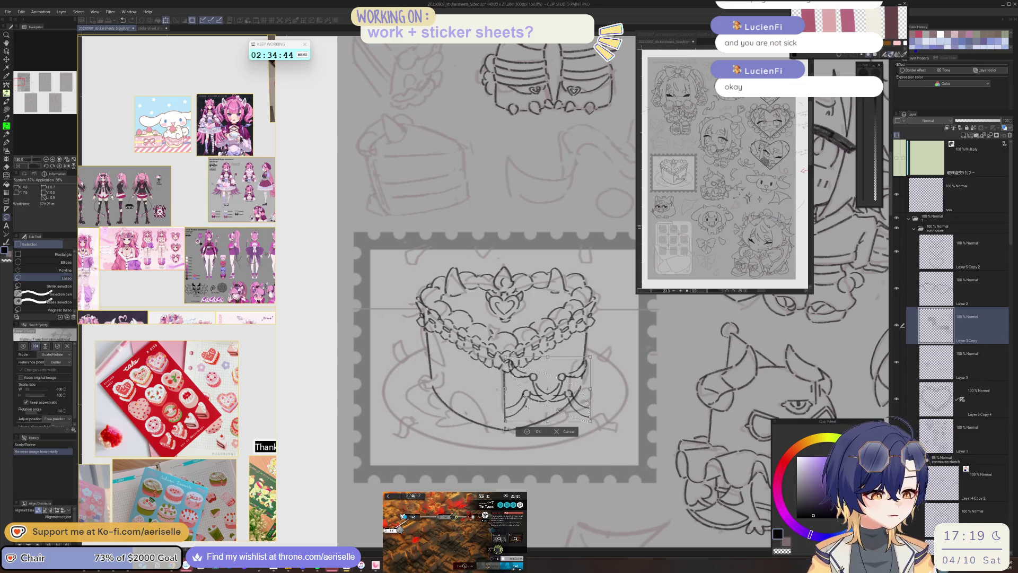
left_click(36, 345)
left_click_drag(495, 410, 497, 411)
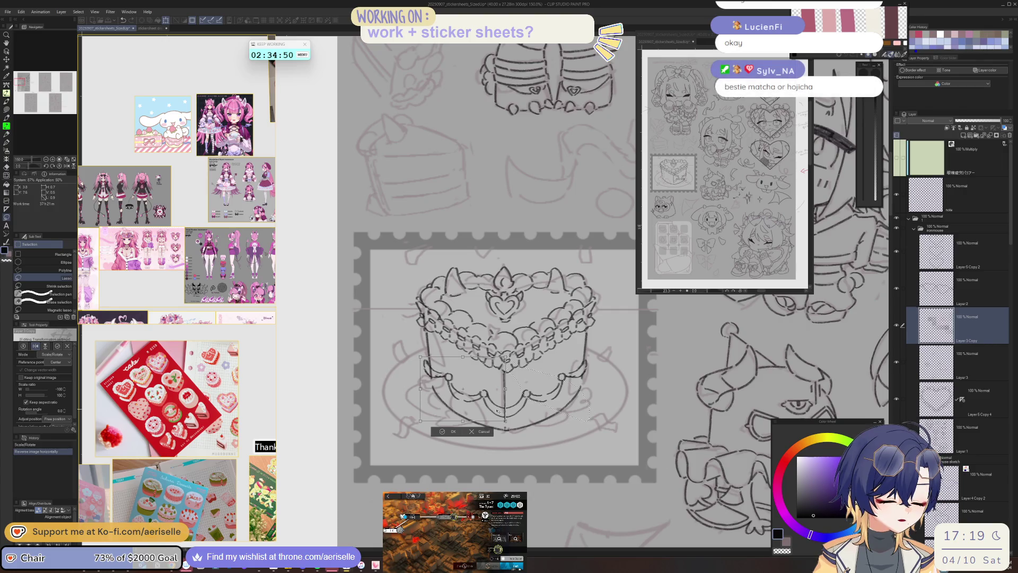
left_click(441, 431)
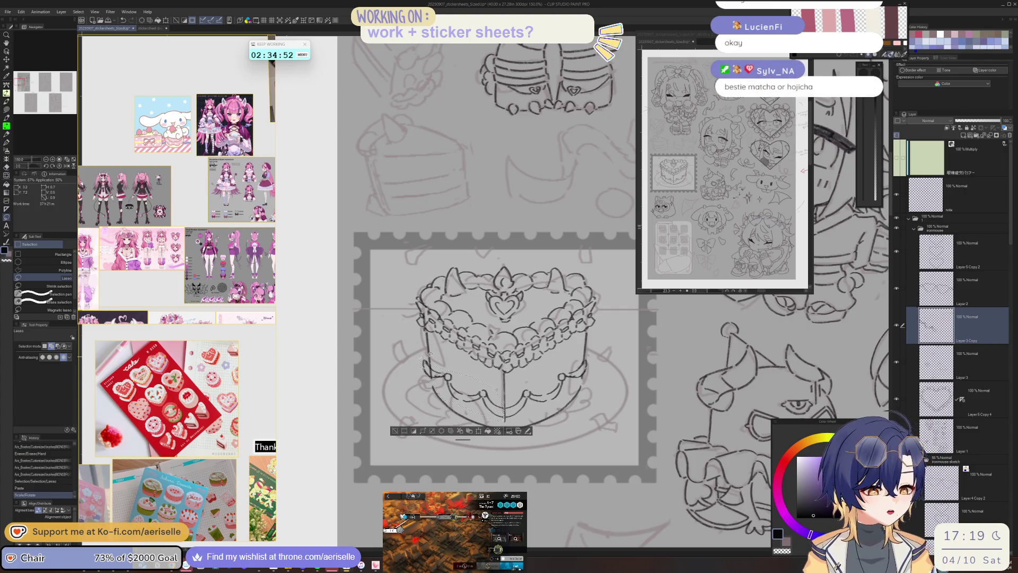
left_click(393, 430)
- Nudge the lines at the cake's left edge slightly right and down
mouse_move(436, 354)
left_mouse_down()
mouse_move(417, 364)
mouse_move(429, 383)
mouse_move(446, 376)
left_mouse_up()
left_click_drag(446, 377, 442, 374)
key("k")
left_click_drag(434, 382, 437, 384)
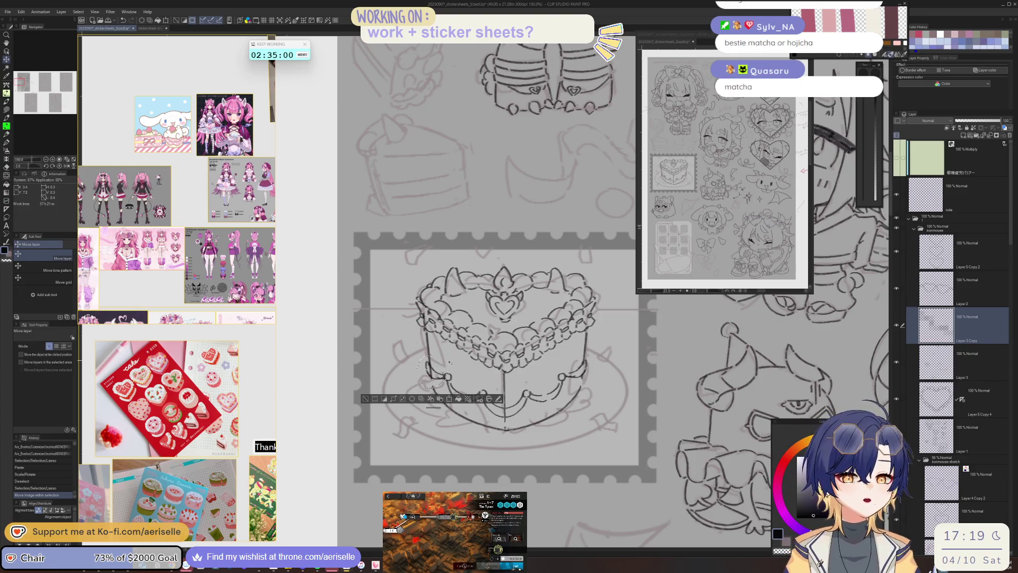
left_click(366, 399)
- On Layer 3, cut and paste the lower-right lines, merge them, and raise the drips slightly
scroll(611, 423, "down", 3)
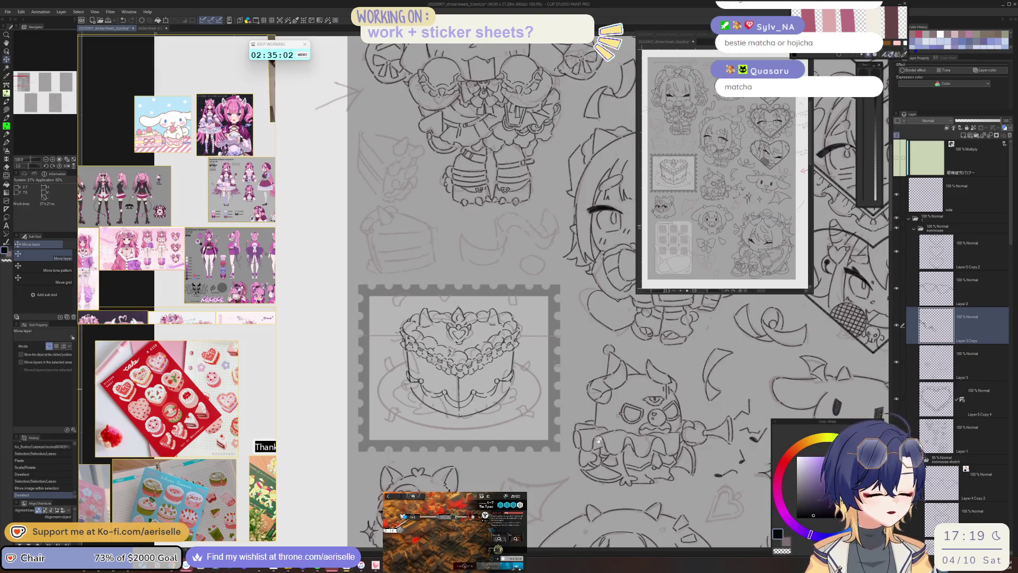
left_click(936, 363)
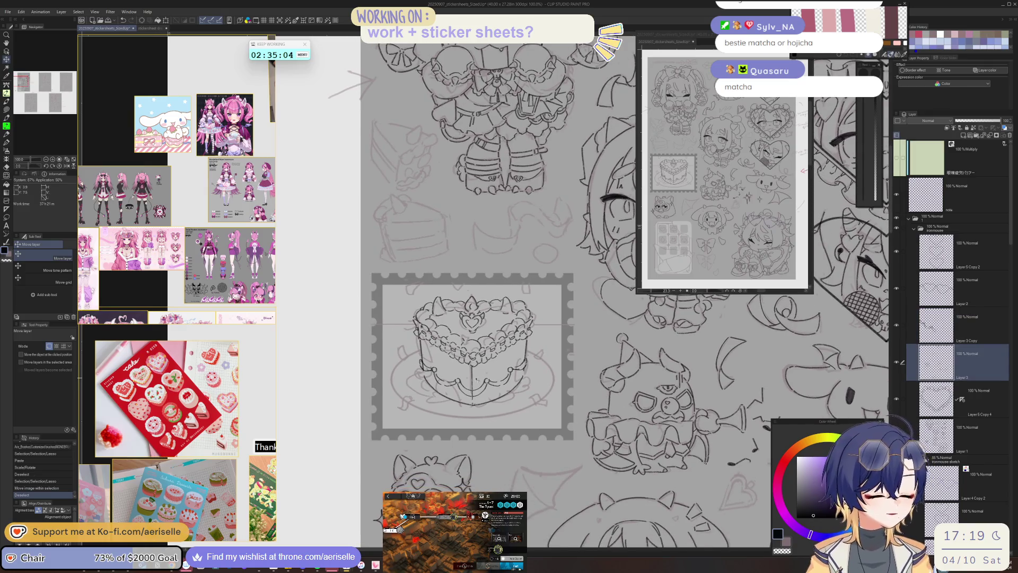
scroll(474, 395, "up", 2)
key("m")
left_click_drag(473, 395, 472, 408)
key("ctrl+z")
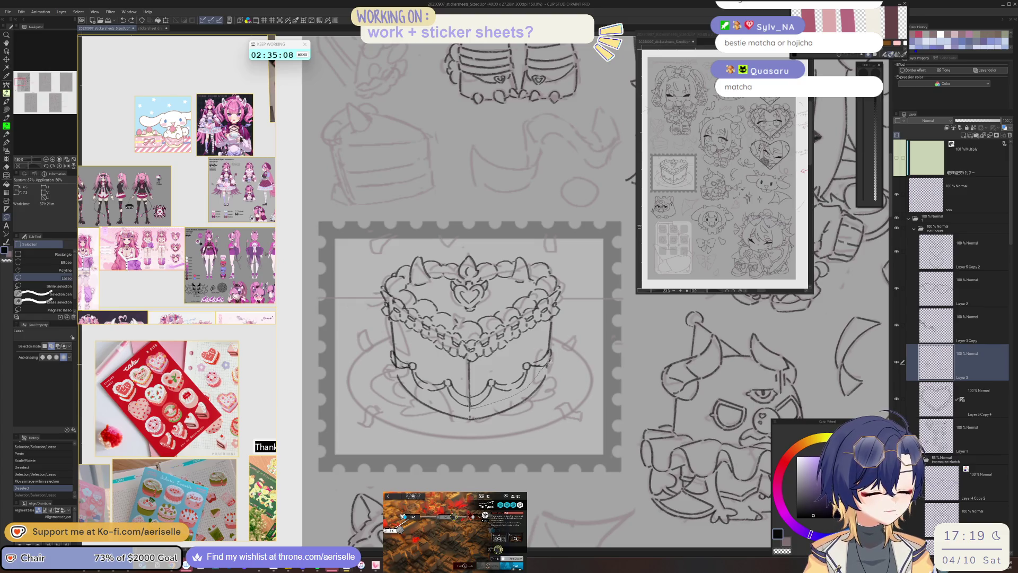
left_click_drag(527, 355, 480, 372)
key("ctrl+x")
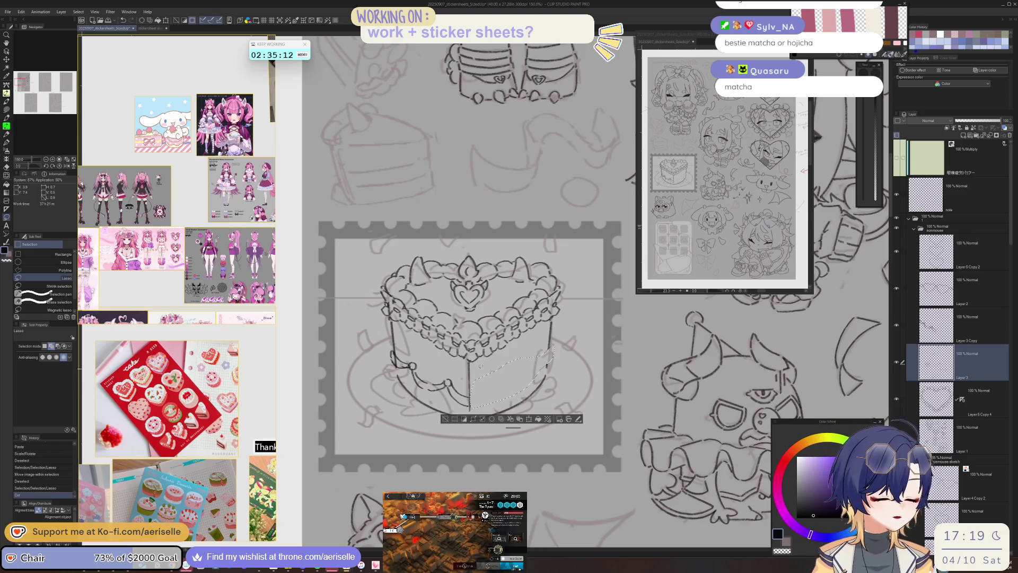
key("ctrl+v")
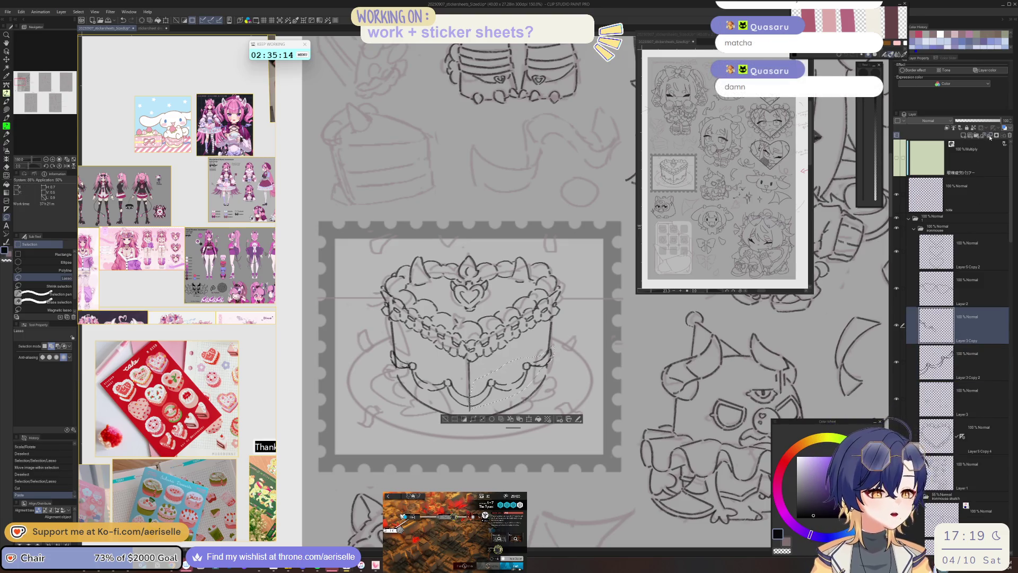
left_click(994, 136)
key("k")
key("ctrl+d")
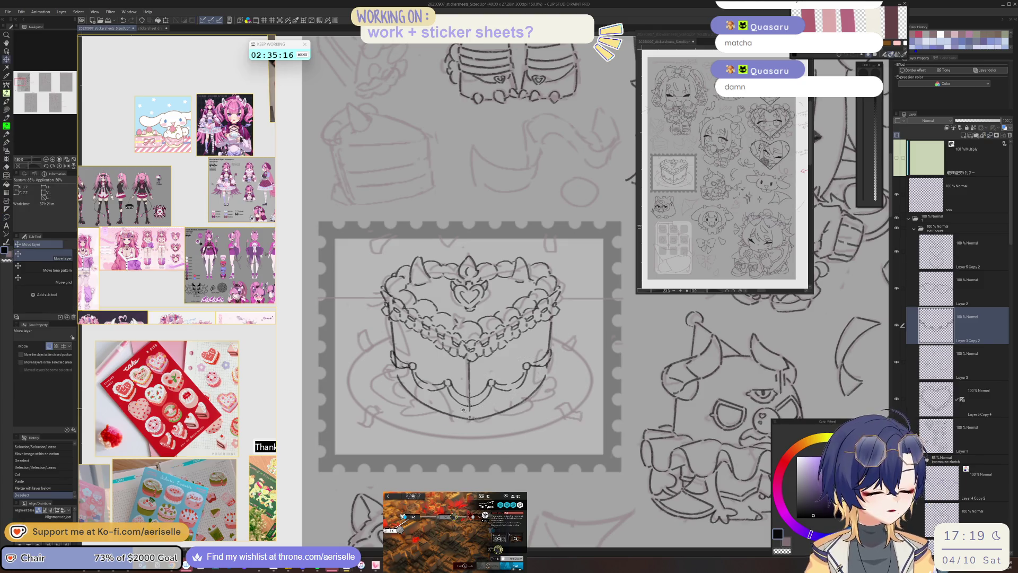
left_click_drag(488, 409, 487, 400)
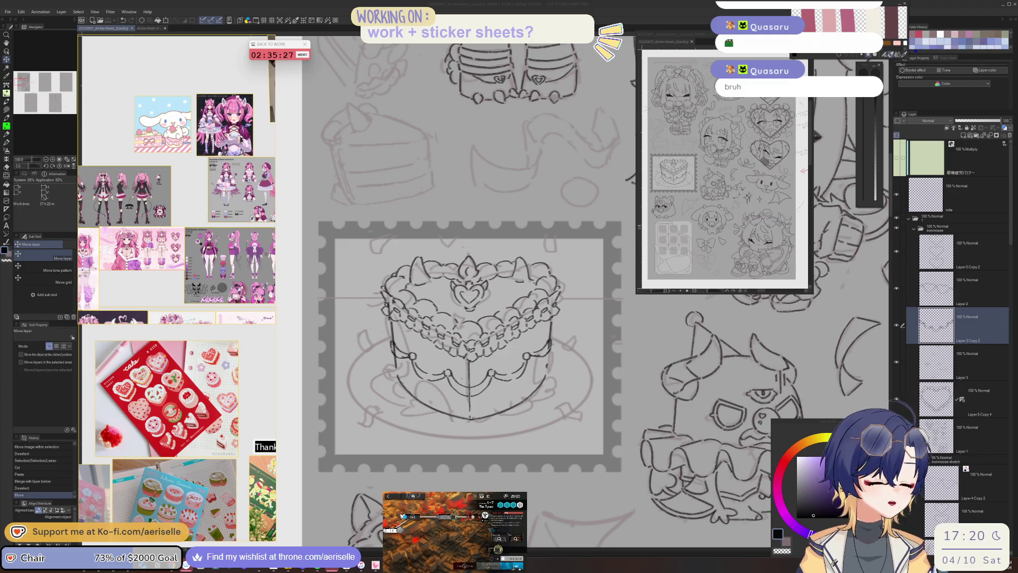
- Erase the overlapping lines at the cake's lower front edge on Layer 3
left_click(545, 311)
key("e")
key("alt+bracketleft")
left_click_drag(551, 342, 547, 347)
left_click_drag(550, 342, 547, 346)
left_click_drag(549, 343, 546, 346)
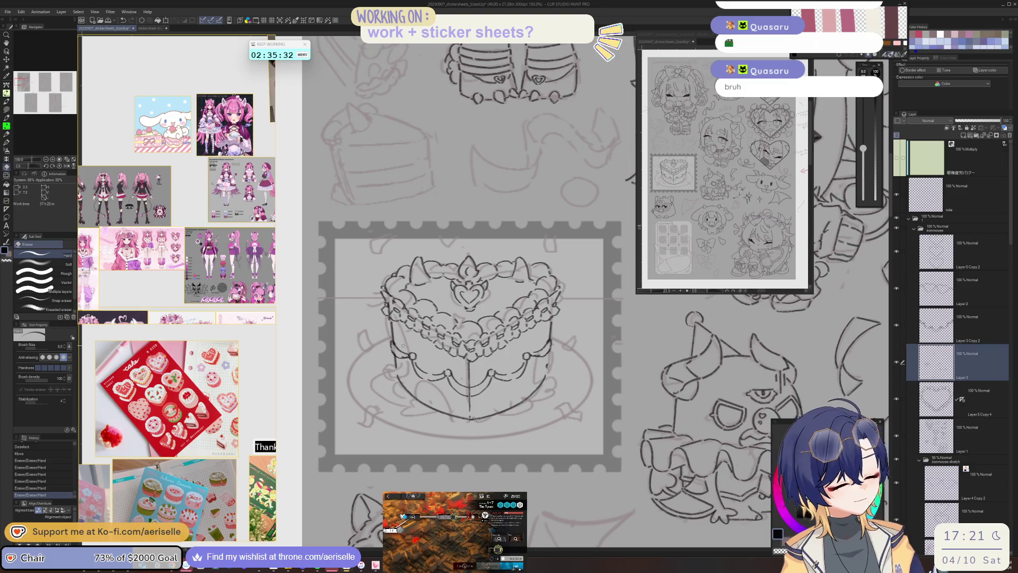
scroll(536, 430, "up", 2)
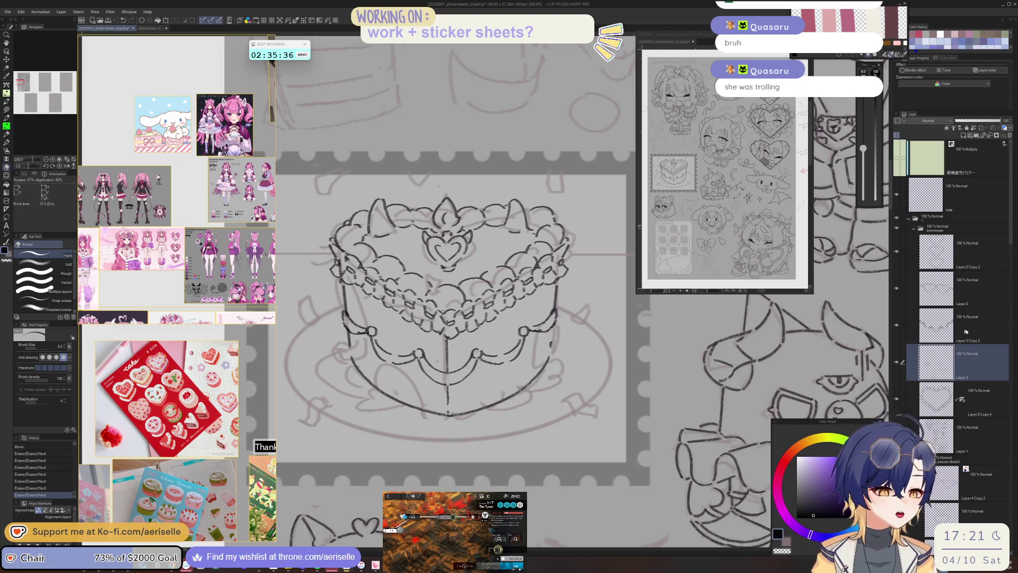
- On Layer 3 Copy 2, draw short lines joining the drips to the cake's left and right edges
key("alt+bracketright")
key("u")
key("e")
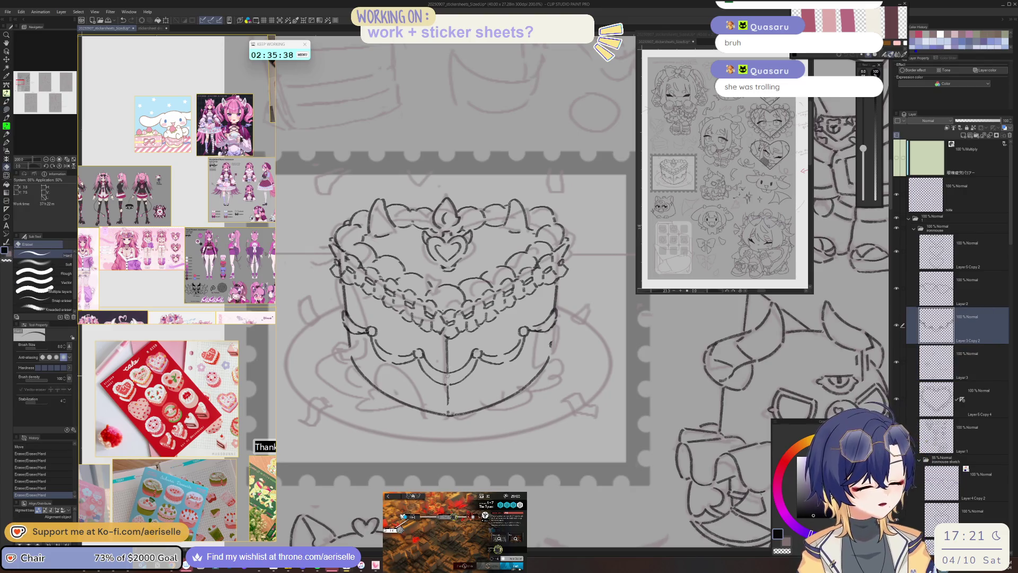
scroll(449, 373, "down", 2)
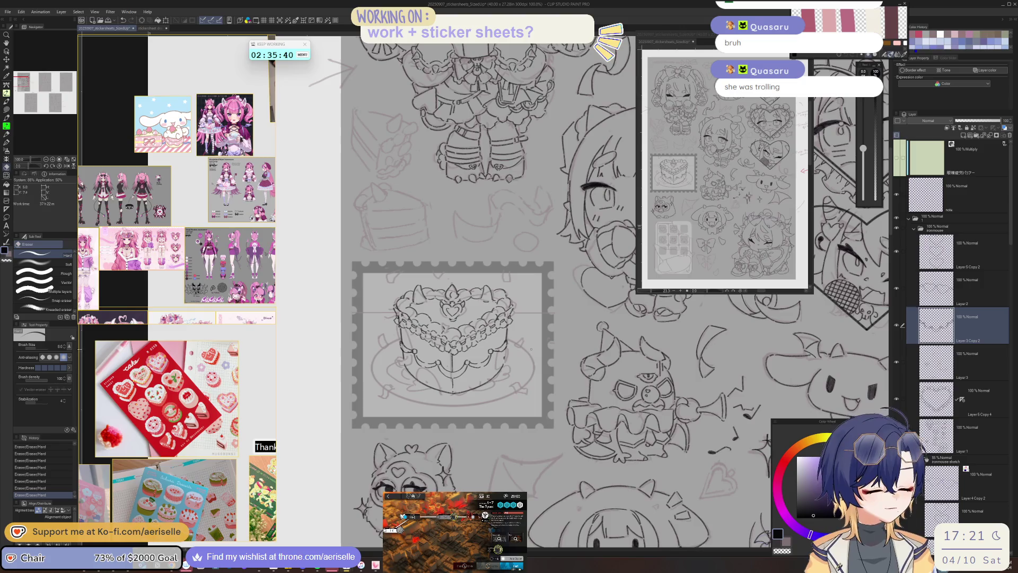
scroll(402, 342, "up", 2)
key("p")
left_click_drag(398, 344, 395, 337)
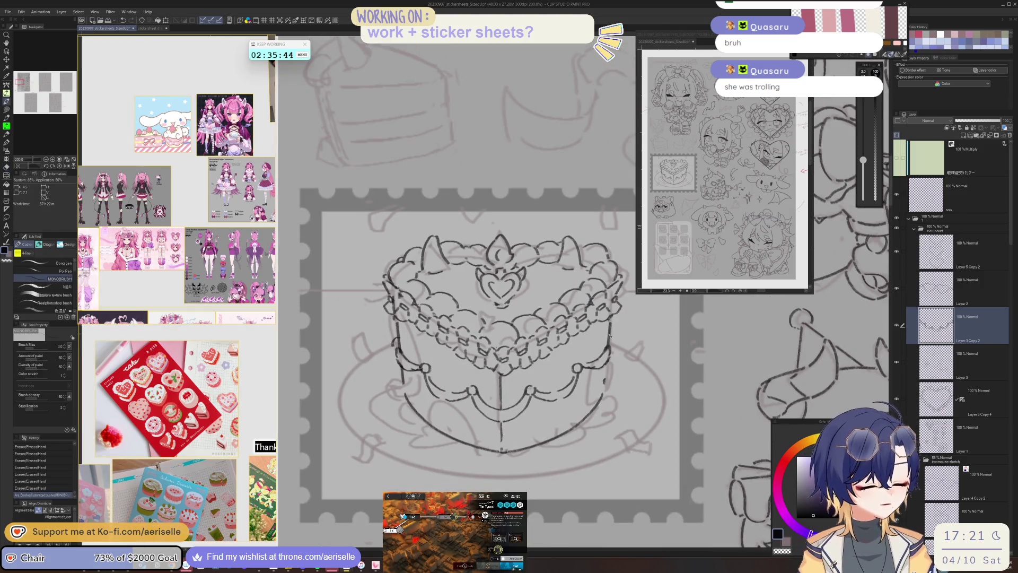
left_click_drag(610, 340, 607, 352)
key("e")
key("p")
scroll(608, 349, "down", 3)
left_click_drag(615, 422, 515, 448)
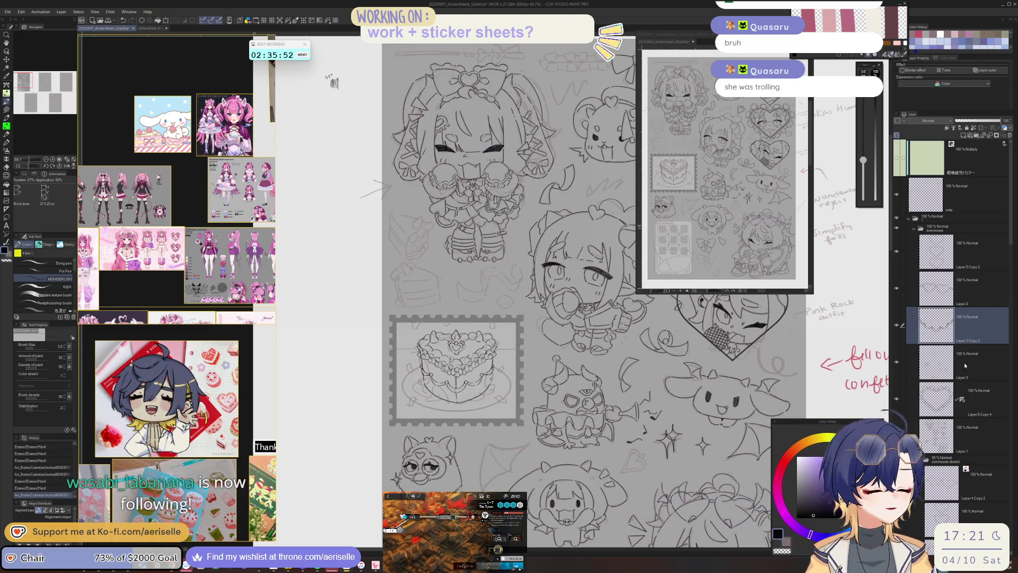
- Toggle Layer 3's visibility to compare the linework, then add a new raster layer
left_click(896, 362)
left_click(896, 363)
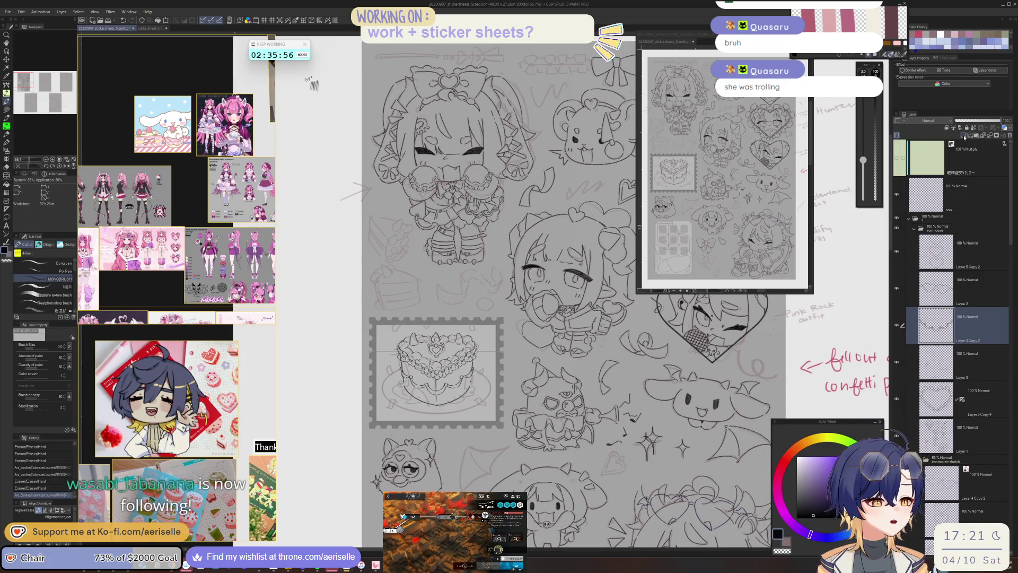
key("ctrl+shift+n")
scroll(375, 269, "up", 1)
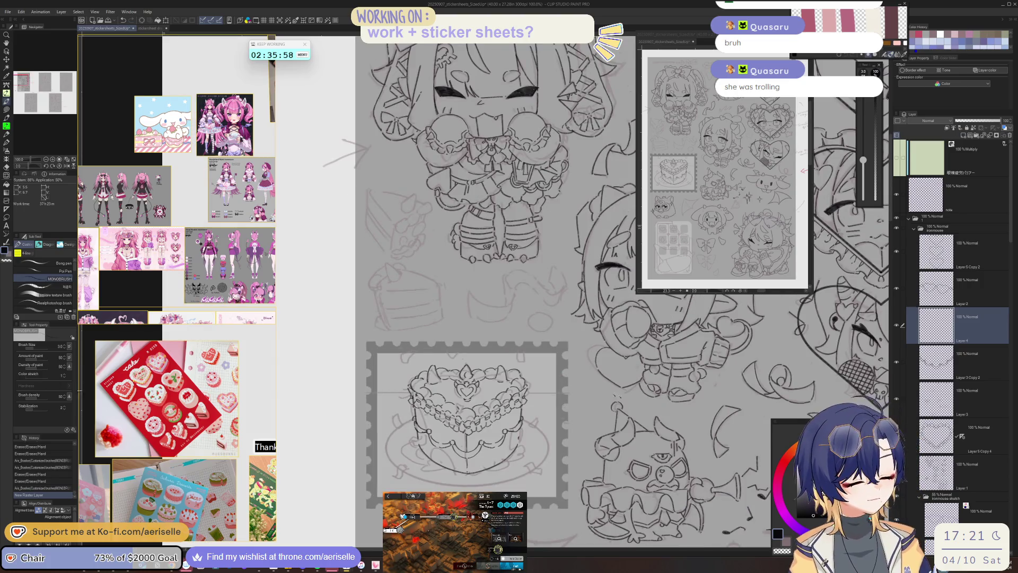
- Draw a black plate ellipse around the cake's base and nudge it up and right
scroll(637, 388, "down", 1)
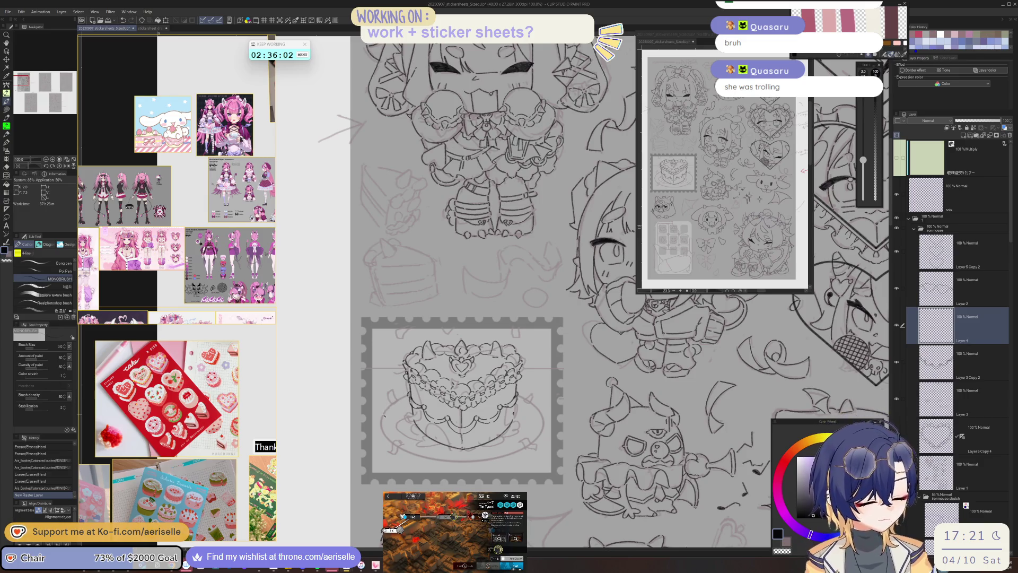
key("u")
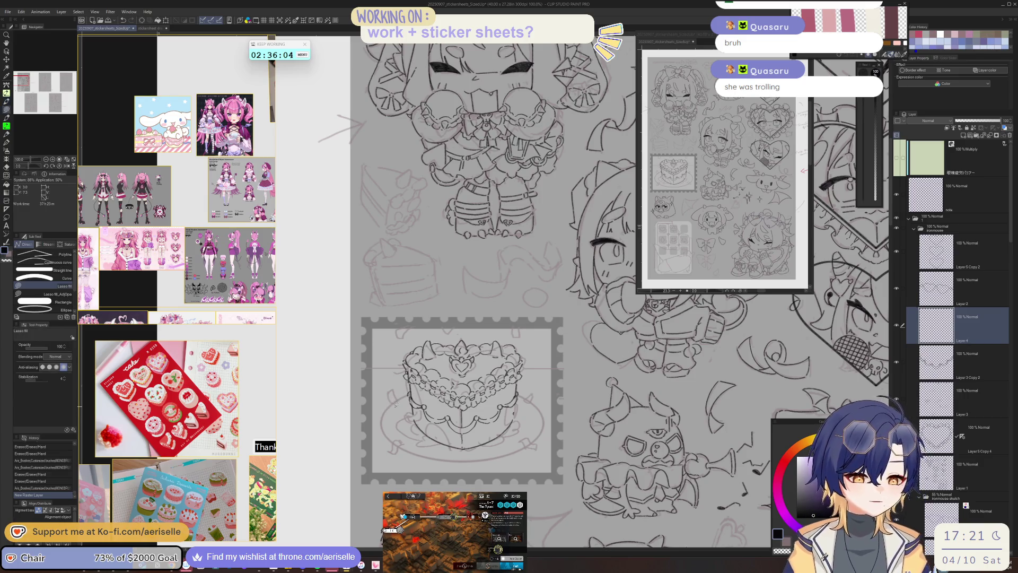
key("u")
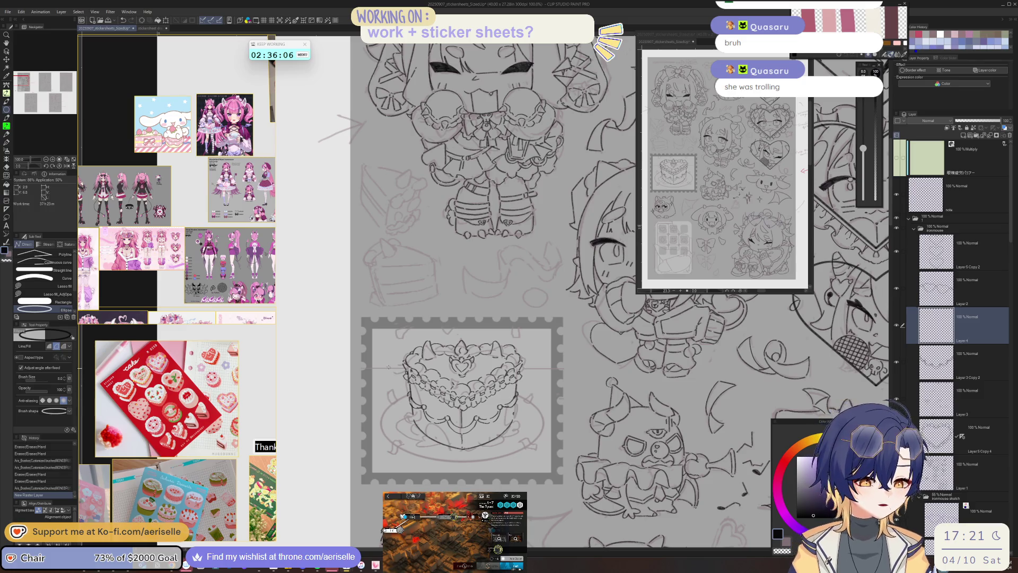
left_click_drag(372, 381, 532, 475)
key("o")
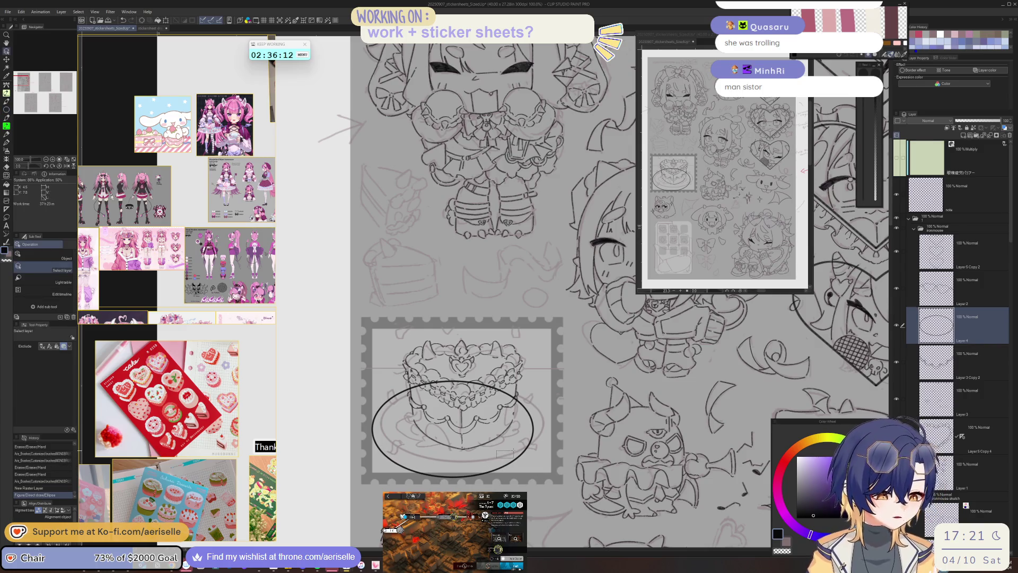
left_click(509, 448)
key("k")
left_click_drag(509, 462, 518, 443)
- Shrink the plate ellipse to about 93%, shift it down-left, and stretch it slightly taller
key("m")
mouse_move(522, 353)
left_mouse_down()
mouse_move(338, 424)
mouse_move(583, 467)
mouse_move(564, 393)
left_mouse_up()
key("ctrl+t")
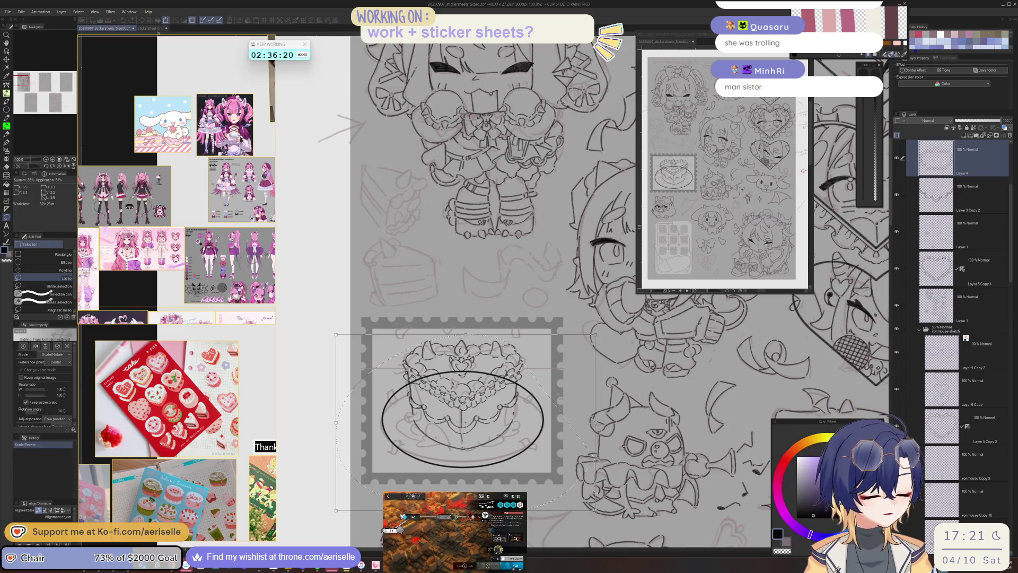
left_click_drag(595, 422, 582, 438)
left_click_drag(475, 486, 473, 488)
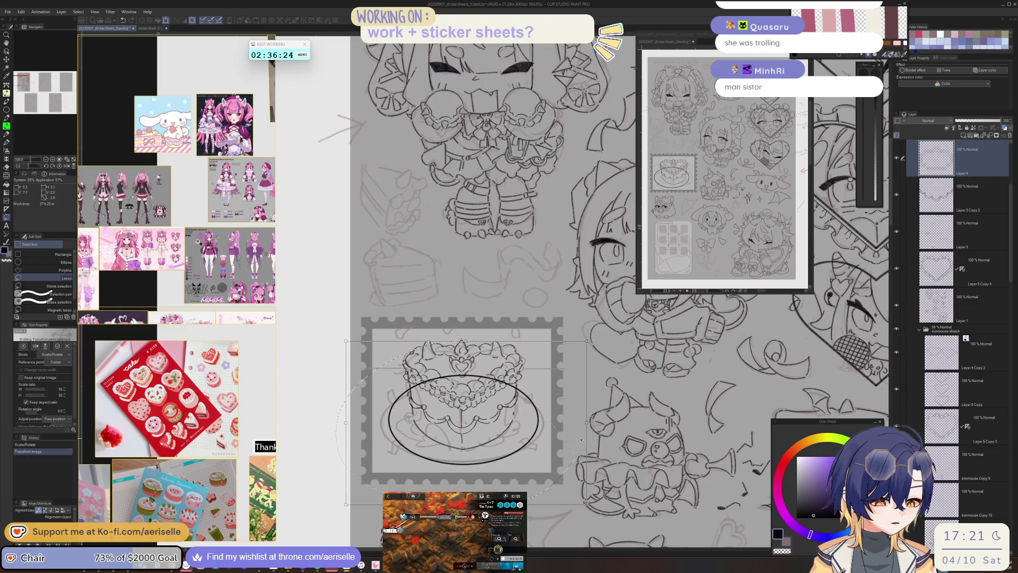
key("Down")
key("Down")
key("Down")
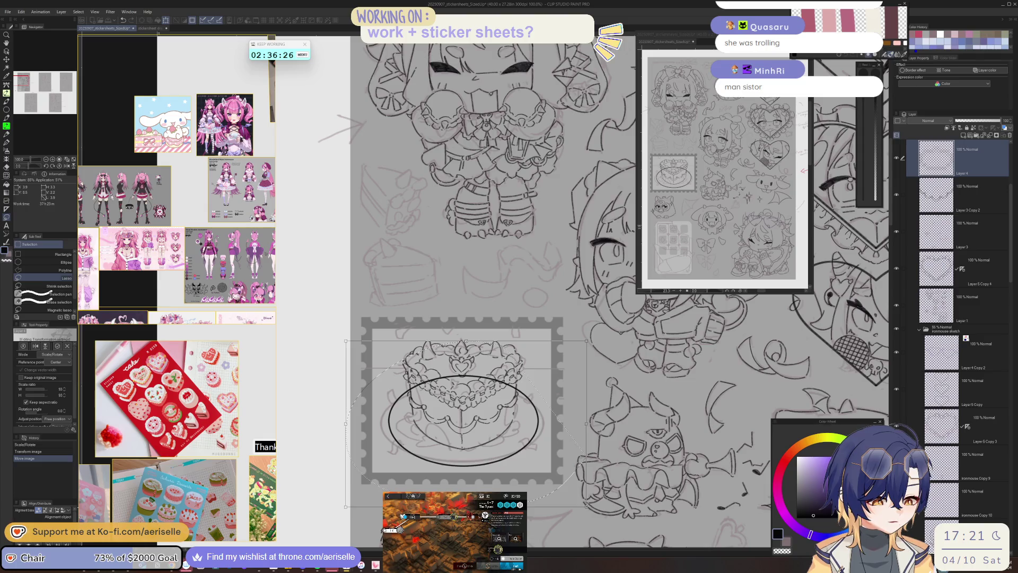
left_click_drag(587, 341, 585, 340)
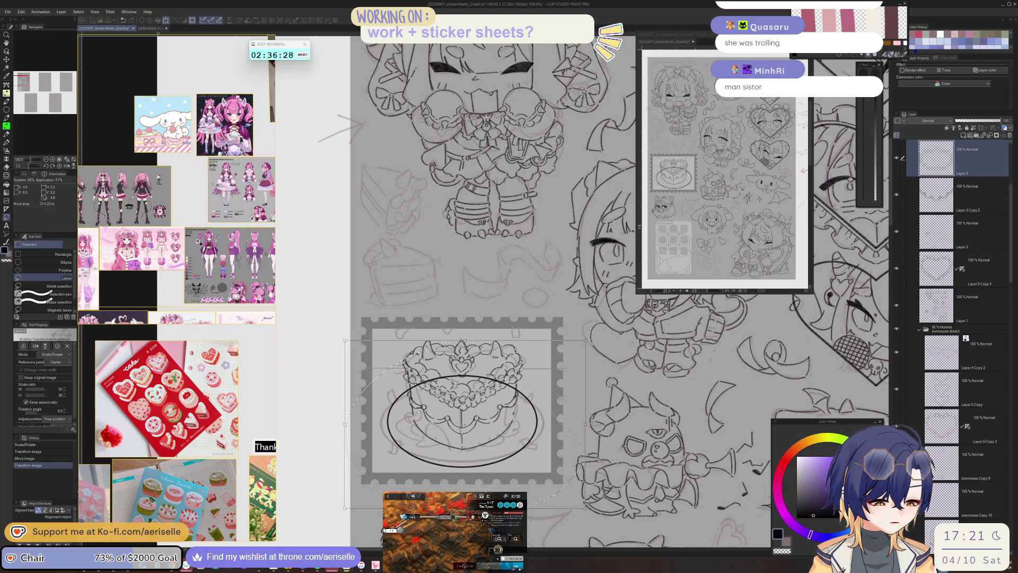